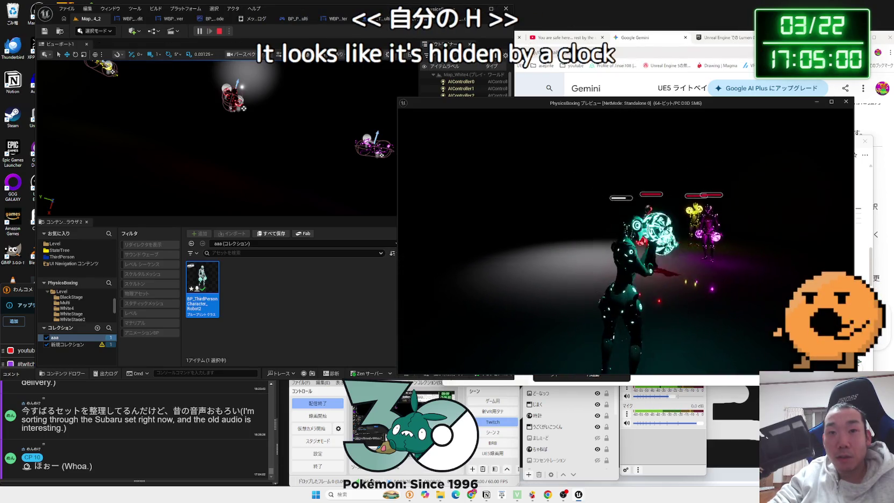
Raise the Life Bar's Location Z from 33 to 73, then compile the character Blueprint and playtest.
{"action": "key", "text": "Escape"}
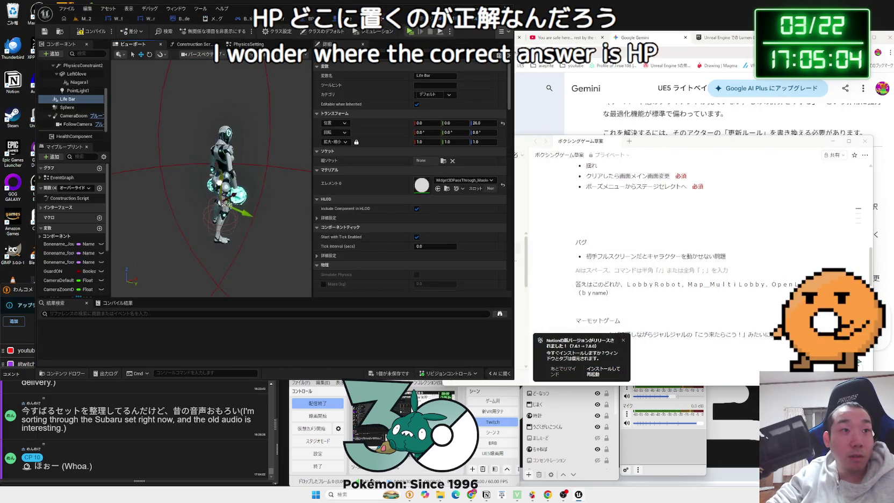
{"action": "key", "text": "alt+p"}
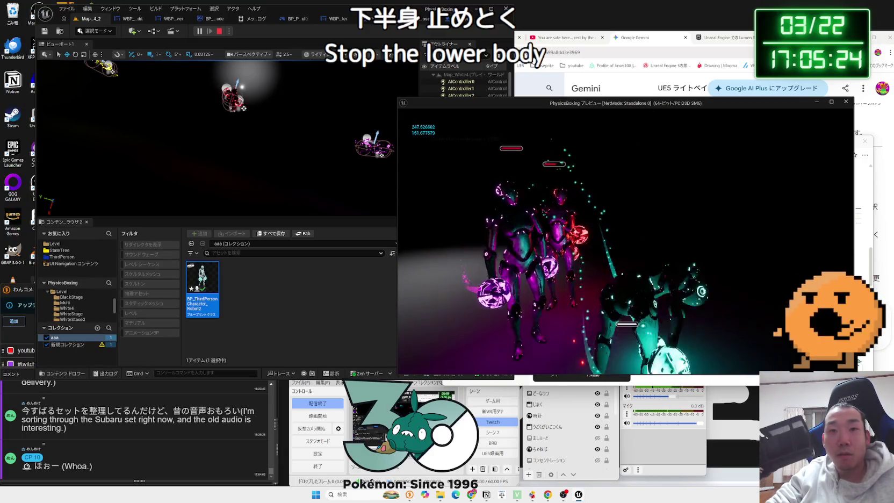
{"action": "key", "text": "Escape"}
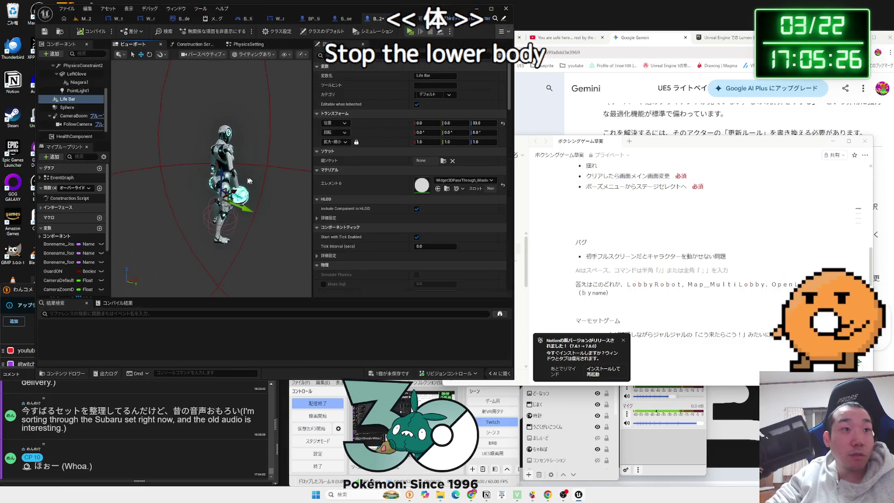
{"action": "left_click_drag", "start_coordinate": [223, 175], "coordinate": [222, 160]}
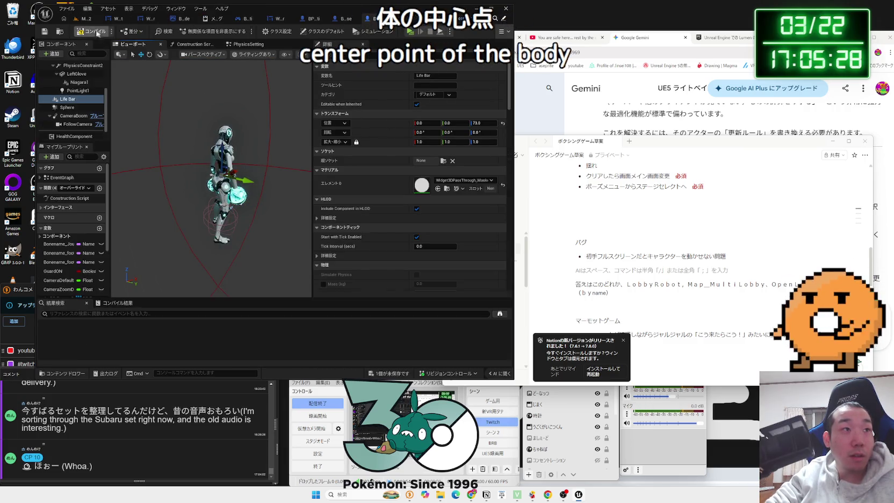
{"action": "left_click", "coordinate": [86, 20]}
{"action": "key", "text": "alt+p"}
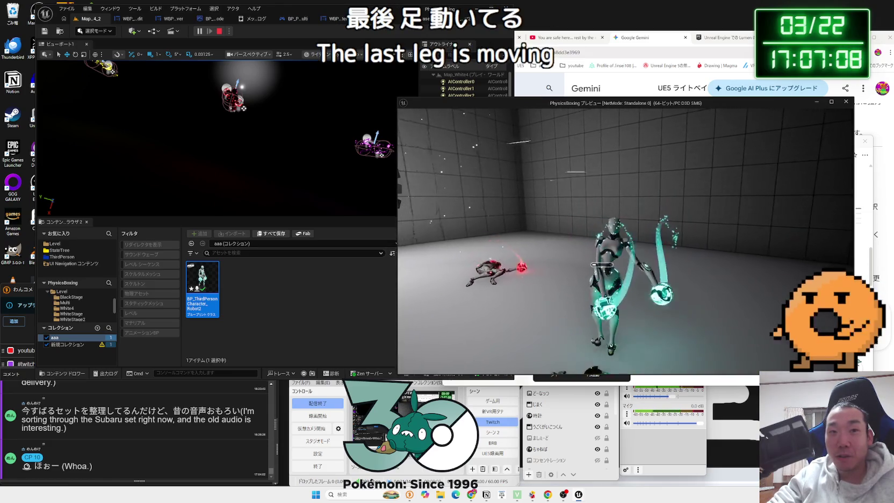
{"action": "key", "text": "Escape"}
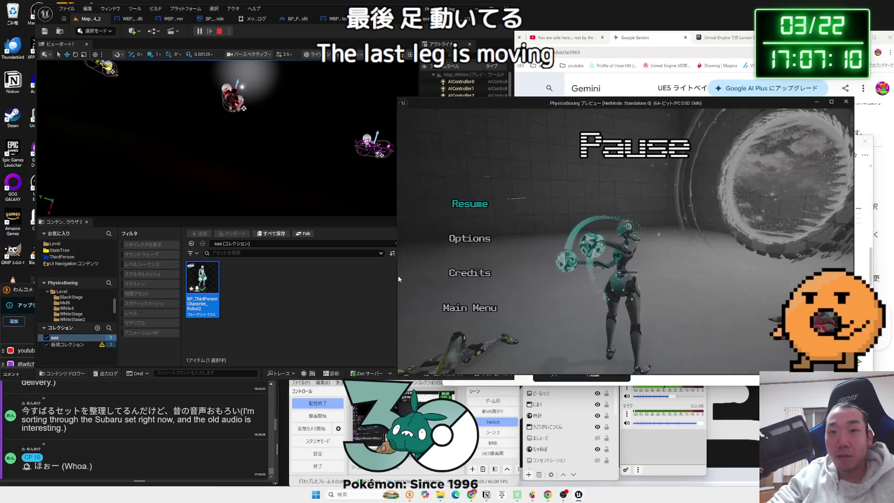
{"action": "left_click", "coordinate": [476, 206]}
{"action": "key", "text": "Escape"}
{"action": "left_click", "coordinate": [198, 33]}
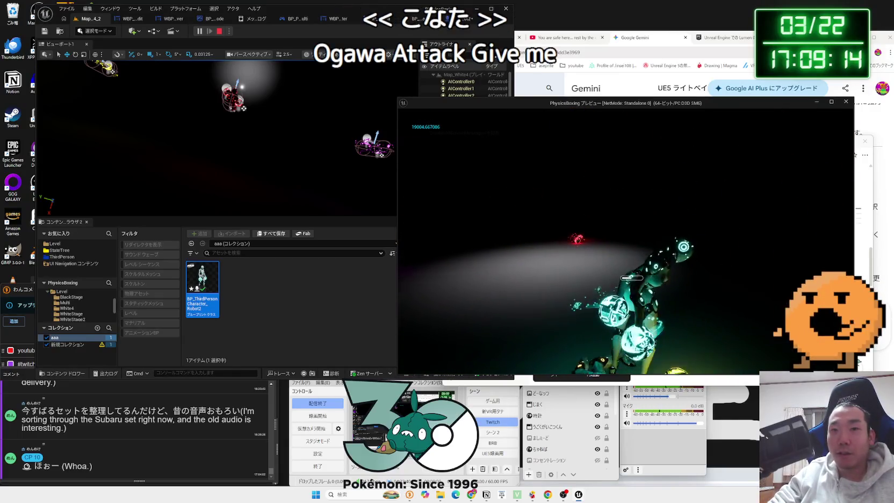
{"action": "key", "text": "Escape"}
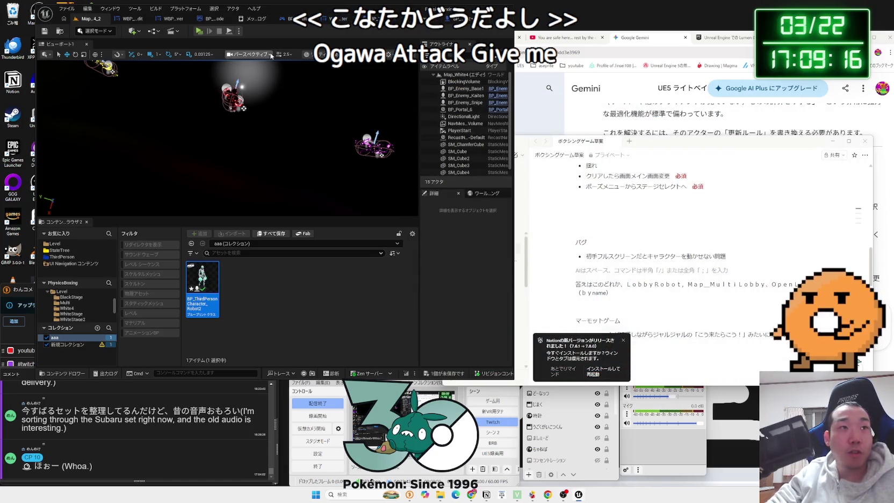
Restart Play-in-Editor and fight the round until the portal opens, pausing and resuming once.
{"action": "key", "text": "alt+p"}
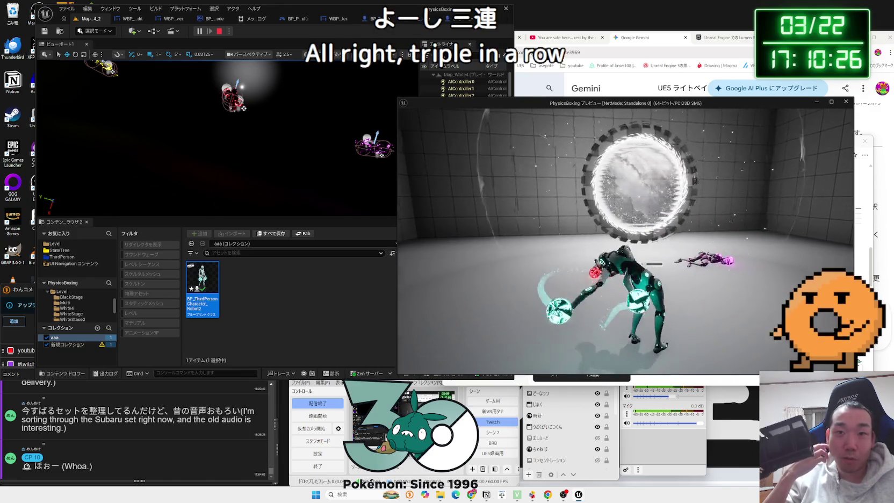
{"action": "key", "text": "Escape"}
{"action": "left_click", "coordinate": [458, 201]}
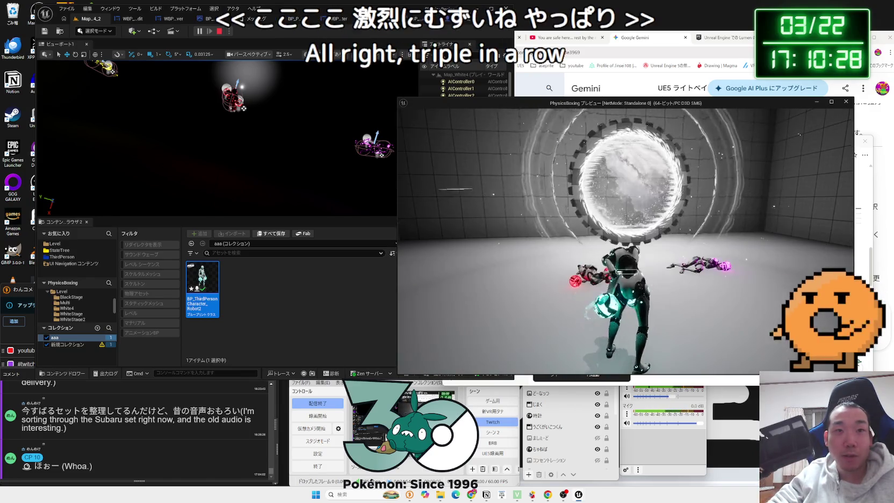
Go from the pause menu to the main menu, exit the game, and start a new Play session.
{"action": "key", "text": "Escape"}
{"action": "left_click", "coordinate": [493, 303]}
{"action": "left_click", "coordinate": [660, 260]}
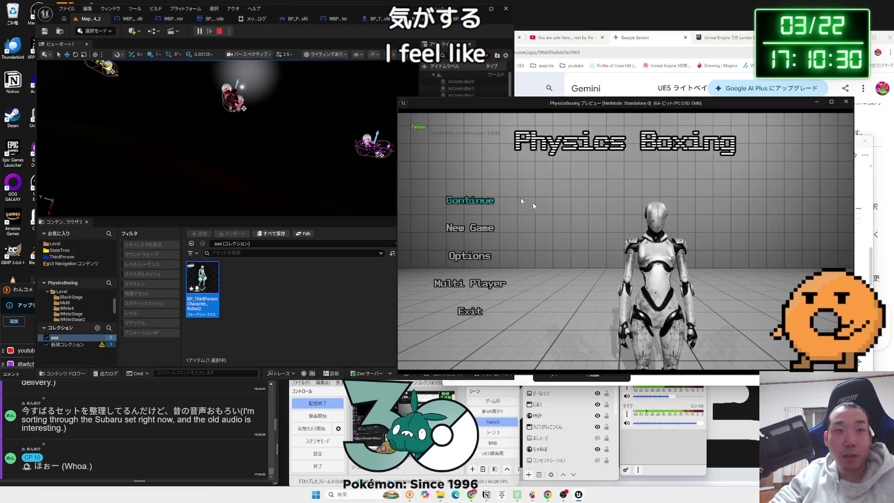
{"action": "left_click", "coordinate": [471, 311]}
{"action": "left_click", "coordinate": [659, 260]}
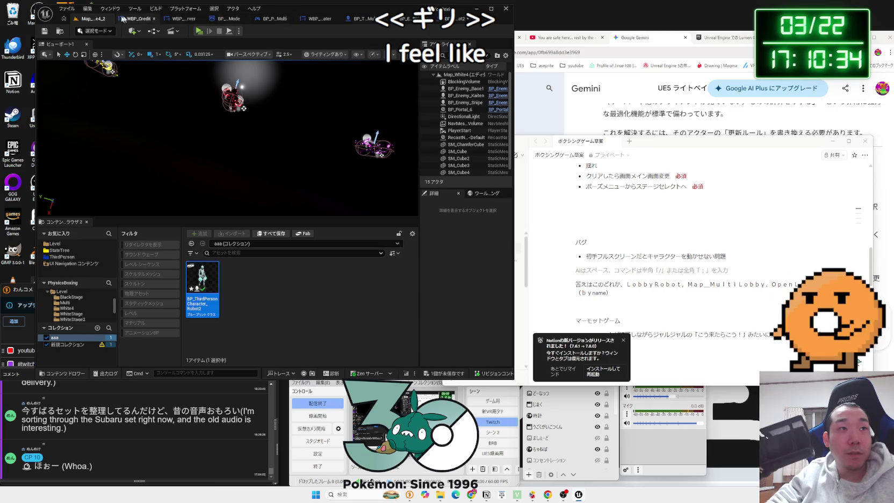
{"action": "left_click", "coordinate": [197, 32]}
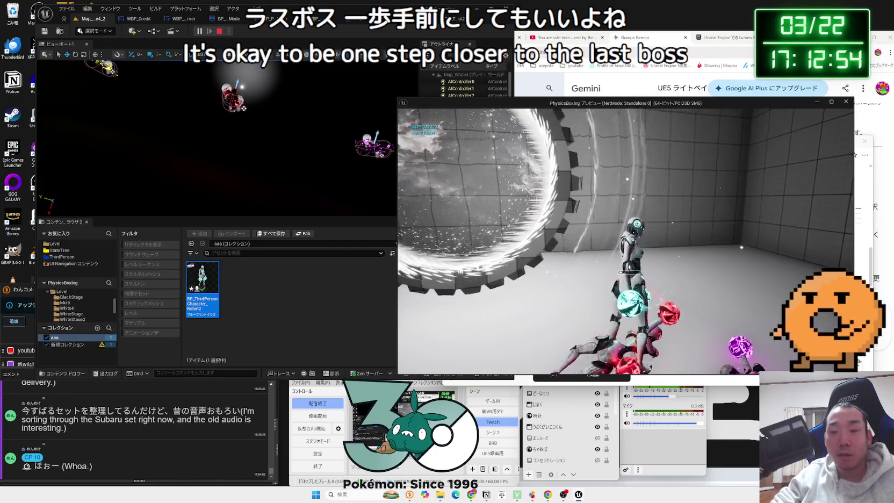
Stop the test play and show the four Map_White4 levels in Content/Level/White4.
{"action": "key", "text": "Escape"}
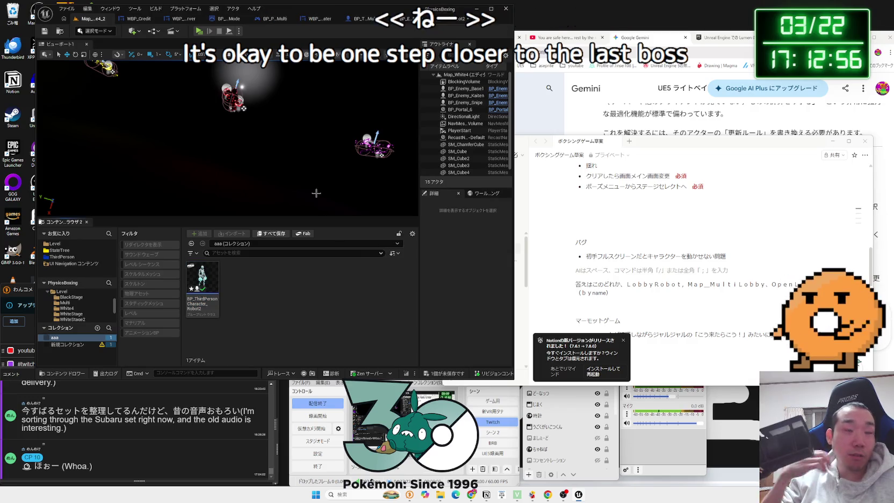
{"action": "key", "text": "ctrl+b"}
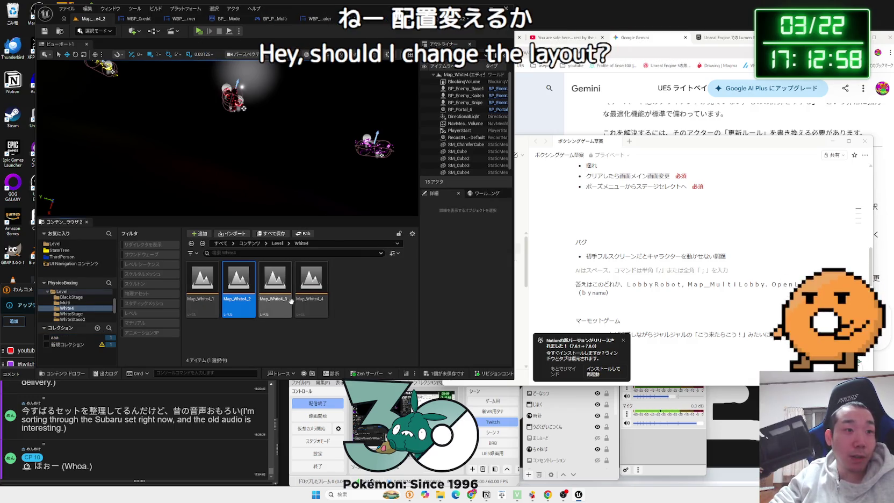
Load Map_Black1 from the BlackStage folder and launch a test play of it.
{"action": "left_click", "coordinate": [277, 243]}
{"action": "double_click", "coordinate": [203, 278]}
{"action": "left_click", "coordinate": [200, 289]}
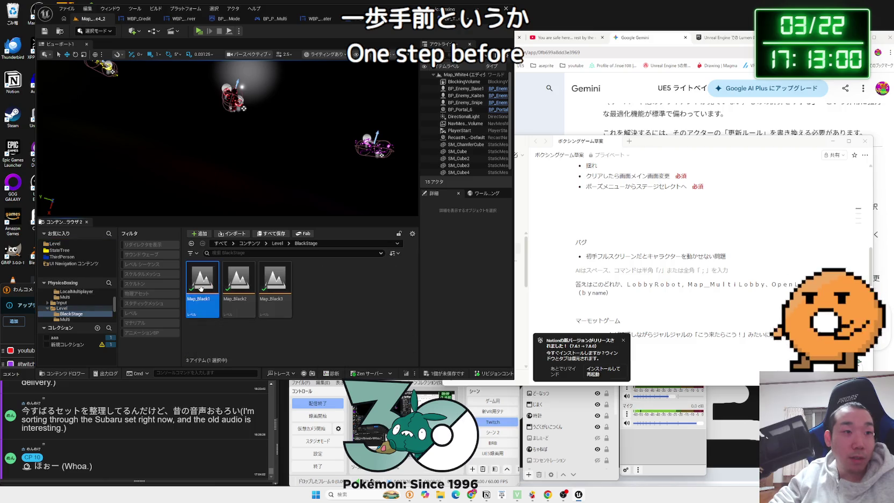
{"action": "double_click", "coordinate": [200, 289]}
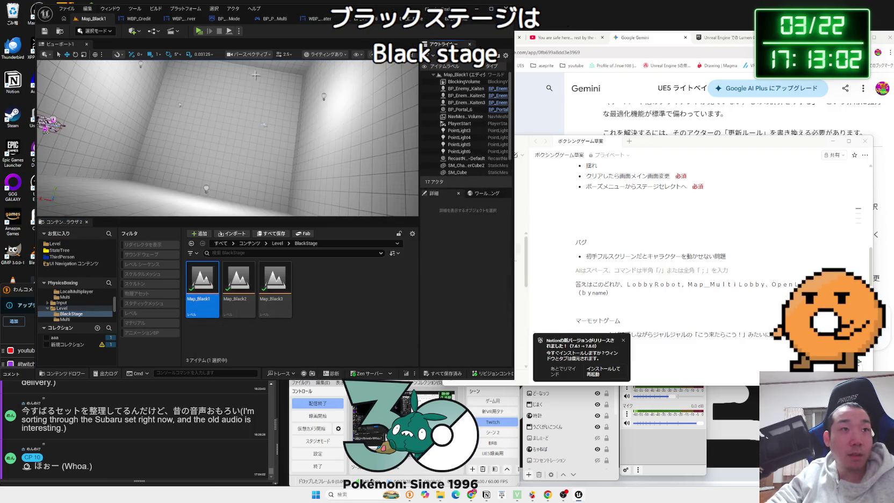
{"action": "left_click", "coordinate": [199, 30]}
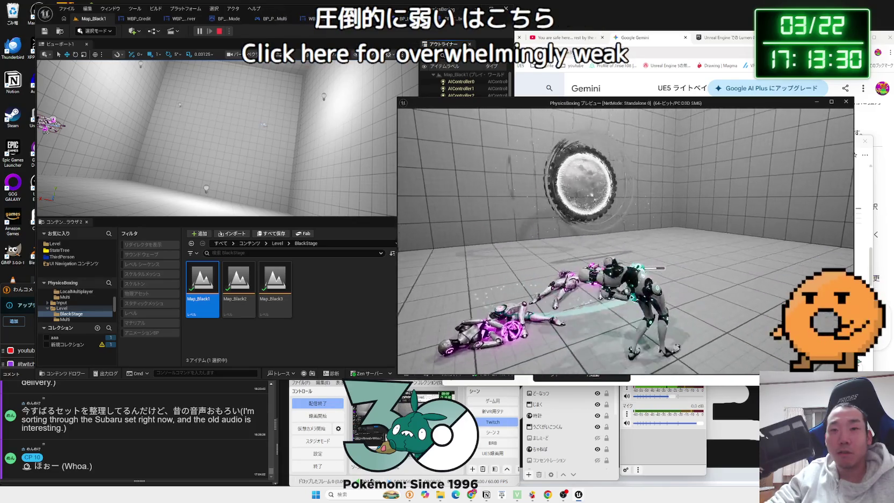
Stop the Map_Black1 play session, deselect the asset, and go back up to the Level folder.
{"action": "key", "text": "Escape"}
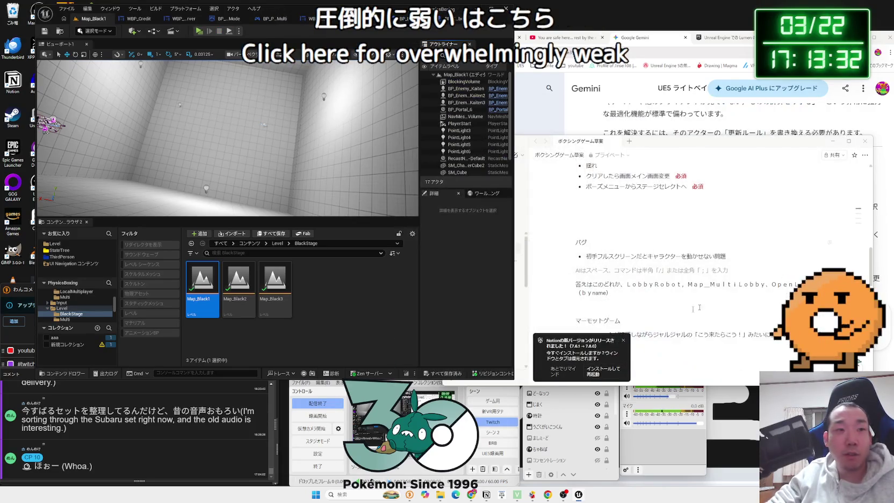
{"action": "left_click", "coordinate": [361, 310]}
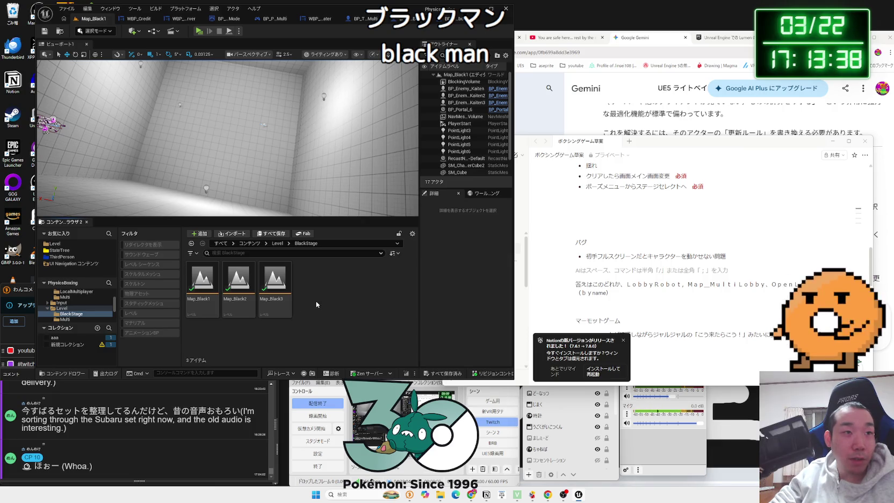
{"action": "key", "text": "alt+Left"}
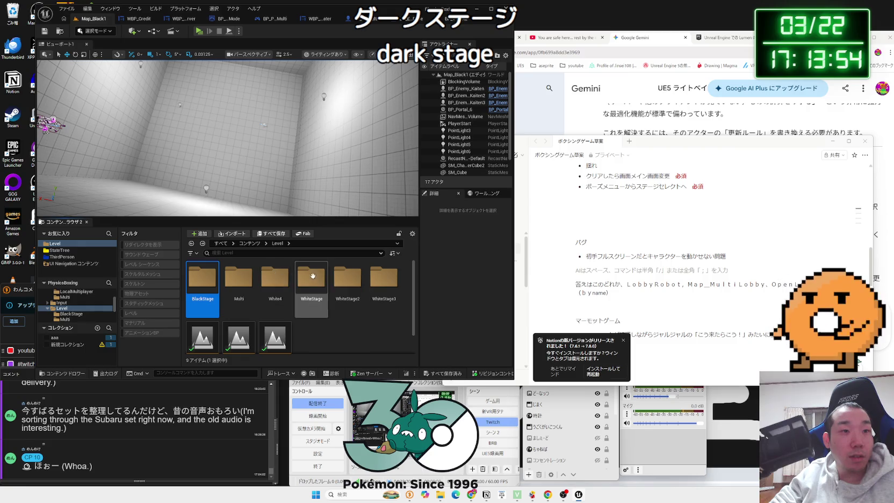
Browse the White4, Multi and WhiteStage stage folders, returning to the Level folder each time.
{"action": "double_click", "coordinate": [275, 277]}
{"action": "left_click", "coordinate": [277, 243]}
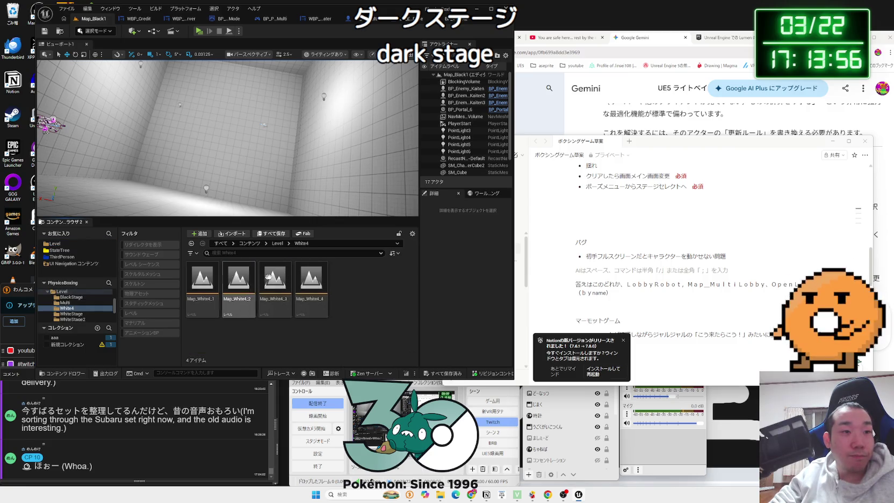
{"action": "left_click", "coordinate": [242, 275]}
{"action": "double_click", "coordinate": [241, 274]}
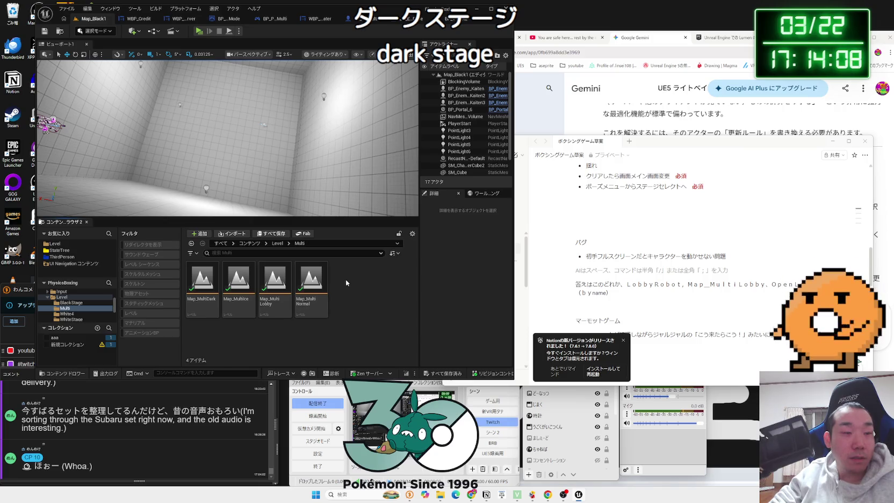
{"action": "key", "text": "alt+Left"}
{"action": "double_click", "coordinate": [272, 283]}
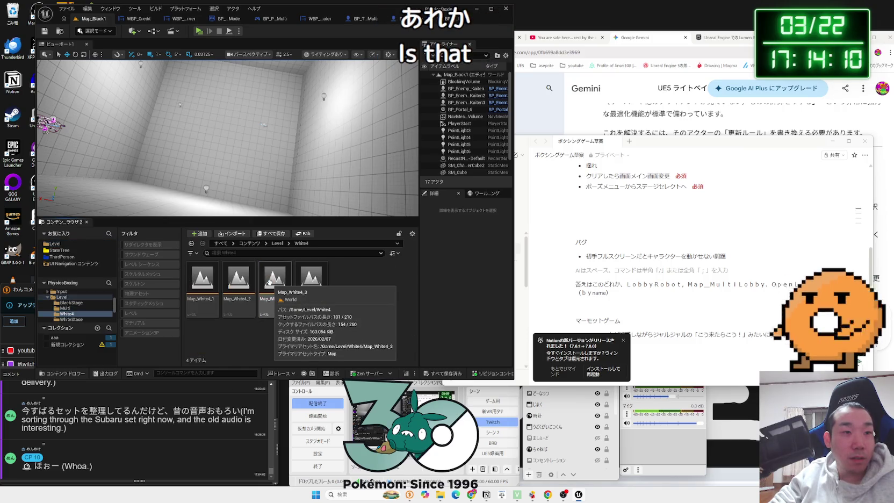
{"action": "double_click", "coordinate": [271, 282]}
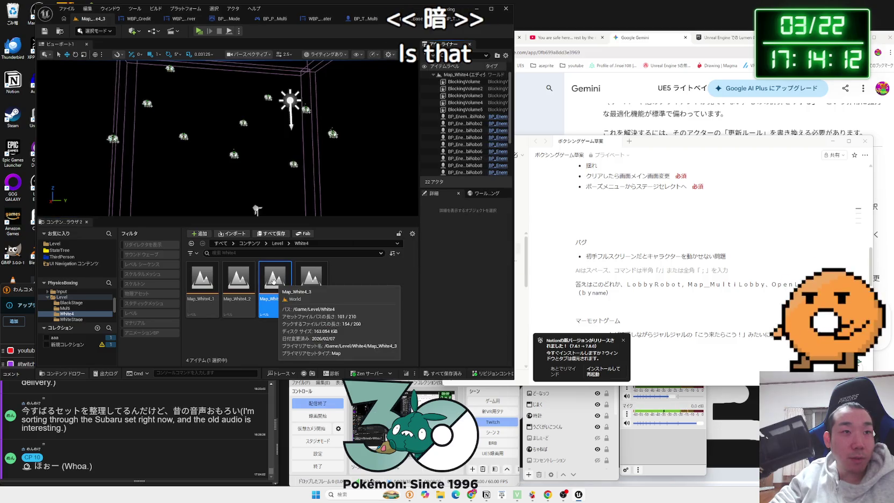
{"action": "key", "text": "alt+Left"}
{"action": "double_click", "coordinate": [311, 279]}
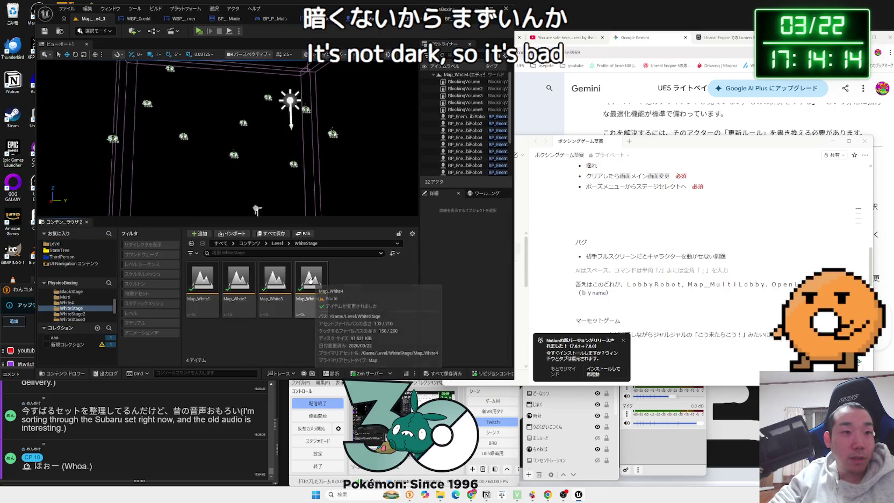
{"action": "key", "text": "alt+Left"}
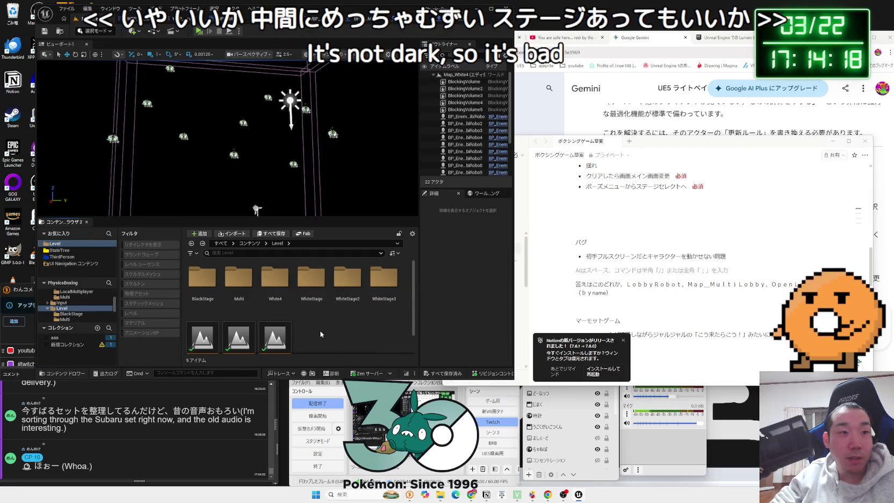
Scroll the Level folder to read Map_Clear, Map_MainMenu and Map_Stage Select, dismissing Notion's update notice.
{"action": "scroll", "coordinate": [337, 332], "scroll_direction": "down", "scroll_amount": 1}
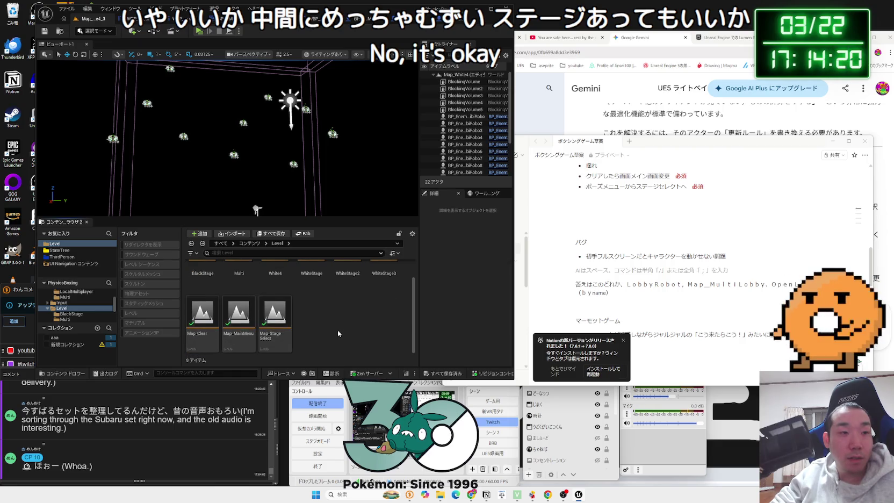
{"action": "scroll", "coordinate": [338, 333], "scroll_direction": "up", "scroll_amount": 1}
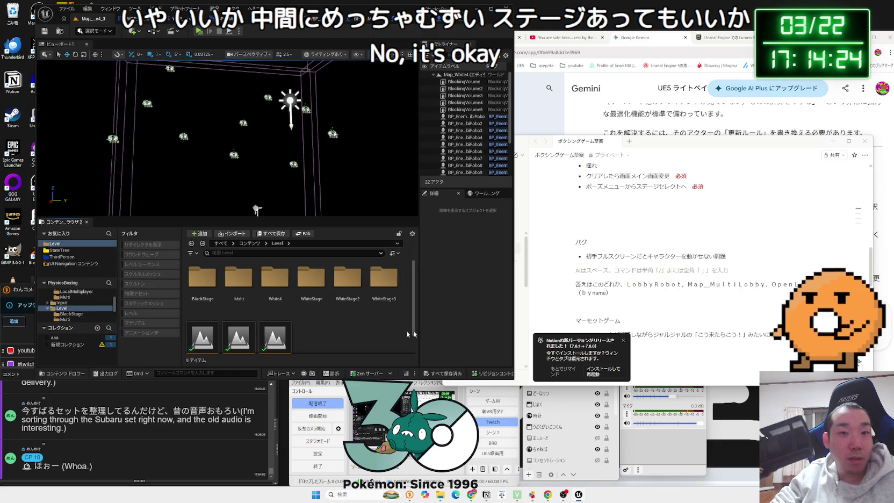
{"action": "left_click", "coordinate": [626, 342]}
{"action": "scroll", "coordinate": [333, 334], "scroll_direction": "down", "scroll_amount": 1}
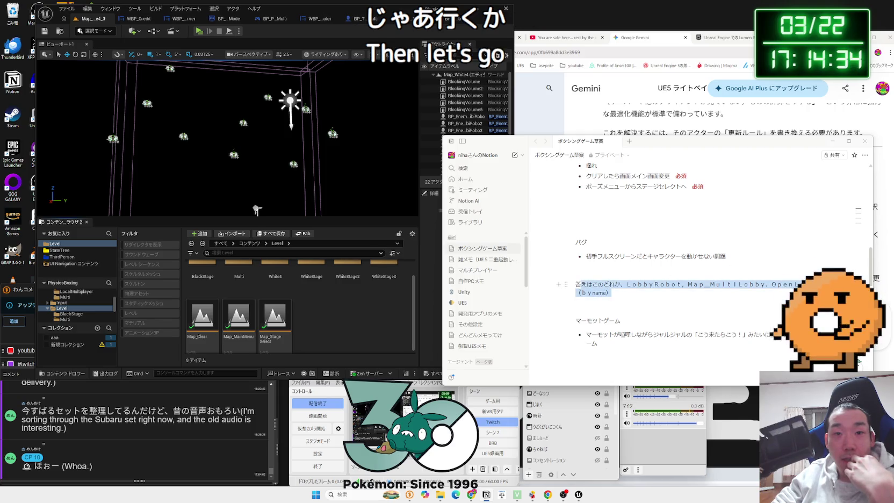
Delete the '答えは…' note of candidate map names in Notion and return to Unreal Editor.
{"action": "key", "text": "BackSpace"}
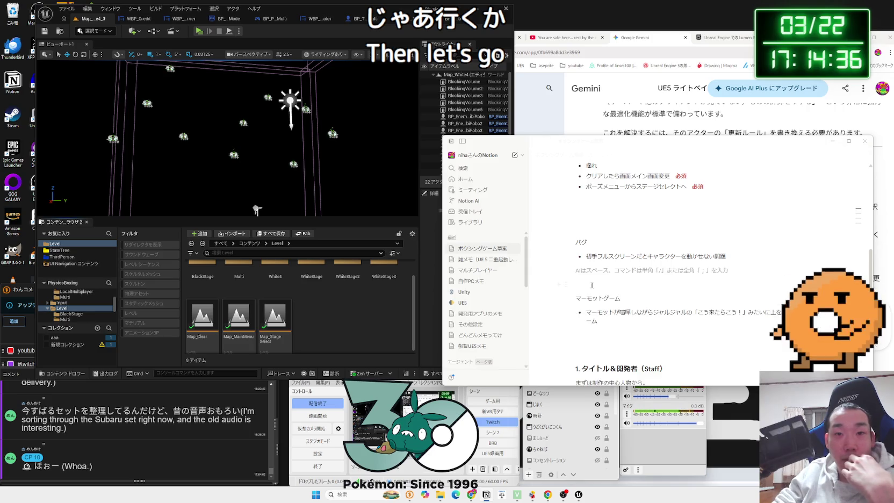
{"action": "scroll", "coordinate": [591, 286], "scroll_direction": "down", "scroll_amount": 3}
{"action": "scroll", "coordinate": [729, 282], "scroll_direction": "down", "scroll_amount": 10}
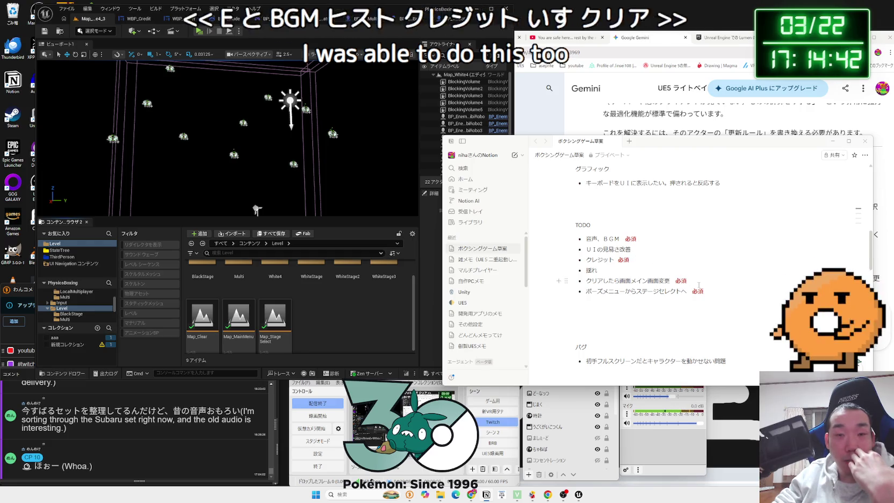
{"action": "left_click", "coordinate": [364, 329]}
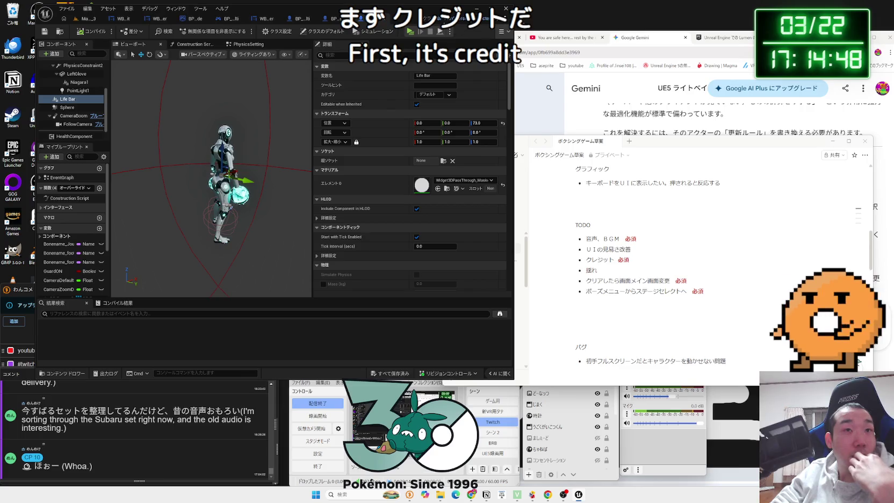
Flip through the BP_Enemy_Base and robot character tabs, then browse the StateTree, Robot3 and ThirdPerson folders.
{"action": "left_click", "coordinate": [385, 21]}
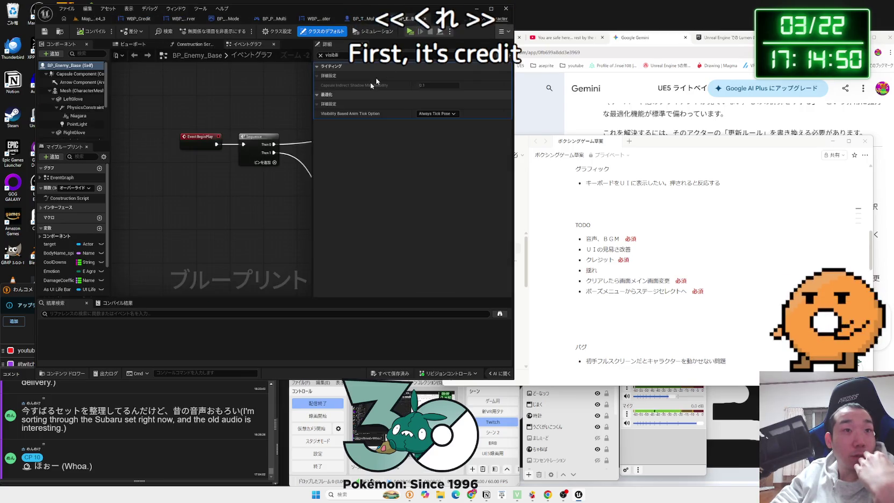
{"action": "left_click", "coordinate": [425, 20]}
{"action": "left_click", "coordinate": [90, 20]}
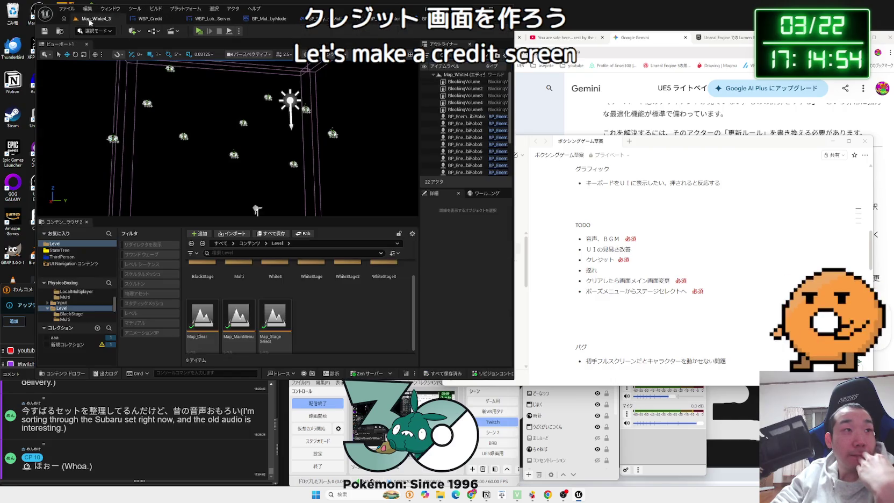
{"action": "scroll", "coordinate": [296, 174], "scroll_direction": "down", "scroll_amount": 2}
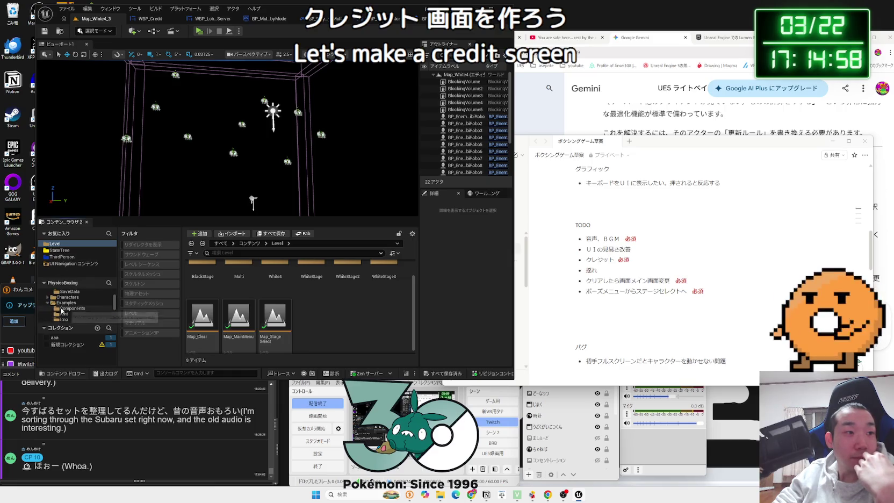
{"action": "scroll", "coordinate": [62, 310], "scroll_direction": "down", "scroll_amount": 5}
{"action": "left_click", "coordinate": [66, 303]}
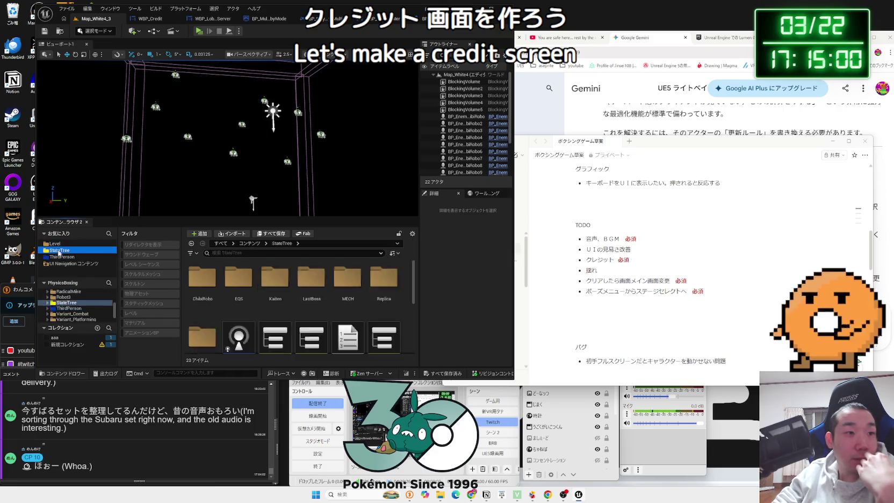
{"action": "scroll", "coordinate": [69, 322], "scroll_direction": "up", "scroll_amount": 1}
{"action": "left_click", "coordinate": [64, 307]}
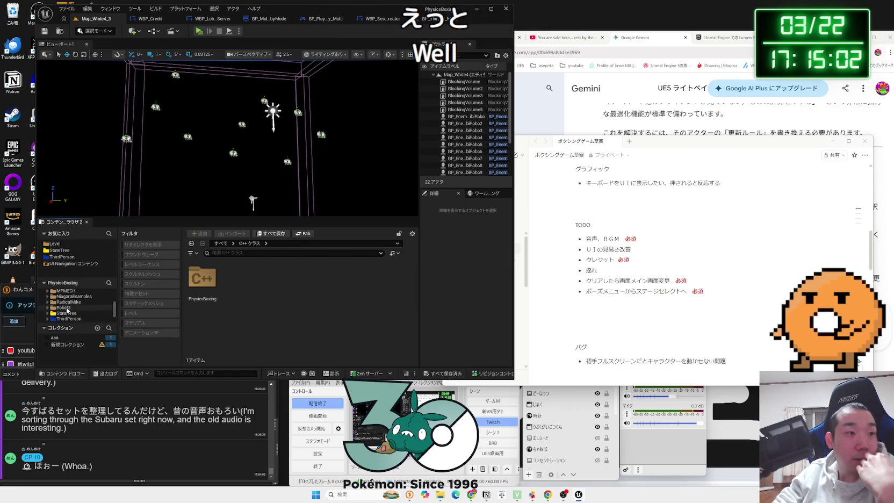
{"action": "left_click", "coordinate": [67, 319]}
{"action": "left_click", "coordinate": [65, 308]}
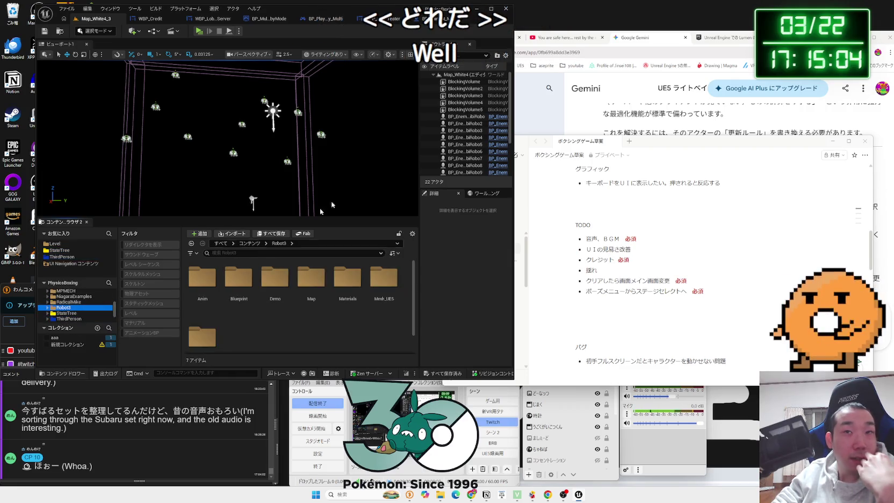
Play a free BGM video on YouTube, then open WBP_UINavPrompt from the Examples folder.
{"action": "left_click", "coordinate": [563, 37]}
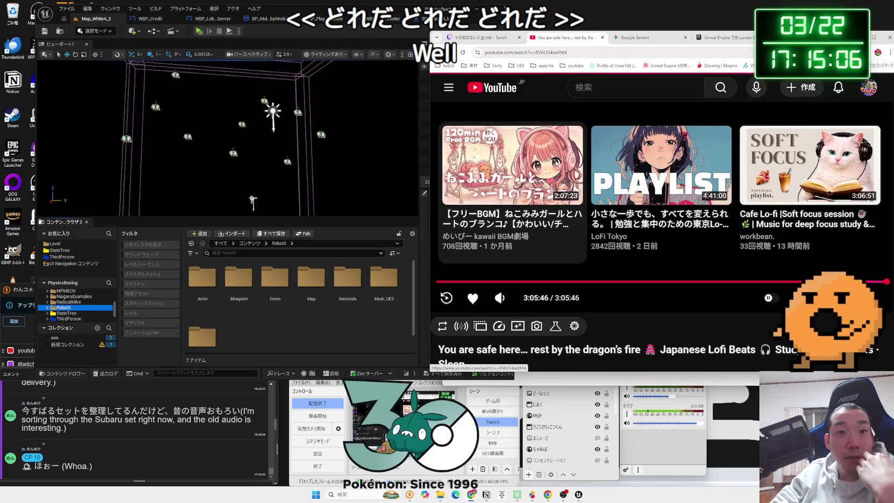
{"action": "left_click", "coordinate": [512, 182]}
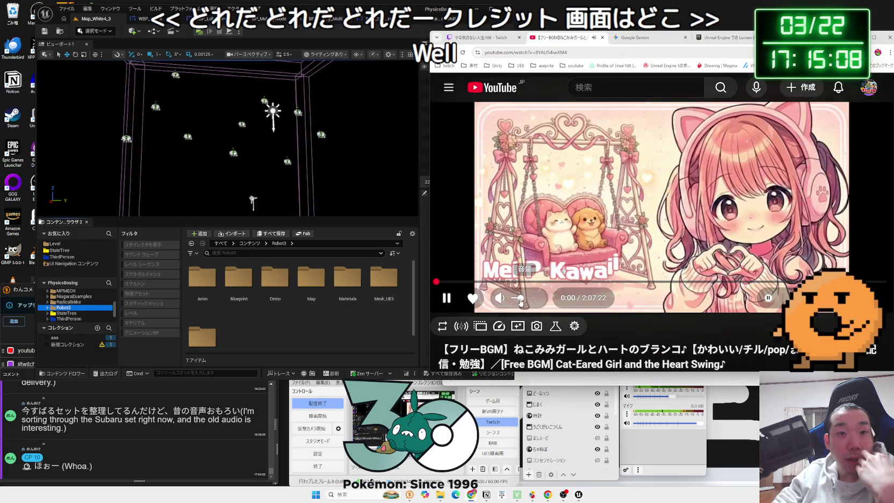
{"action": "left_click", "coordinate": [78, 310]}
{"action": "scroll", "coordinate": [78, 311], "scroll_direction": "up", "scroll_amount": 2}
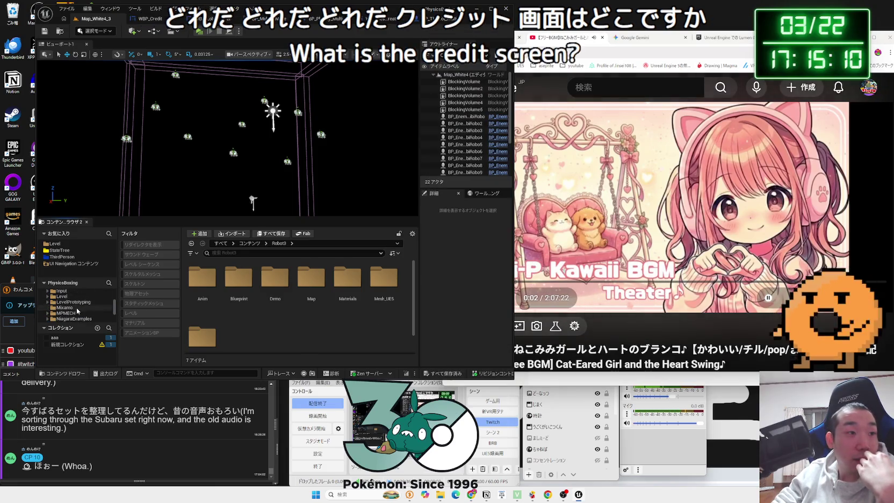
{"action": "scroll", "coordinate": [76, 312], "scroll_direction": "up", "scroll_amount": 3}
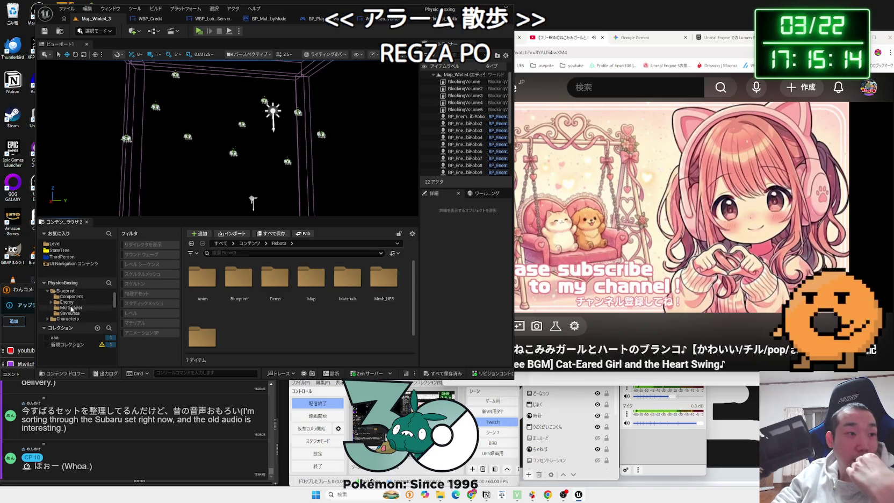
{"action": "scroll", "coordinate": [71, 310], "scroll_direction": "down", "scroll_amount": 1}
{"action": "left_click", "coordinate": [65, 302]}
{"action": "scroll", "coordinate": [362, 290], "scroll_direction": "down", "scroll_amount": 1}
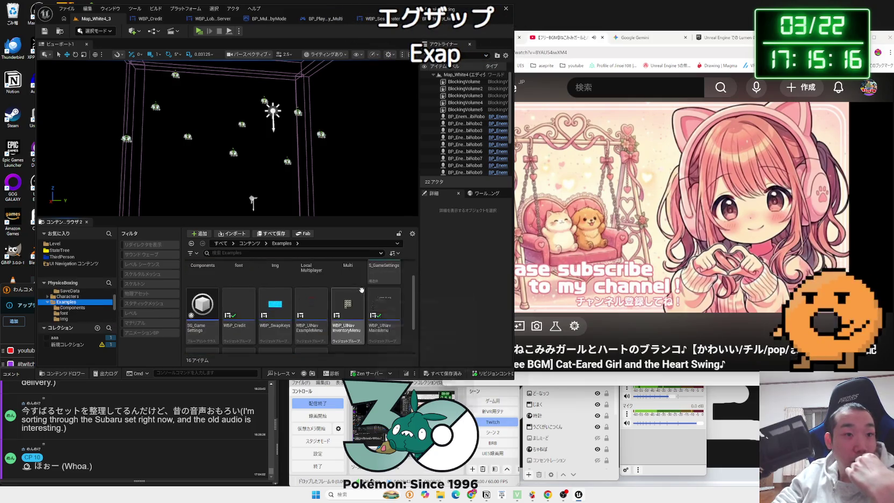
{"action": "scroll", "coordinate": [361, 290], "scroll_direction": "down", "scroll_amount": 2}
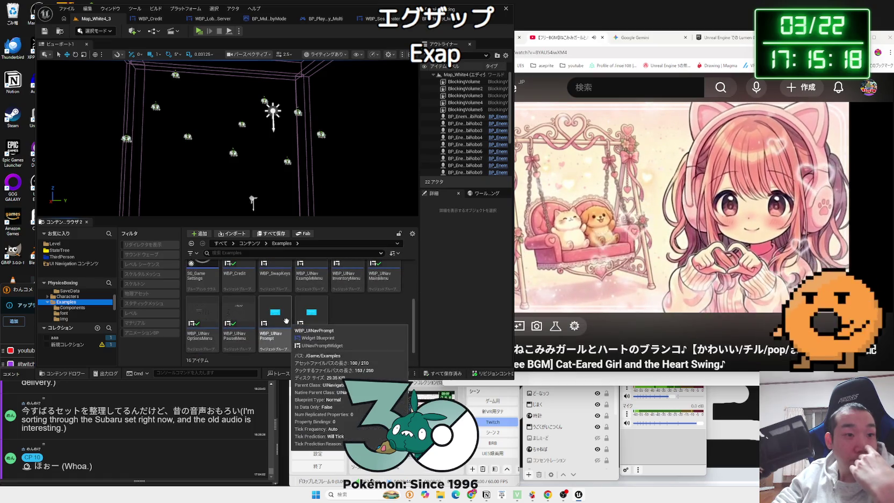
{"action": "left_click", "coordinate": [280, 318]}
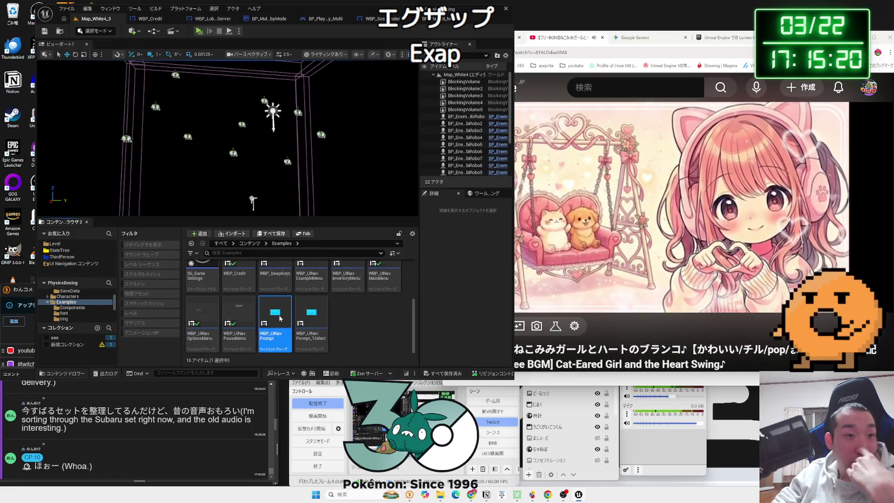
{"action": "double_click", "coordinate": [280, 318]}
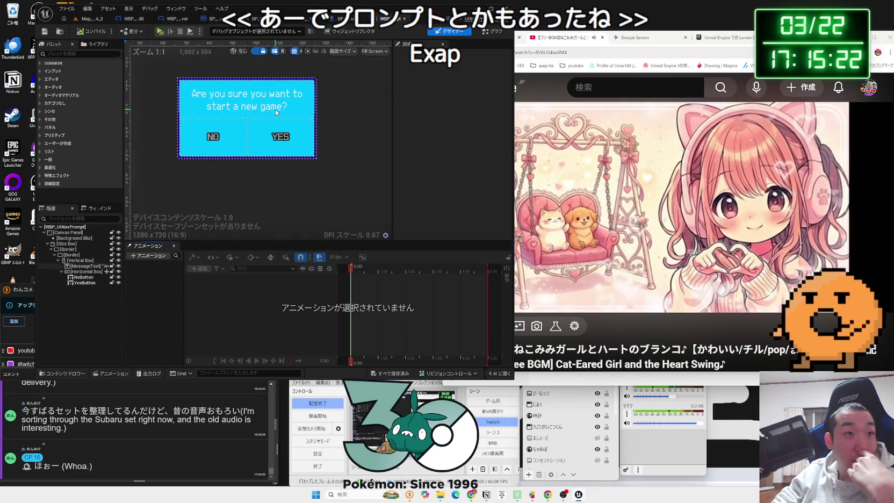
Expand the Size Box in the Hierarchy, select the inner Border, and scroll Details to its Brush settings.
{"action": "left_click", "coordinate": [276, 112]}
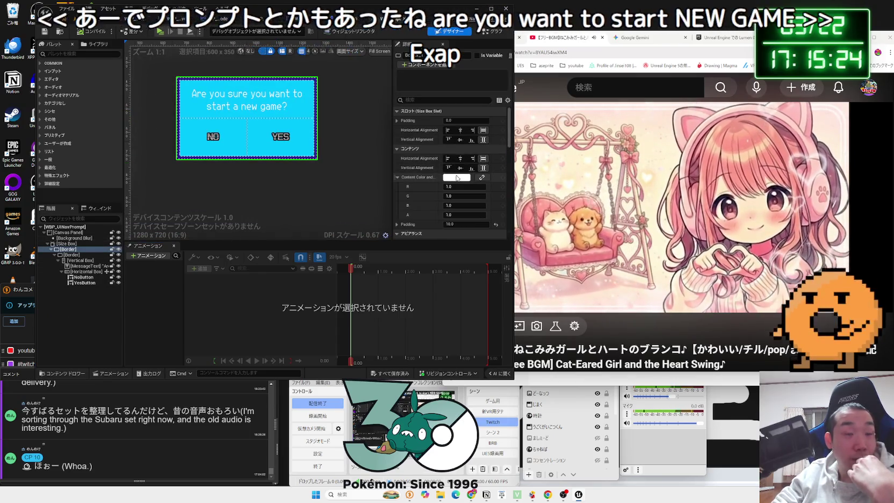
{"action": "double_click", "coordinate": [64, 244]}
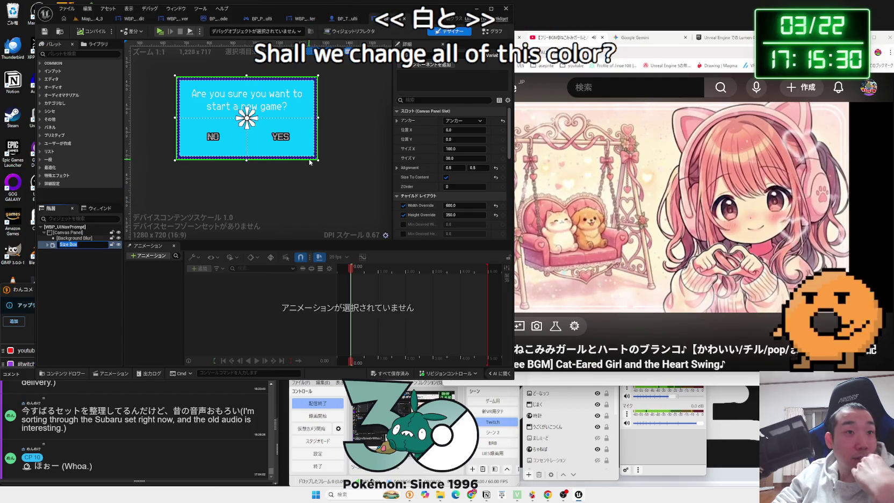
{"action": "left_click", "coordinate": [61, 254]}
{"action": "left_click", "coordinate": [47, 244]}
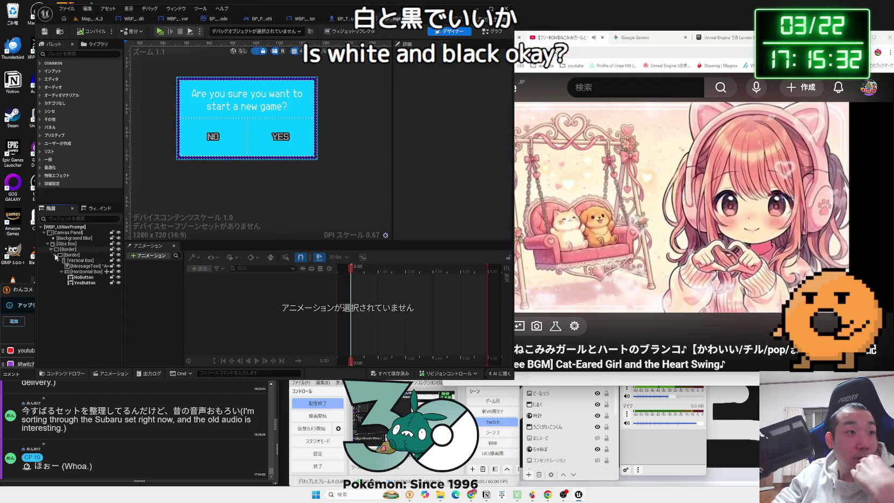
{"action": "left_click", "coordinate": [80, 271]}
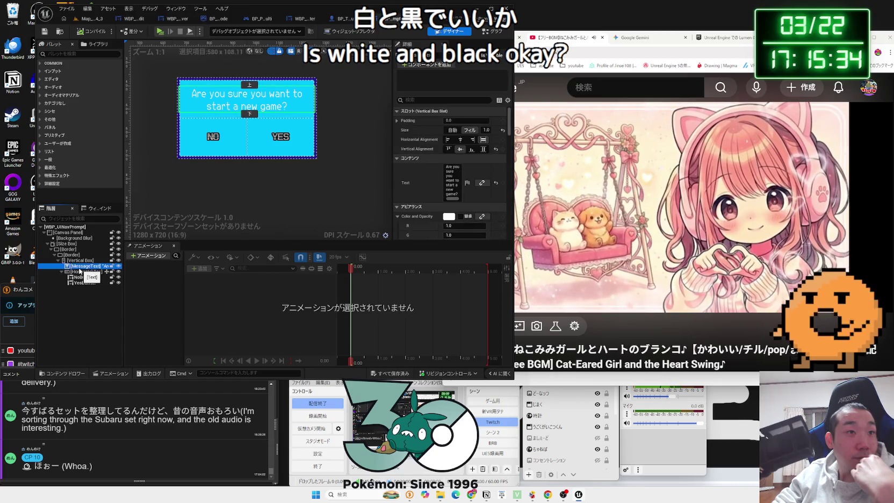
{"action": "left_click", "coordinate": [74, 256]}
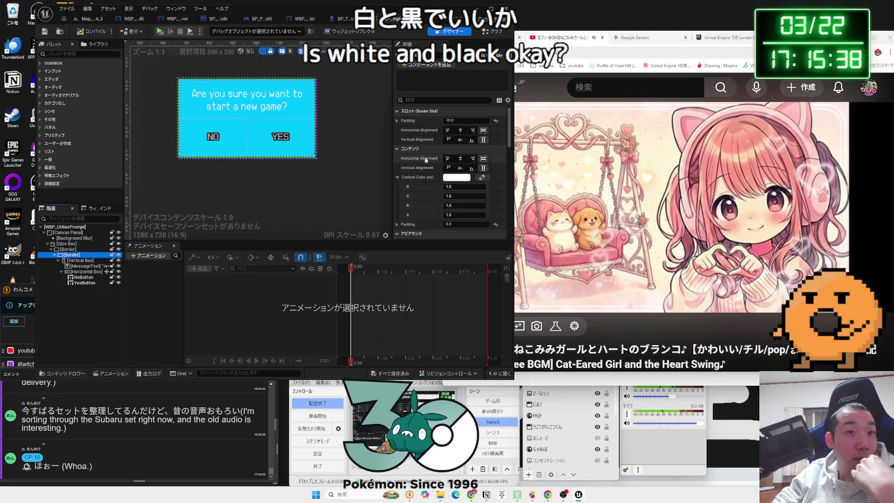
{"action": "scroll", "coordinate": [419, 176], "scroll_direction": "down", "scroll_amount": 4}
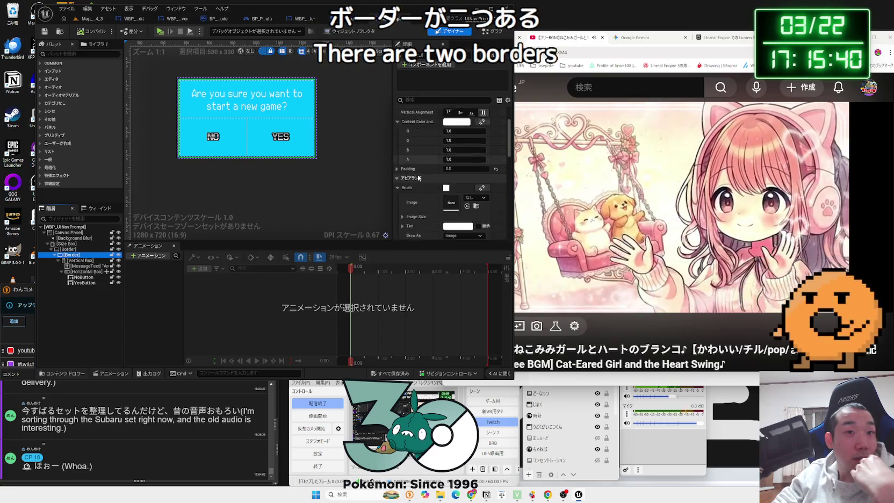
{"action": "scroll", "coordinate": [418, 175], "scroll_direction": "down", "scroll_amount": 1}
Recolor the prompt's cyan inner panel fill to a mid gray.
{"action": "left_click", "coordinate": [457, 187]}
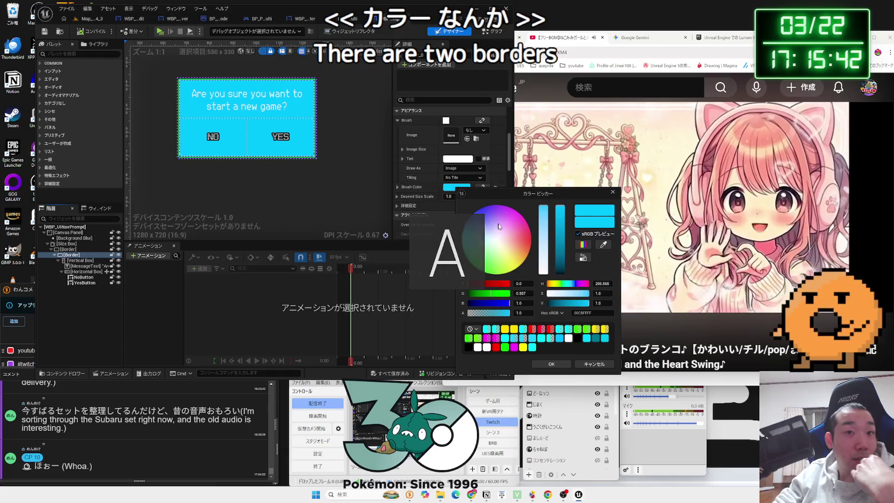
{"action": "left_click", "coordinate": [488, 220]}
{"action": "mouse_move", "coordinate": [488, 220]}
{"action": "left_mouse_down"}
{"action": "mouse_move", "coordinate": [503, 207]}
{"action": "mouse_move", "coordinate": [517, 241]}
{"action": "mouse_move", "coordinate": [510, 259]}
{"action": "mouse_move", "coordinate": [478, 257]}
{"action": "mouse_move", "coordinate": [503, 220]}
{"action": "mouse_move", "coordinate": [475, 266]}
{"action": "left_mouse_up"}
{"action": "left_click_drag", "start_coordinate": [567, 240], "coordinate": [559, 290]}
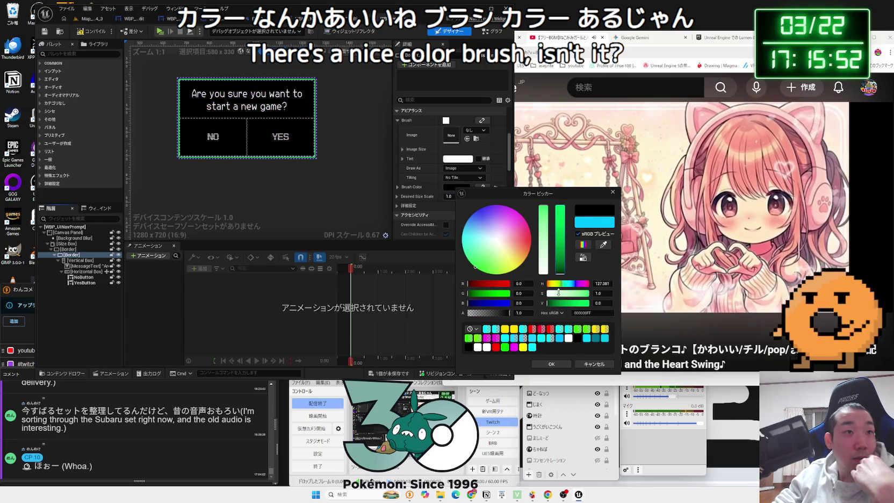
{"action": "left_click_drag", "start_coordinate": [559, 283], "coordinate": [563, 261]}
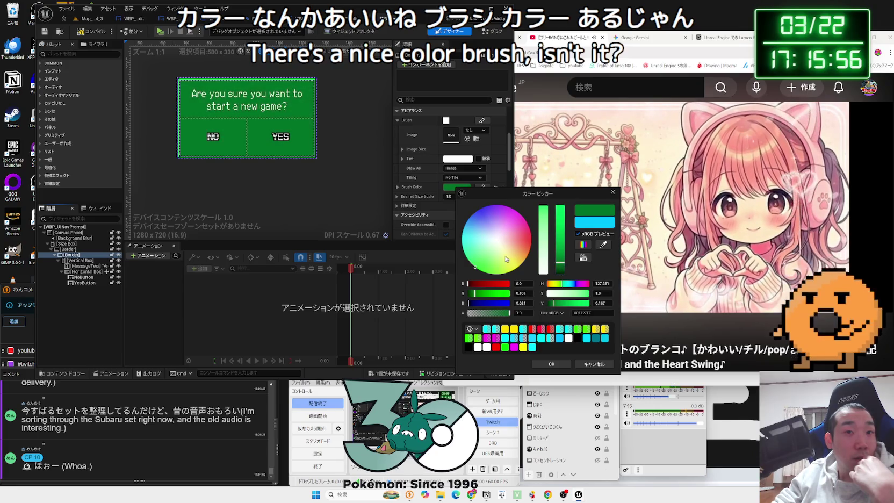
{"action": "left_click", "coordinate": [546, 267]}
{"action": "left_click_drag", "start_coordinate": [563, 274], "coordinate": [561, 257]}
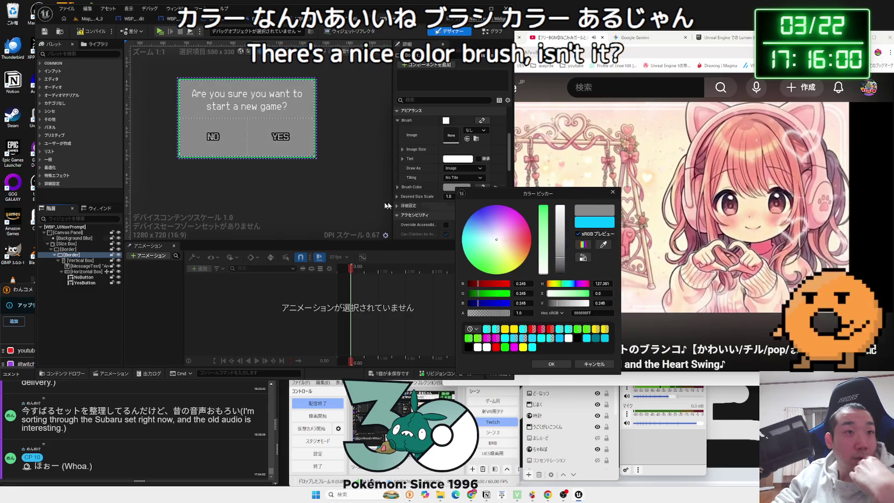
Set the outer border's brush colour to a translucent dark gray.
{"action": "left_click", "coordinate": [75, 249]}
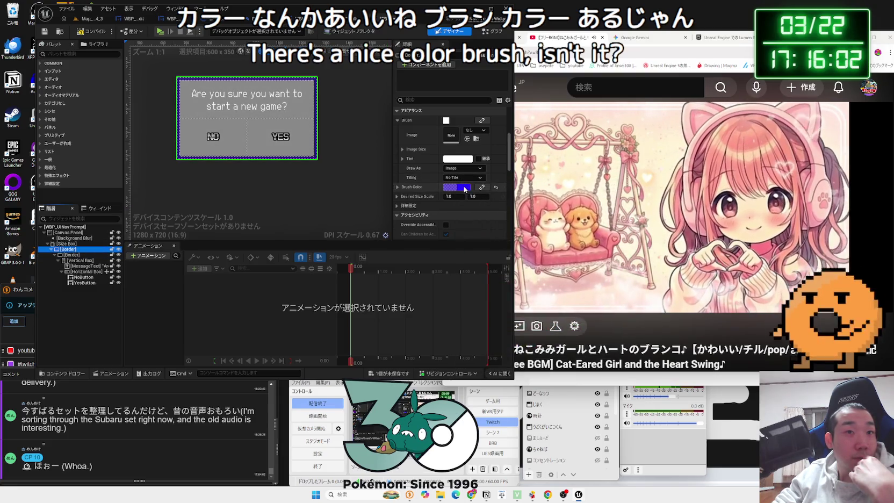
{"action": "left_click", "coordinate": [462, 187]}
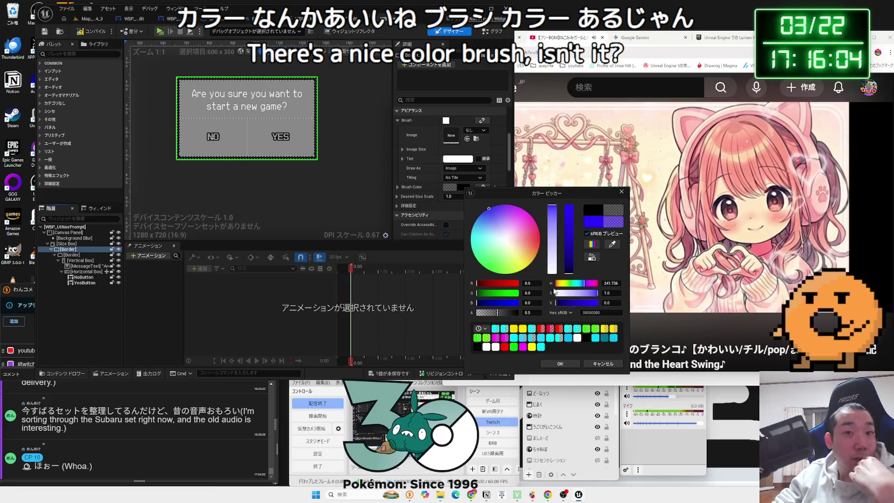
{"action": "left_click", "coordinate": [551, 270]}
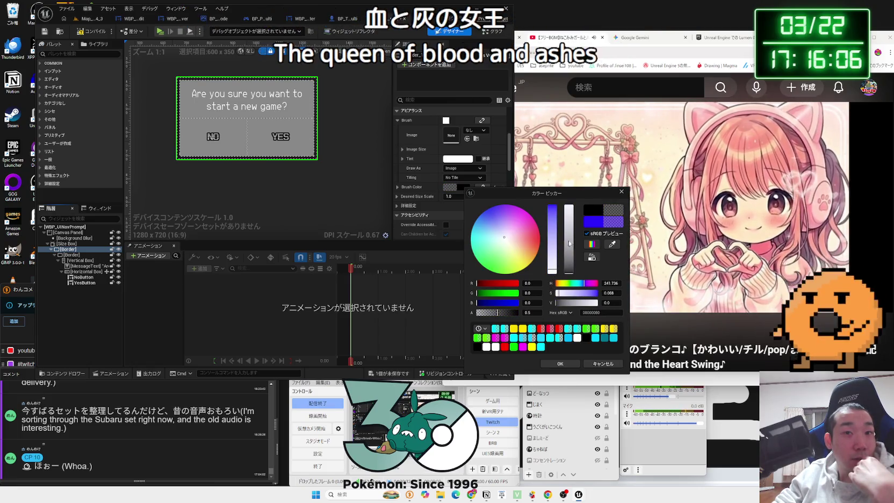
{"action": "left_click", "coordinate": [570, 220]}
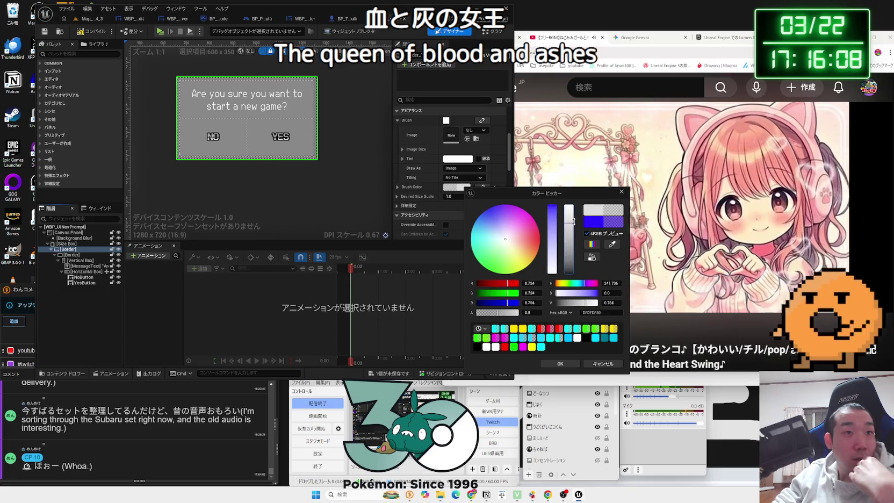
{"action": "left_click_drag", "start_coordinate": [576, 225], "coordinate": [582, 272]}
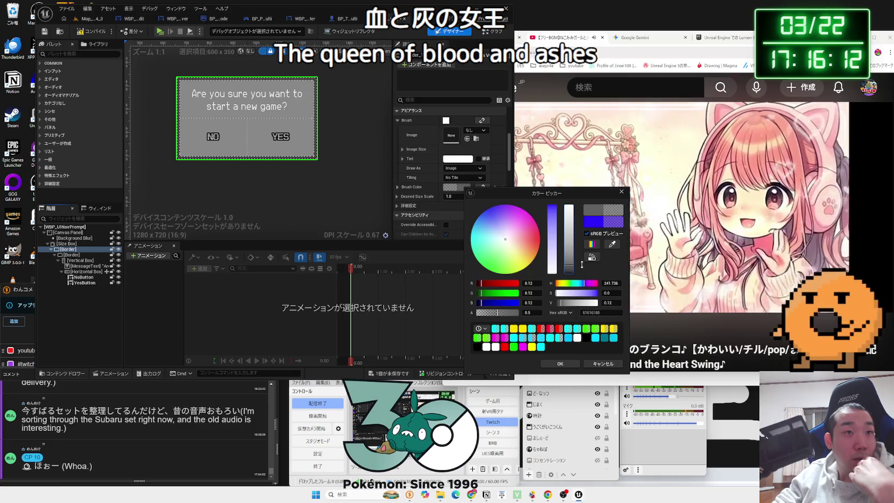
{"action": "left_click", "coordinate": [247, 100]}
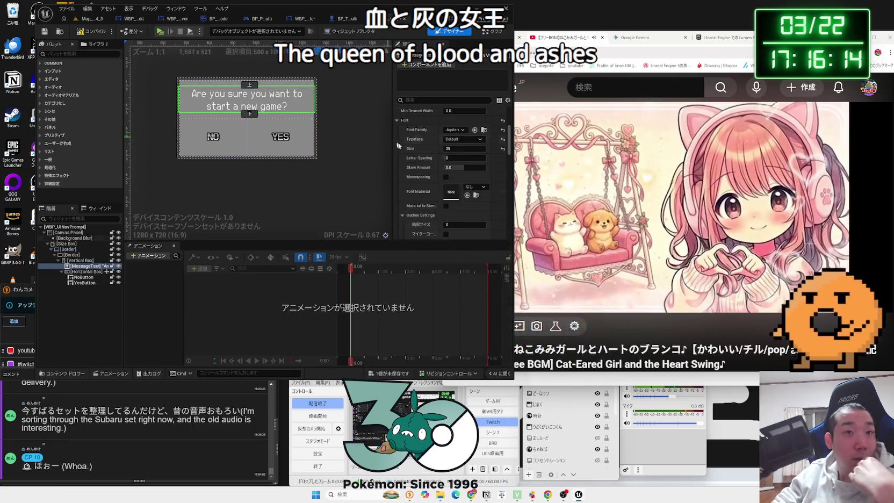
Try the x12y16px pixel font, then Roboto, for the question text.
{"action": "scroll", "coordinate": [467, 194], "scroll_direction": "down", "scroll_amount": 3}
{"action": "scroll", "coordinate": [467, 198], "scroll_direction": "up", "scroll_amount": 2}
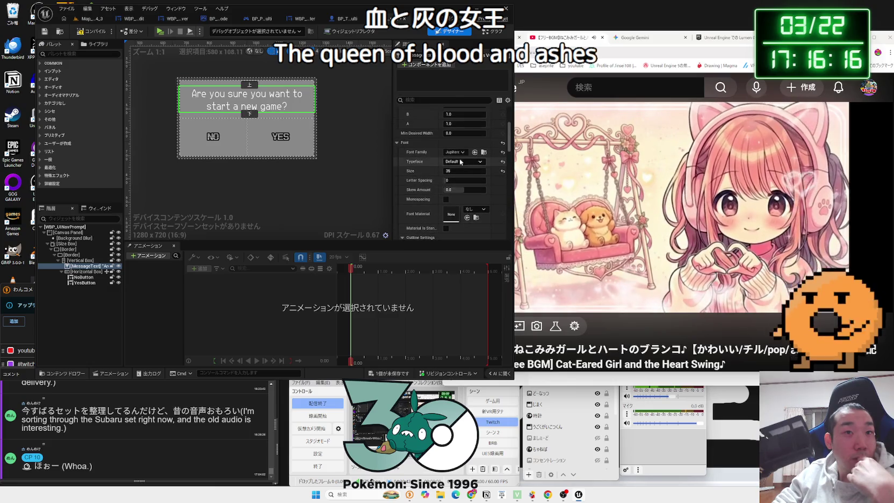
{"action": "left_click", "coordinate": [454, 152]}
{"action": "scroll", "coordinate": [505, 295], "scroll_direction": "down", "scroll_amount": 2}
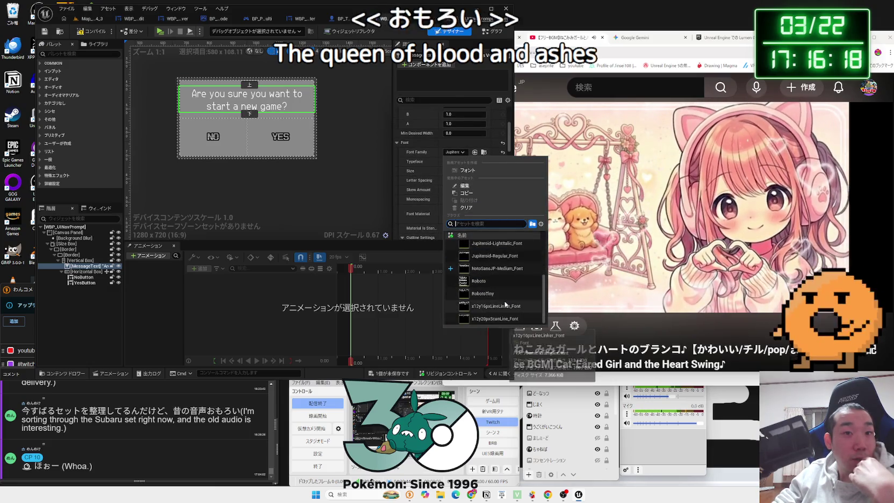
{"action": "left_click", "coordinate": [500, 306]}
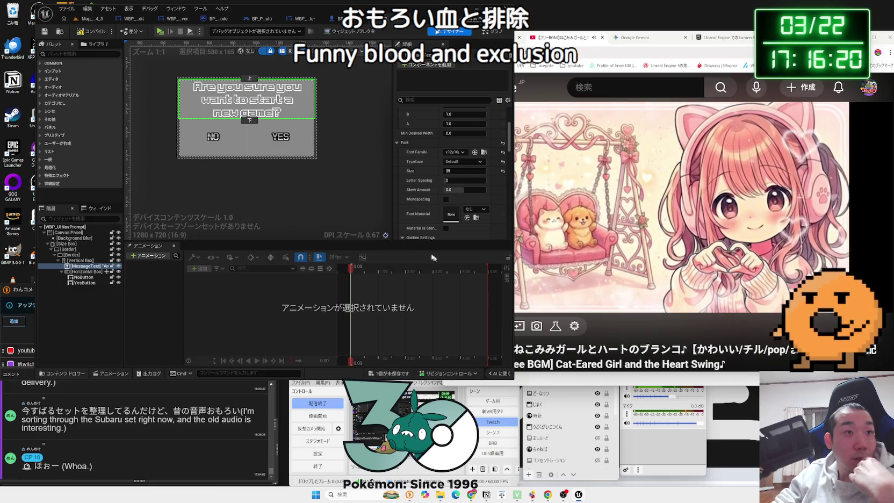
{"action": "left_click", "coordinate": [455, 152]}
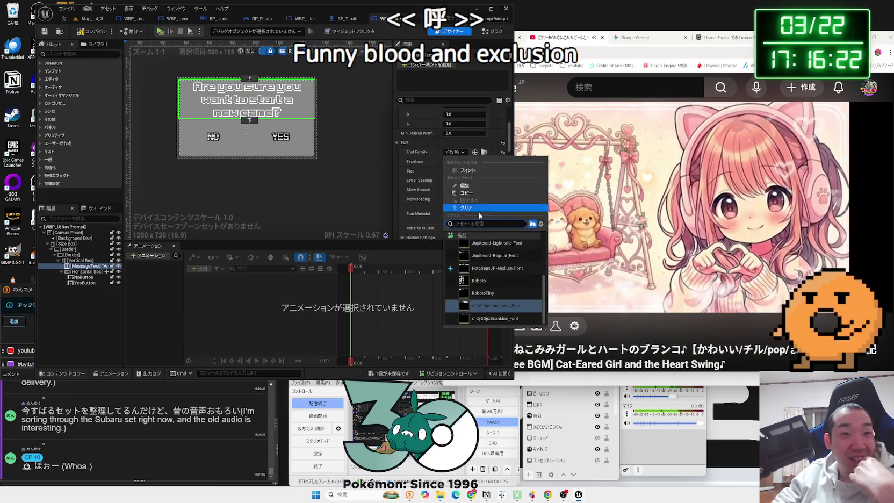
{"action": "left_click", "coordinate": [497, 280]}
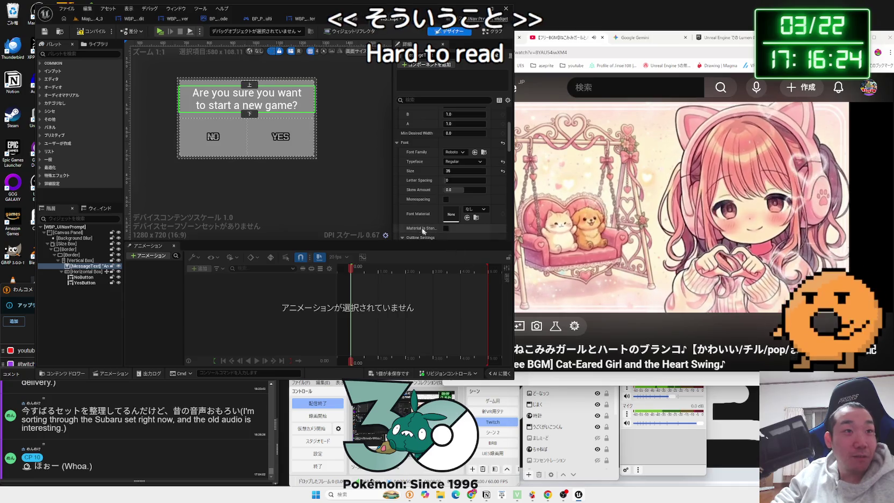
Set the question text font to Noto Sans and save the widget.
{"action": "left_click", "coordinate": [318, 197]}
{"action": "left_click", "coordinate": [262, 107]}
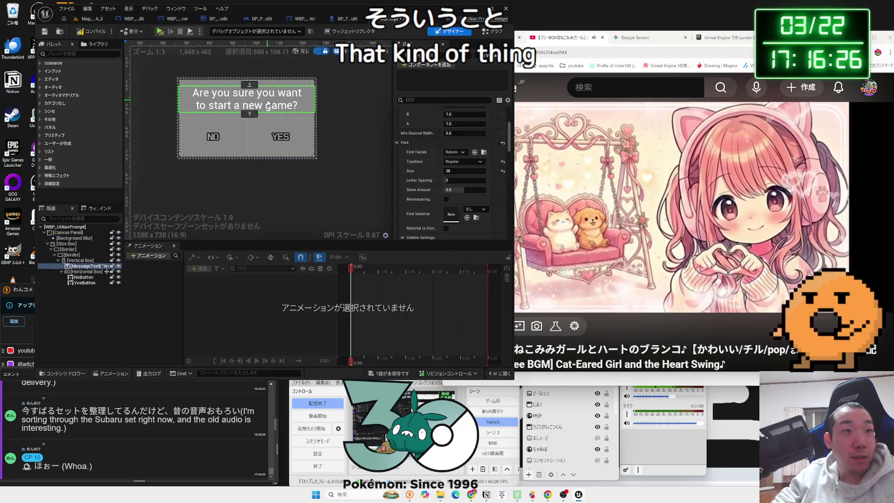
{"action": "left_click", "coordinate": [459, 153]}
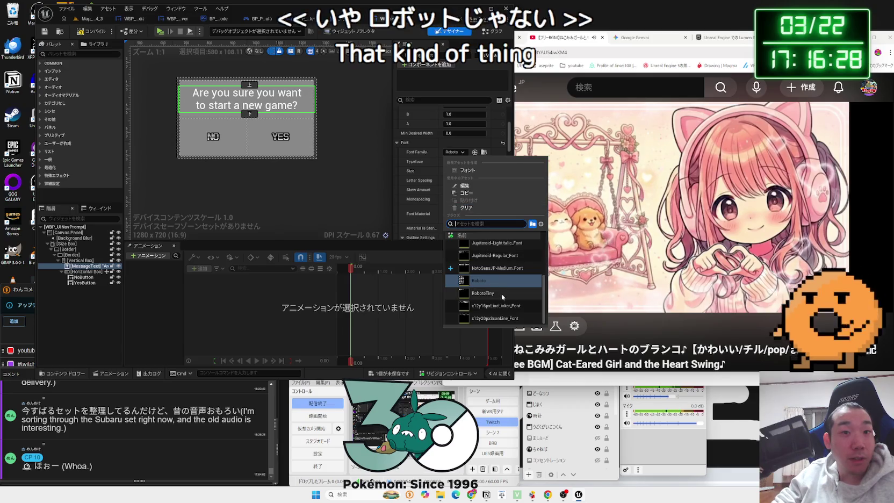
{"action": "left_click", "coordinate": [484, 268]}
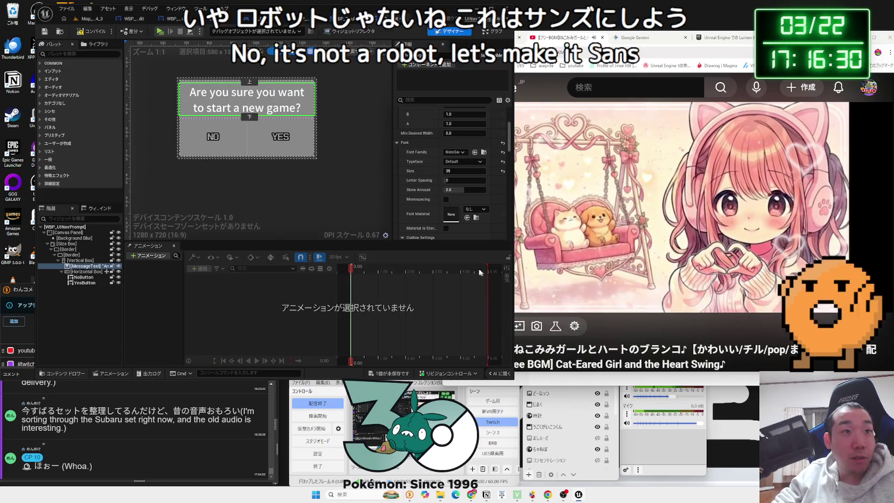
{"action": "left_click", "coordinate": [346, 196]}
{"action": "left_click", "coordinate": [398, 374]}
{"action": "left_click", "coordinate": [483, 234]}
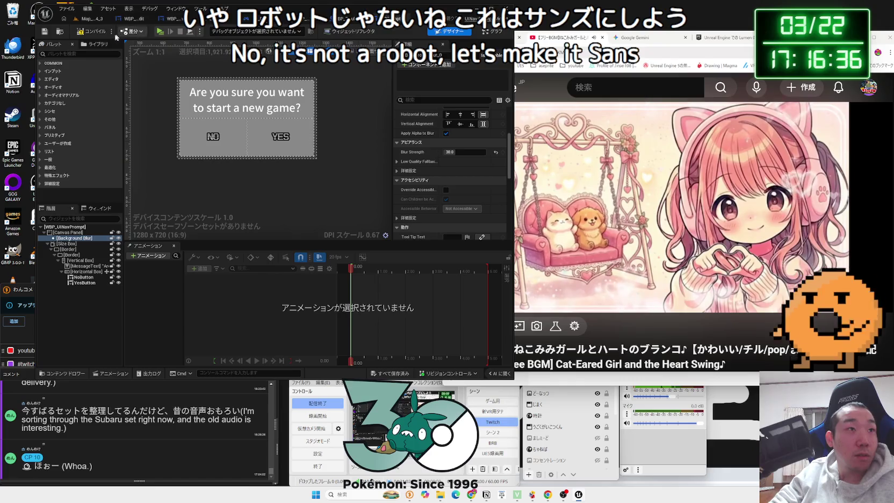
Compile the prompt widget and set the inner border brush's Tiling to No Tile.
{"action": "left_click", "coordinate": [92, 28]}
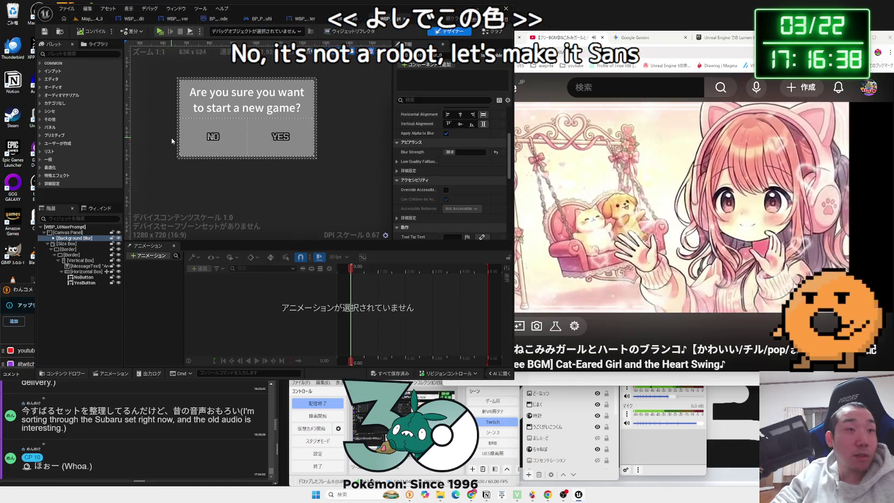
{"action": "scroll", "coordinate": [180, 161], "scroll_direction": "up", "scroll_amount": 3}
{"action": "left_click", "coordinate": [180, 161]}
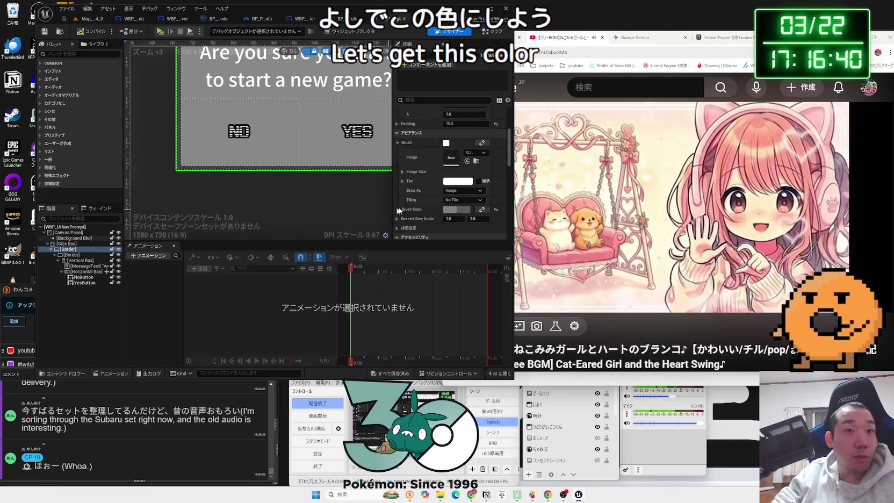
{"action": "left_click", "coordinate": [463, 200]}
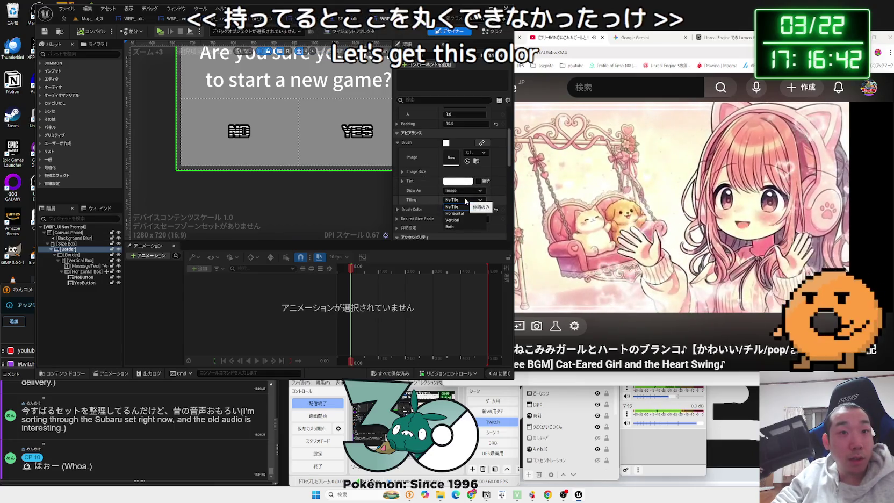
{"action": "left_click", "coordinate": [464, 206]}
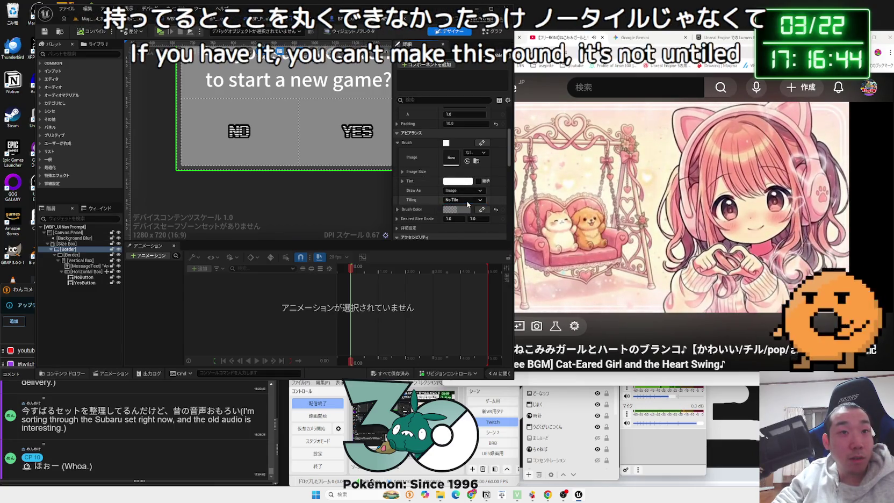
Confirm No Tile on the border brush, then bring the Gemini chat forward.
{"action": "scroll", "coordinate": [363, 202], "scroll_direction": "down", "scroll_amount": 2}
{"action": "scroll", "coordinate": [344, 203], "scroll_direction": "down", "scroll_amount": 1}
{"action": "scroll", "coordinate": [295, 205], "scroll_direction": "up", "scroll_amount": 1}
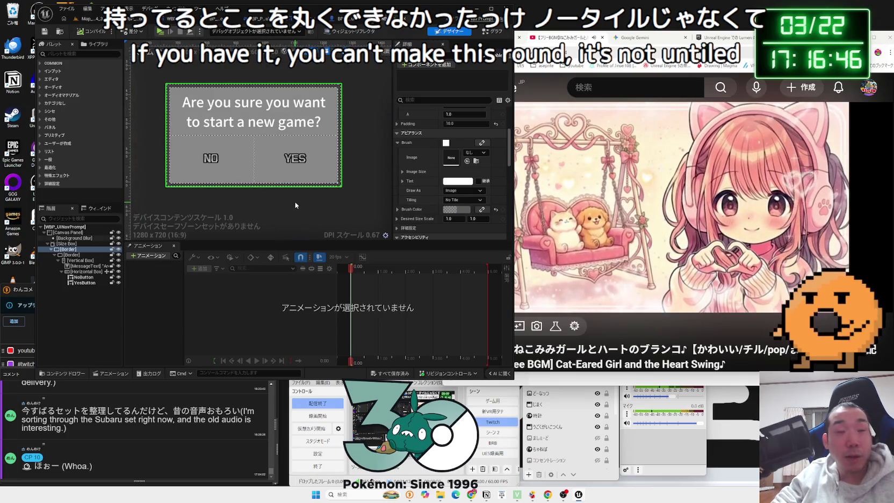
{"action": "scroll", "coordinate": [317, 203], "scroll_direction": "down", "scroll_amount": 2}
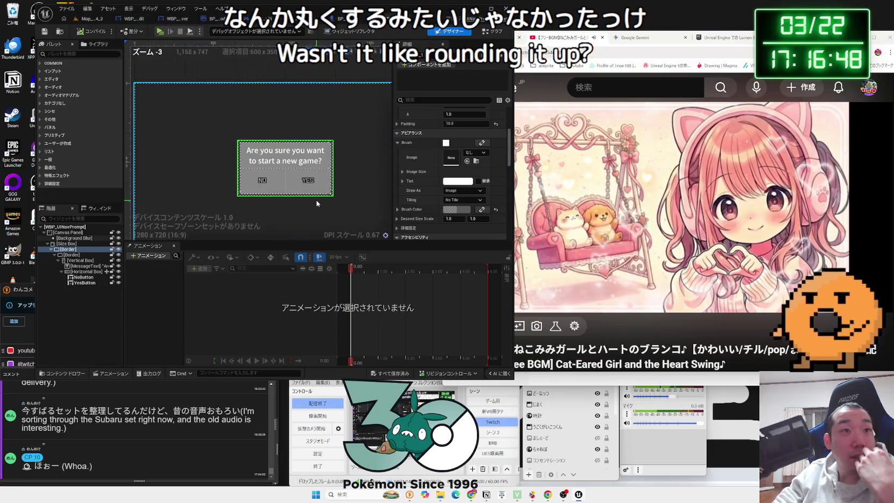
{"action": "scroll", "coordinate": [316, 199], "scroll_direction": "down", "scroll_amount": 2}
{"action": "scroll", "coordinate": [312, 192], "scroll_direction": "up", "scroll_amount": 3}
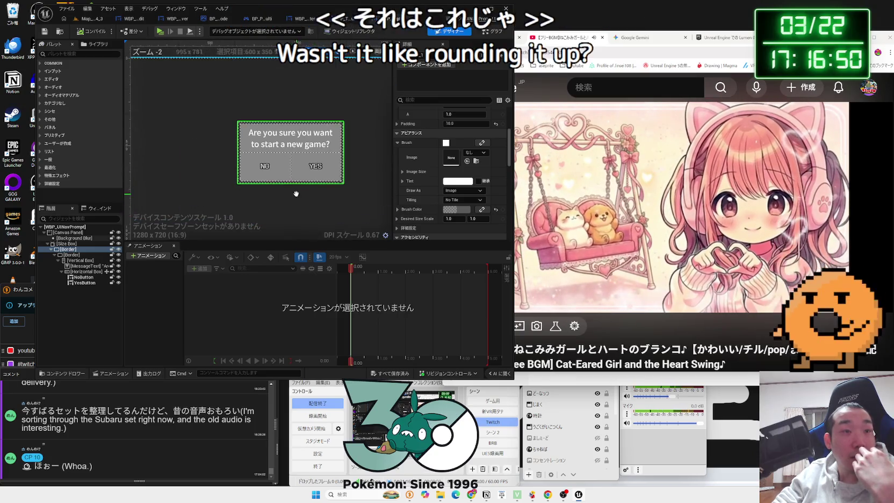
{"action": "scroll", "coordinate": [296, 193], "scroll_direction": "up", "scroll_amount": 3}
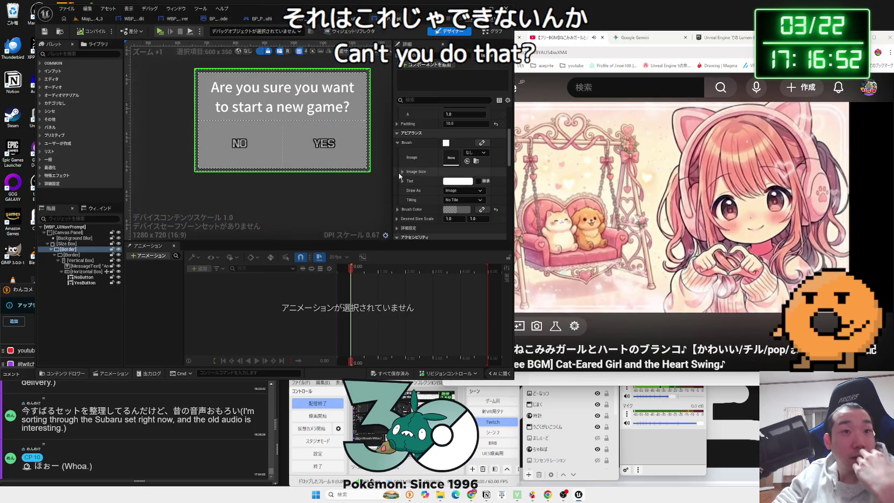
{"action": "left_click", "coordinate": [464, 199]}
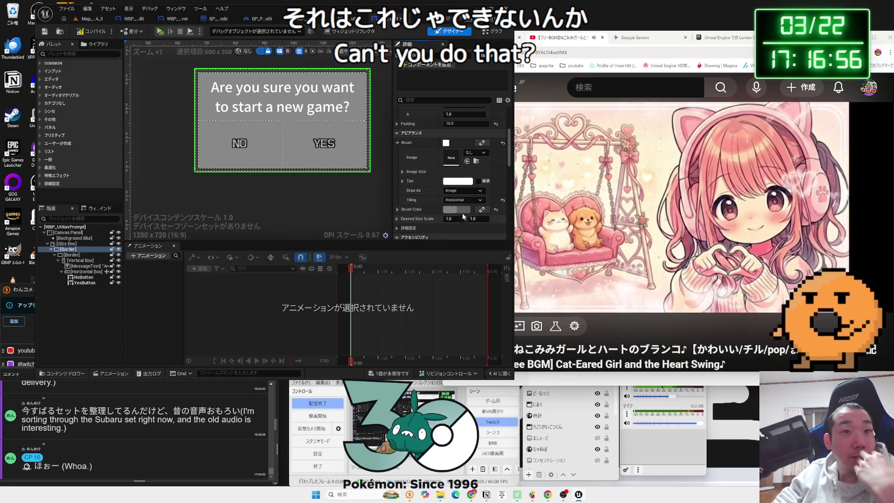
{"action": "left_click", "coordinate": [464, 200]}
{"action": "left_click", "coordinate": [464, 199]}
{"action": "left_click", "coordinate": [457, 199]}
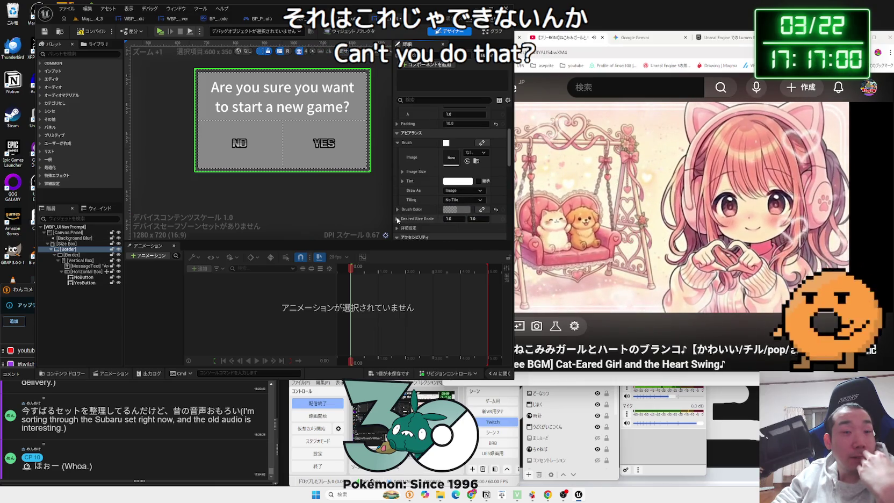
{"action": "scroll", "coordinate": [397, 217], "scroll_direction": "up", "scroll_amount": 1}
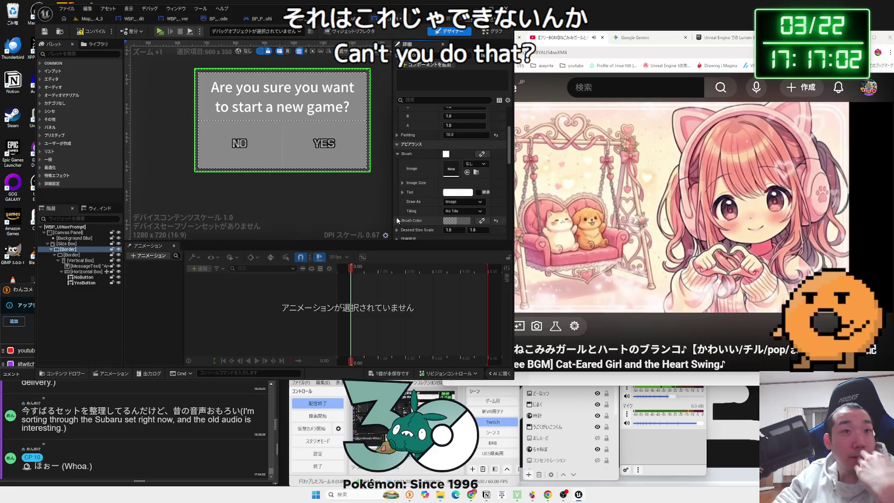
{"action": "key", "text": "alt+Tab"}
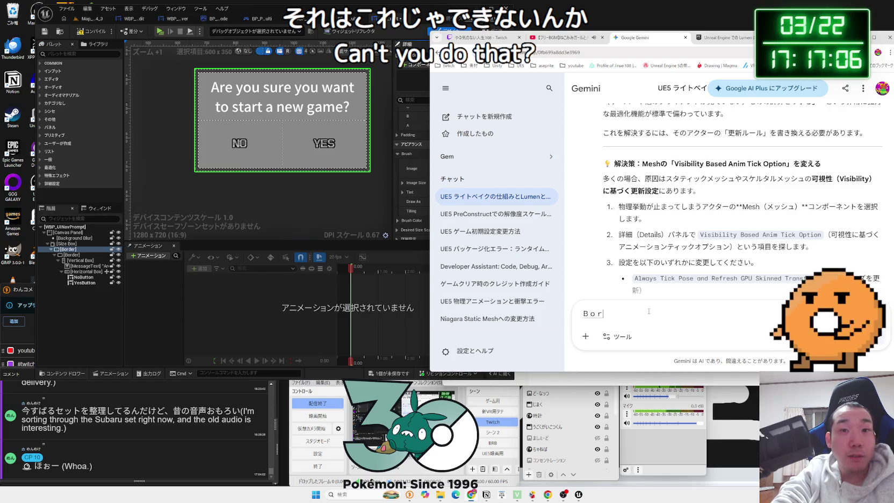
Ask Gemini in Japanese whether a Border's corners can be rounded, and read the reply.
{"action": "type", "text": "いろつ"}
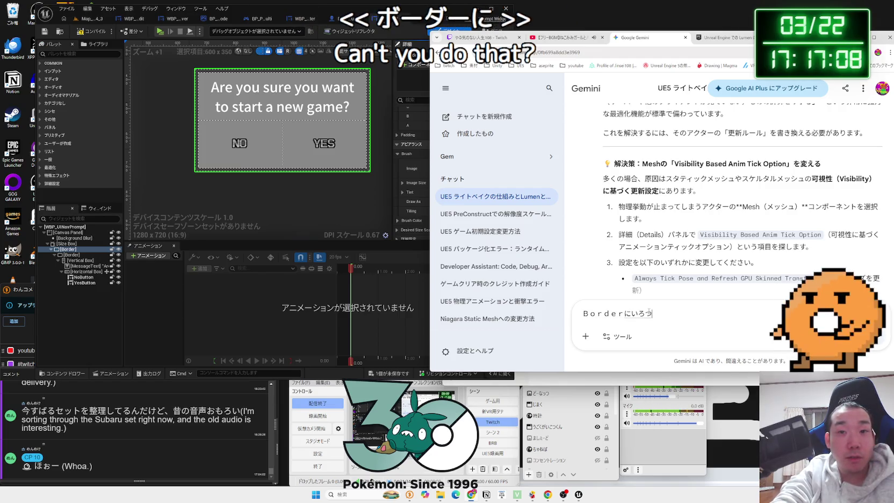
{"action": "type", "text": "るんだけど、"}
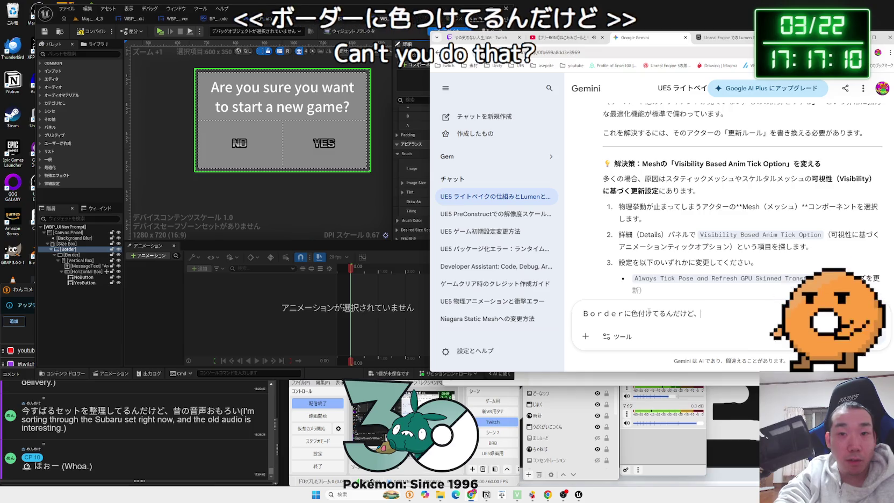
{"action": "type", "text": "角"}
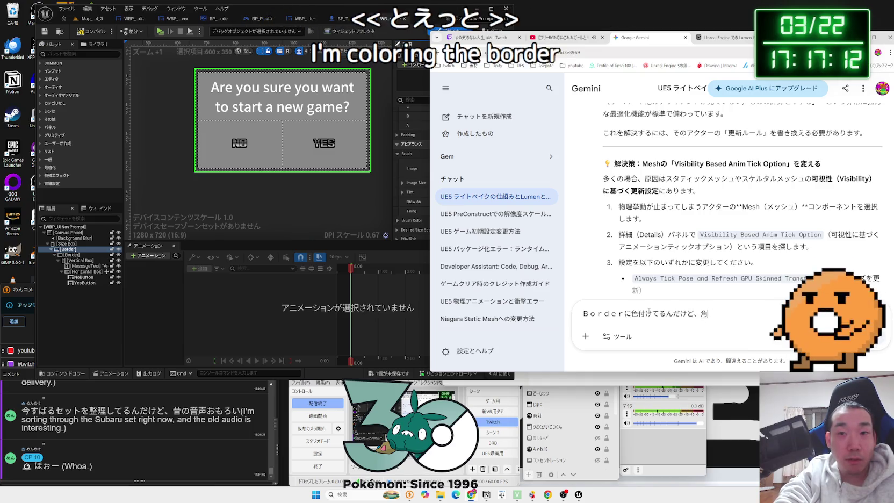
{"action": "type", "text": "wをまr"}
{"action": "type", "text": "したりとかできな"}
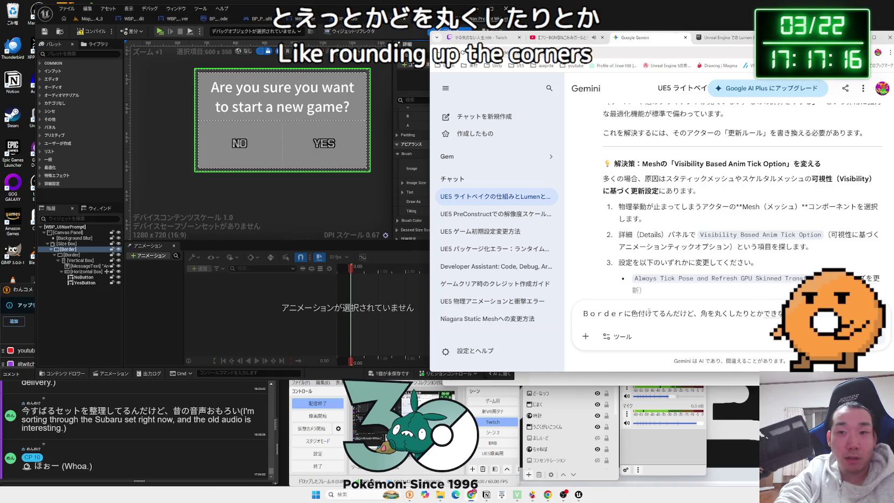
{"action": "key", "text": "Return"}
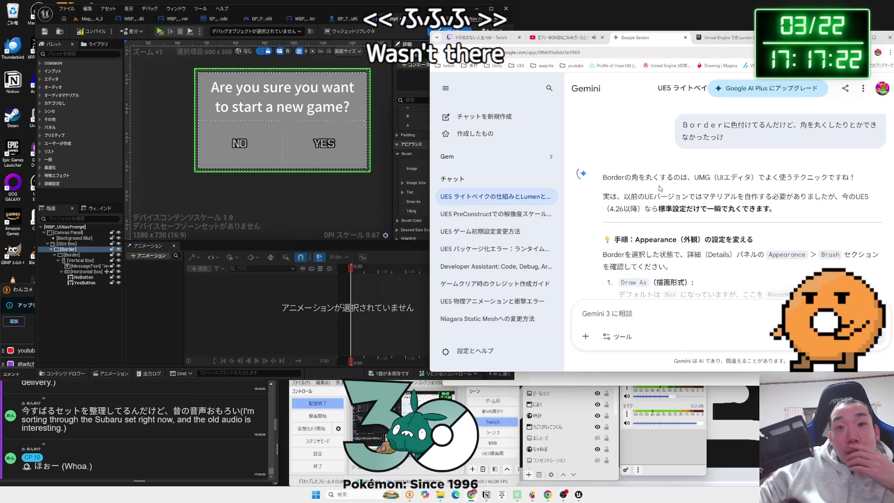
{"action": "scroll", "coordinate": [660, 188], "scroll_direction": "down", "scroll_amount": 2}
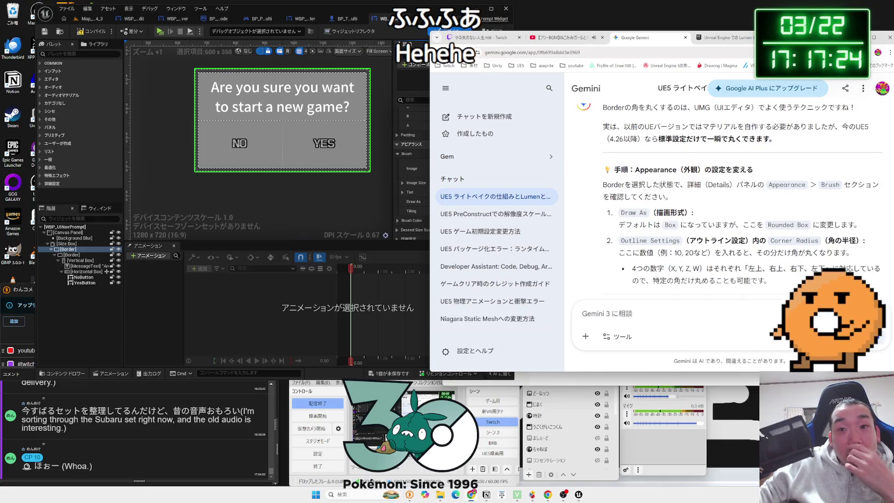
{"action": "scroll", "coordinate": [661, 185], "scroll_direction": "down", "scroll_amount": 2}
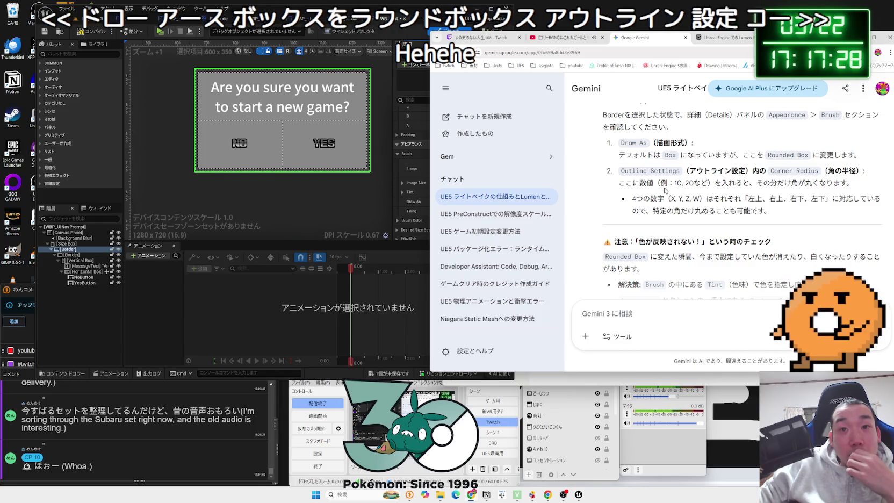
{"action": "left_click", "coordinate": [230, 230]}
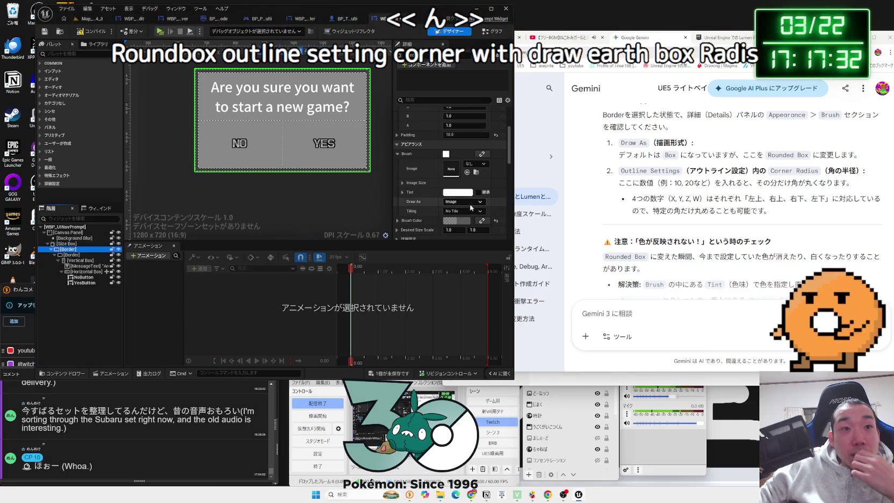
Set the prompt border brush's Draw As to Rounded Box and reset outline width to 0.
{"action": "left_click", "coordinate": [469, 202]}
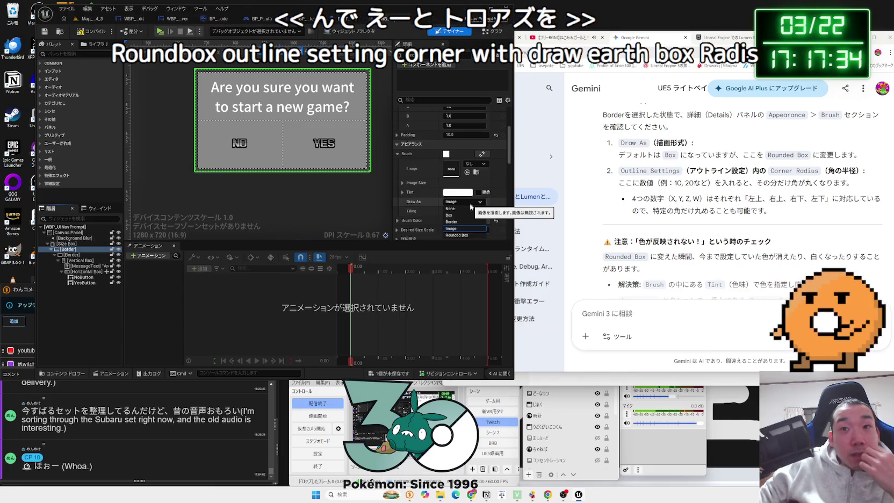
{"action": "left_click", "coordinate": [462, 235]}
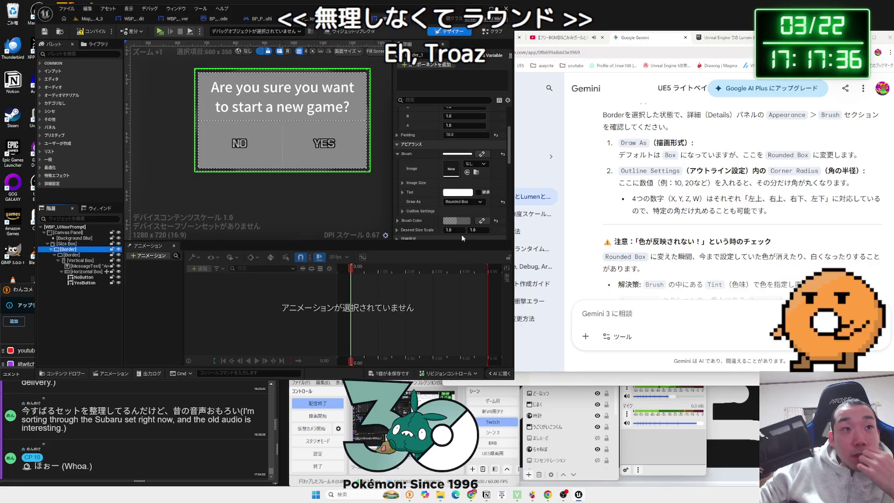
{"action": "scroll", "coordinate": [376, 167], "scroll_direction": "up", "scroll_amount": 3}
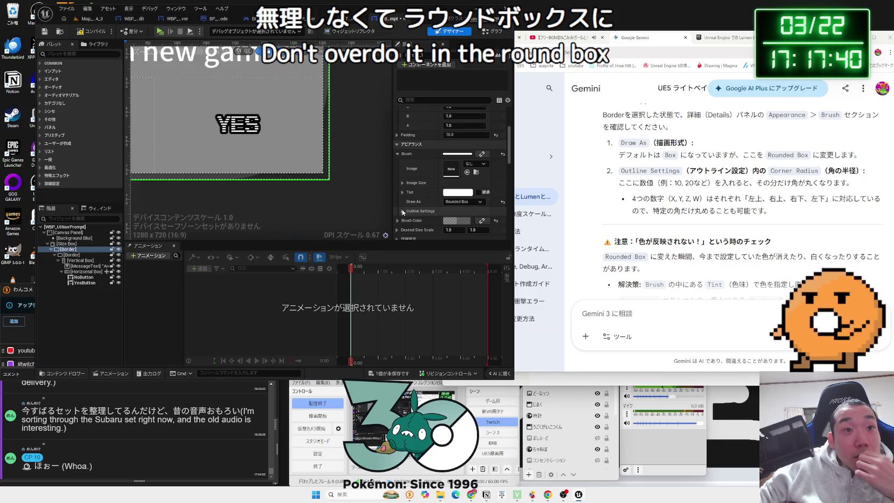
{"action": "scroll", "coordinate": [426, 204], "scroll_direction": "down", "scroll_amount": 2}
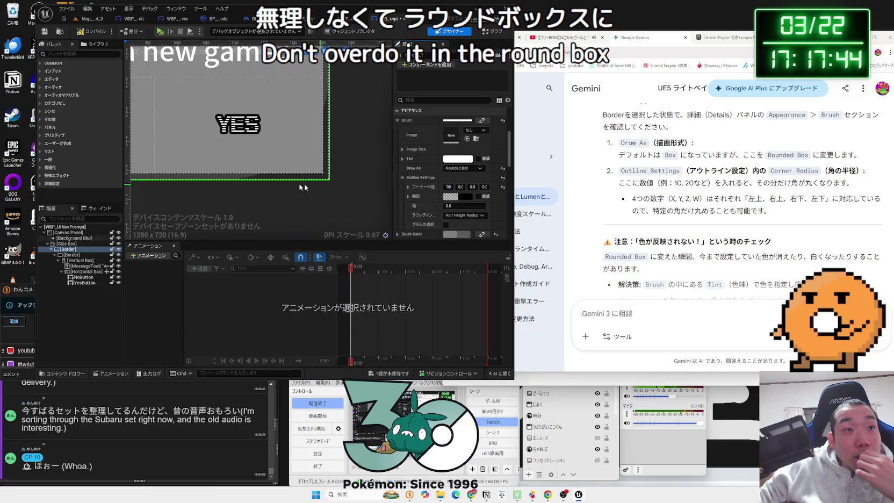
{"action": "scroll", "coordinate": [305, 187], "scroll_direction": "down", "scroll_amount": 3}
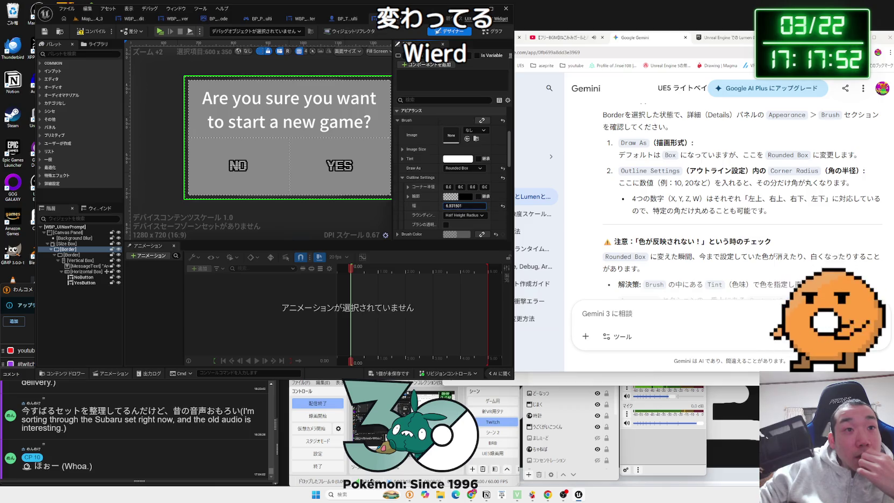
{"action": "left_click_drag", "start_coordinate": [465, 206], "coordinate": [413, 191]}
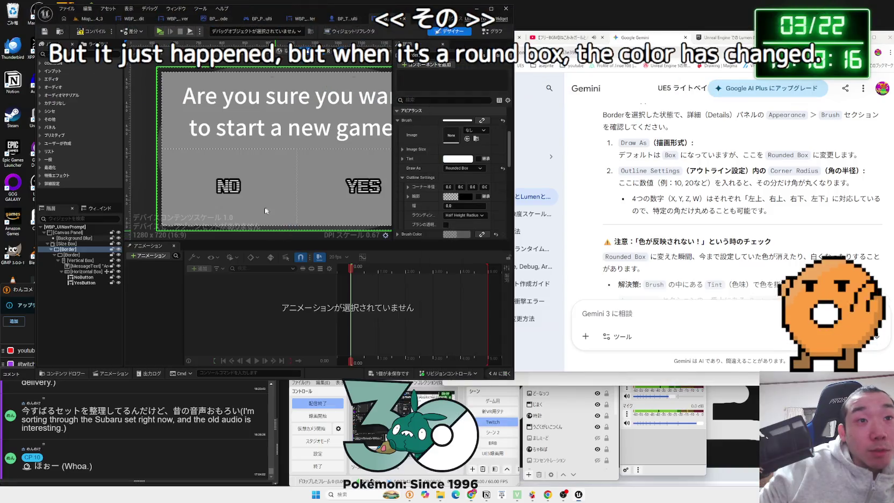
{"action": "left_click", "coordinate": [407, 187]}
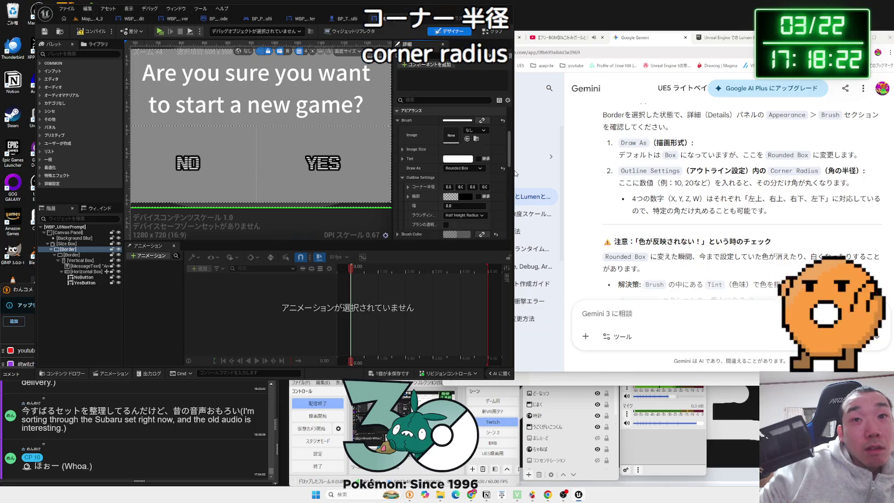
{"action": "left_click_drag", "start_coordinate": [514, 171], "coordinate": [587, 170]}
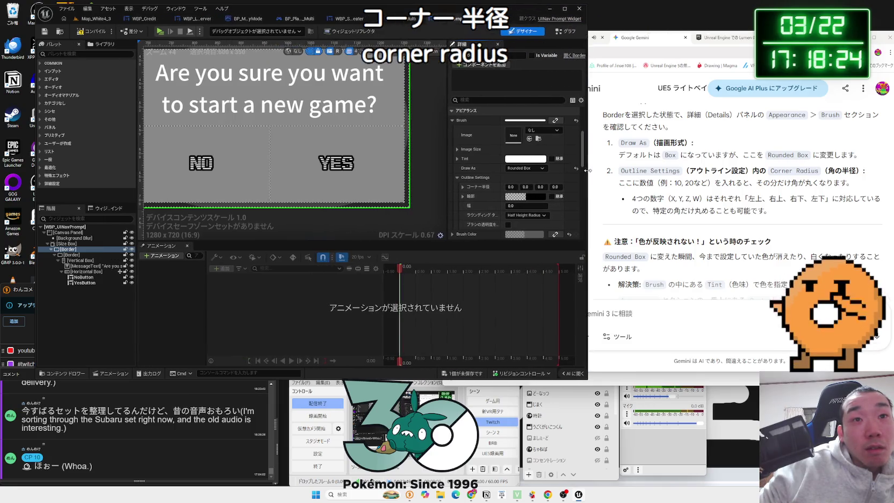
Enter 10 into each of the four Corner Radius fields.
{"action": "left_click", "coordinate": [466, 188]}
{"action": "type", "text": "10"}
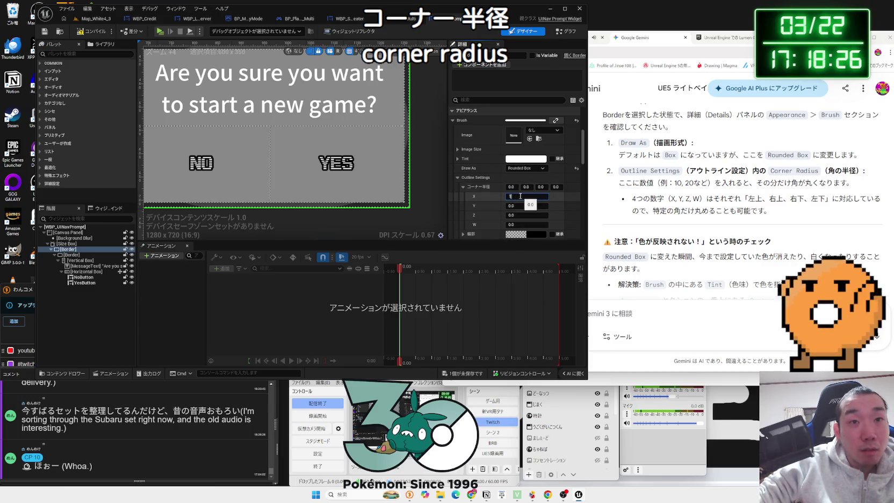
{"action": "key", "text": "Return"}
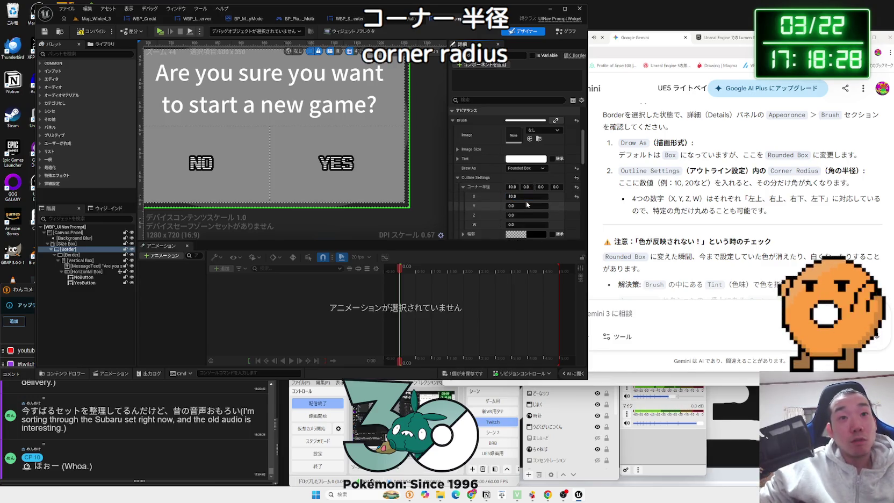
{"action": "left_click", "coordinate": [483, 201]}
{"action": "left_click", "coordinate": [463, 188]}
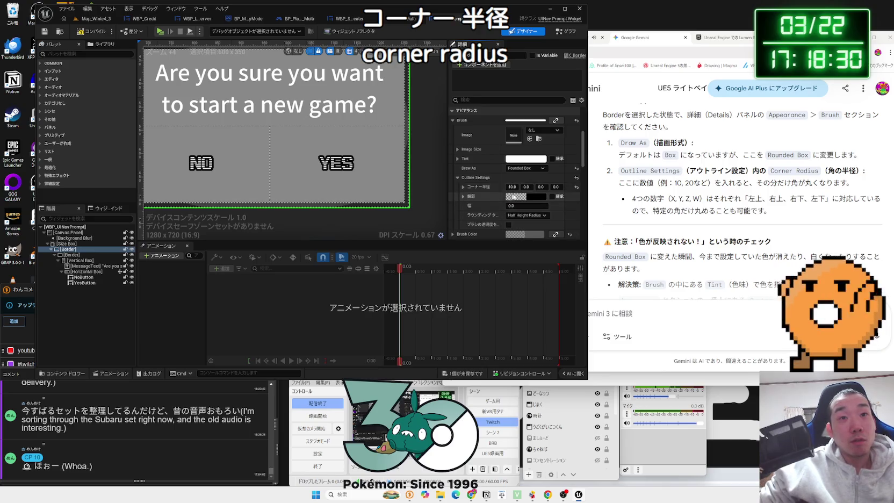
{"action": "left_click", "coordinate": [528, 187]}
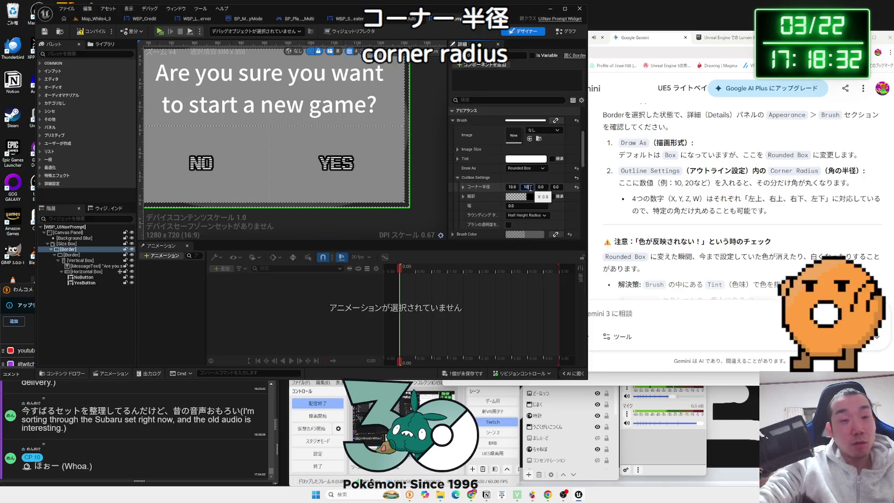
{"action": "type", "text": "10"}
{"action": "key", "text": "Return"}
{"action": "type", "text": "10"}
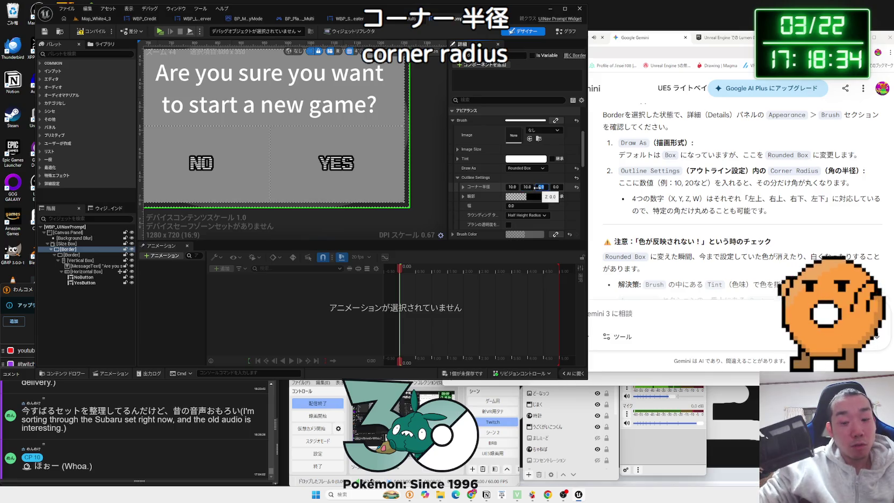
{"action": "key", "text": "Return"}
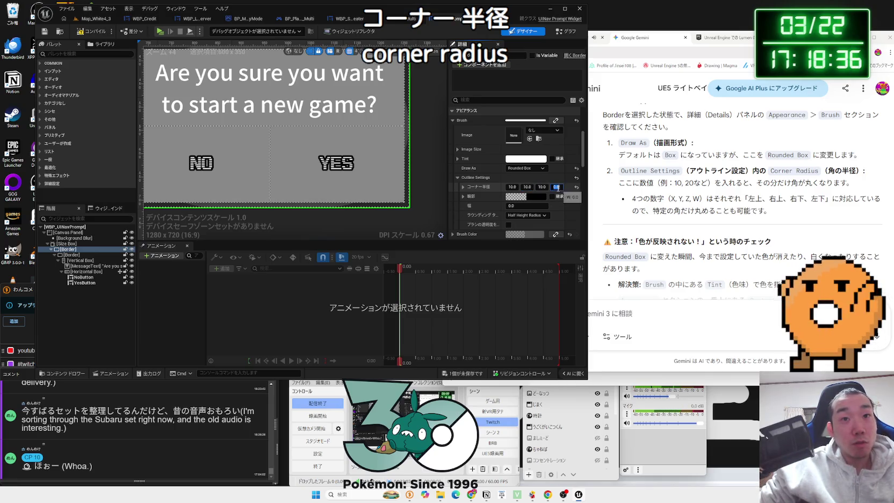
{"action": "key", "text": "BackSpace"}
{"action": "key", "text": "Return"}
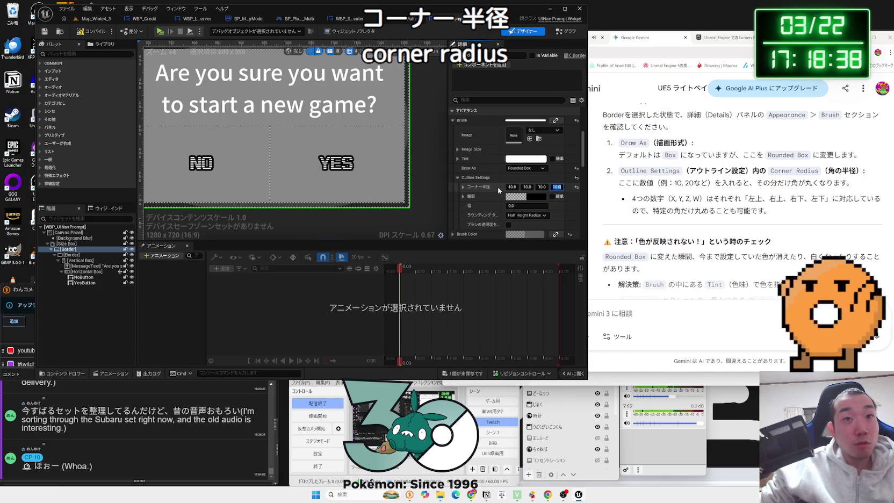
{"action": "scroll", "coordinate": [378, 108], "scroll_direction": "up", "scroll_amount": 14}
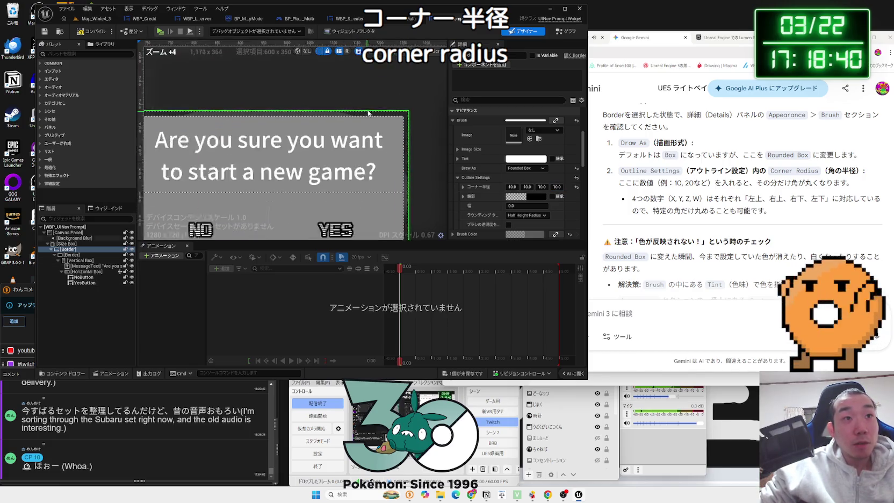
{"action": "scroll", "coordinate": [378, 108], "scroll_direction": "up", "scroll_amount": 10}
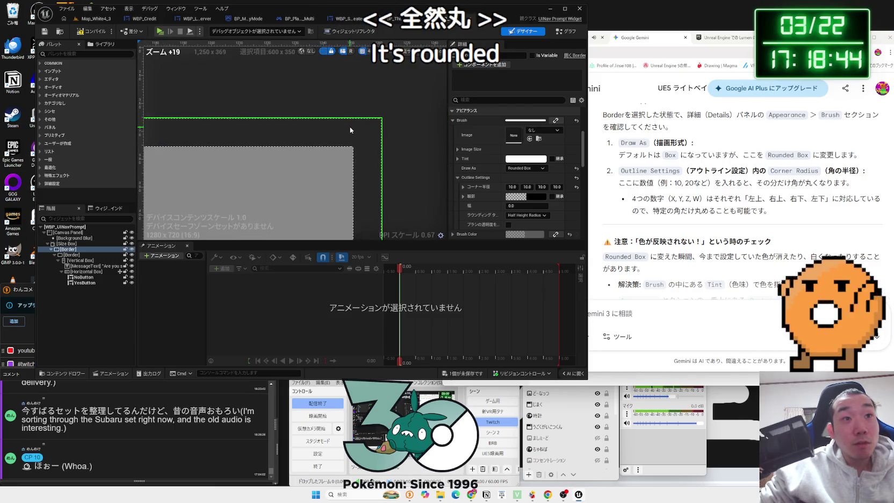
Select the Border and set its Corner Radius values to 100.
{"action": "left_click", "coordinate": [406, 128]}
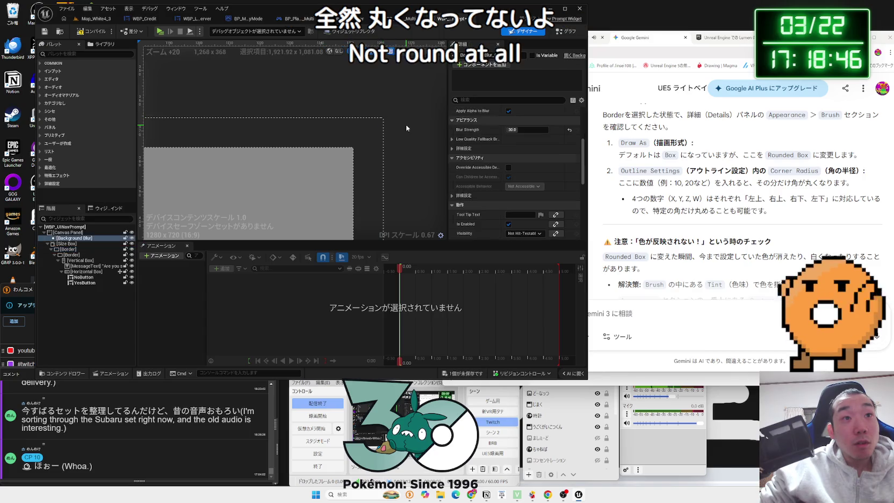
{"action": "left_click", "coordinate": [68, 250]}
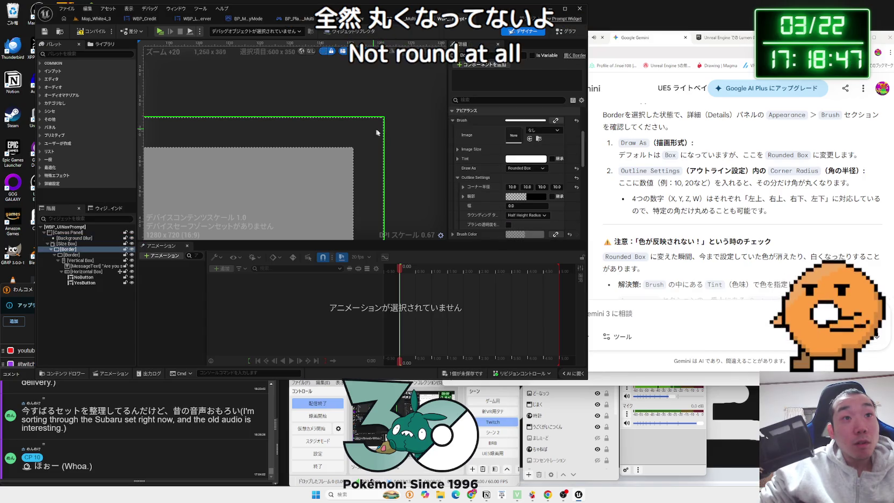
{"action": "left_click", "coordinate": [513, 187]}
{"action": "type", "text": "100"}
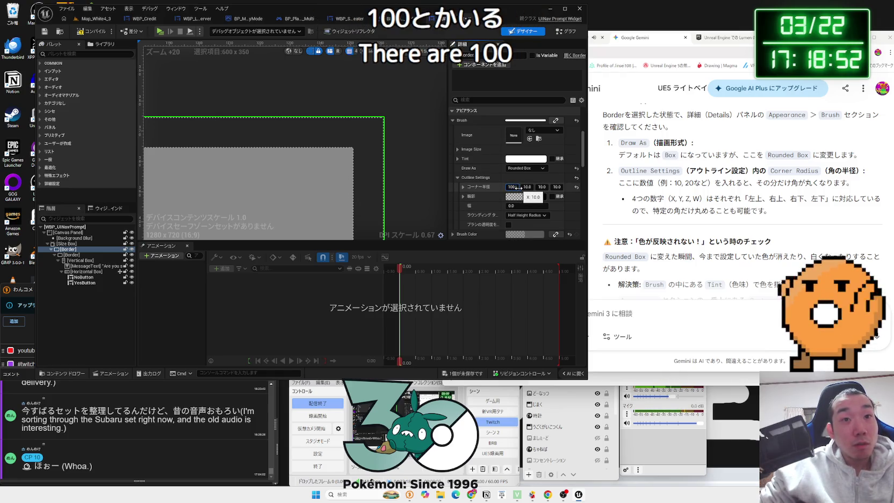
{"action": "key", "text": "Return"}
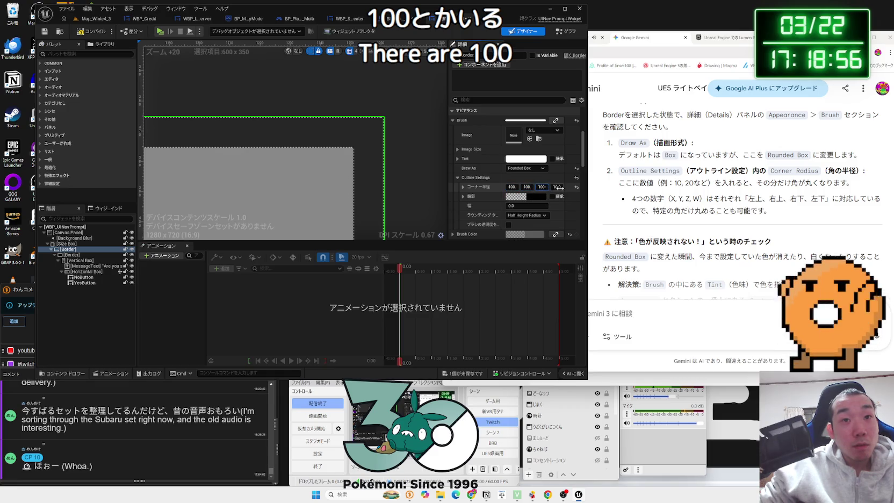
{"action": "type", "text": "100"}
{"action": "key", "text": "Return"}
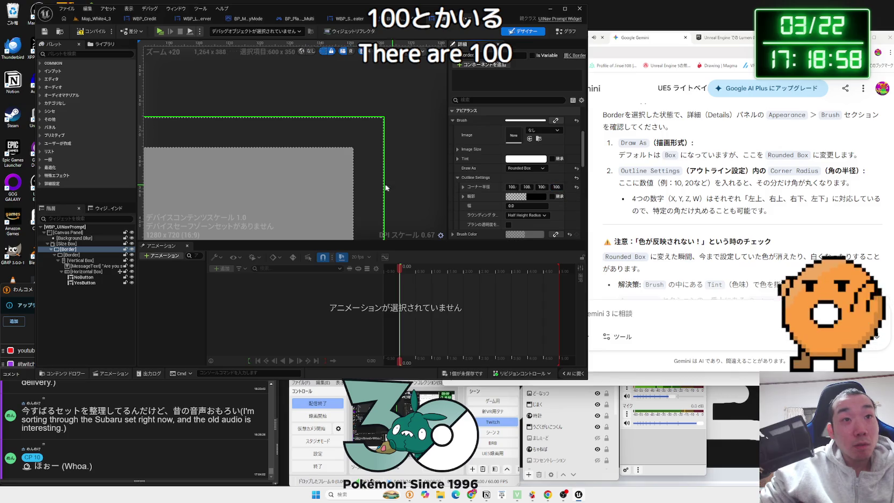
{"action": "scroll", "coordinate": [339, 202], "scroll_direction": "up", "scroll_amount": 5}
{"action": "scroll", "coordinate": [550, 194], "scroll_direction": "up", "scroll_amount": 1}
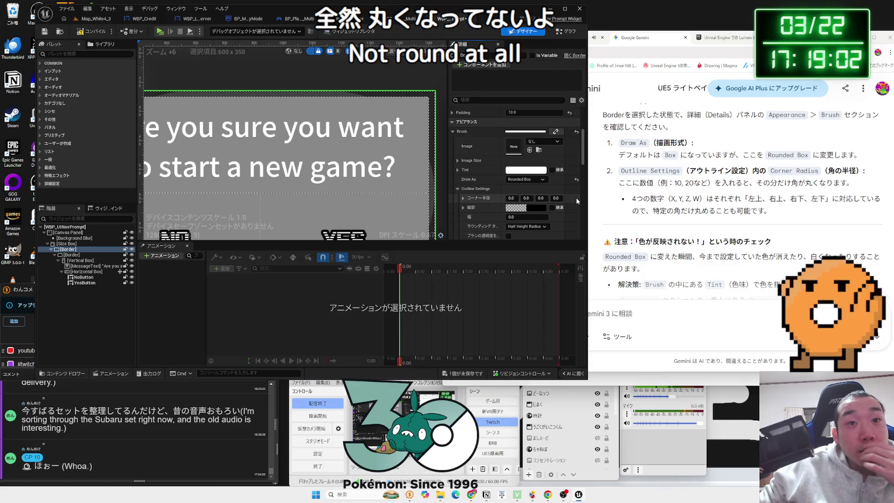
{"action": "scroll", "coordinate": [570, 199], "scroll_direction": "down", "scroll_amount": 2}
{"action": "left_click", "coordinate": [463, 186]}
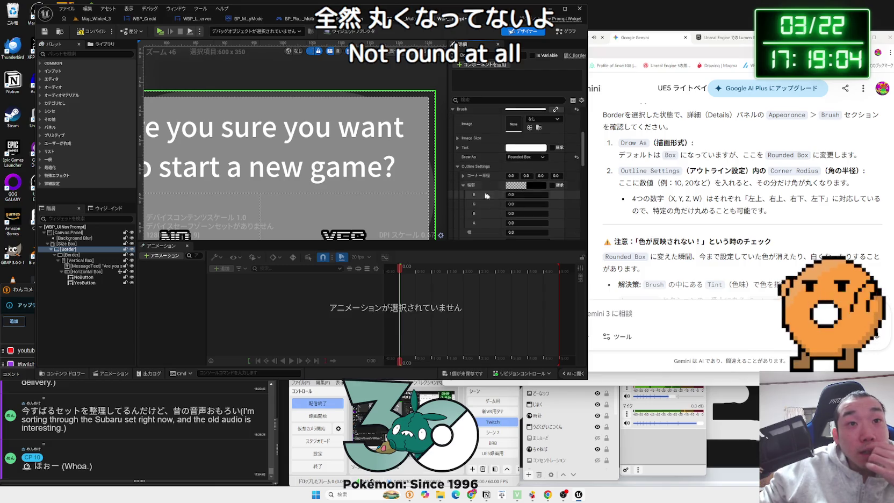
{"action": "mouse_move", "coordinate": [527, 194]}
{"action": "left_mouse_down"}
{"action": "mouse_move", "coordinate": [543, 194]}
{"action": "mouse_move", "coordinate": [524, 204]}
{"action": "left_mouse_up"}
{"action": "left_click", "coordinate": [527, 186]}
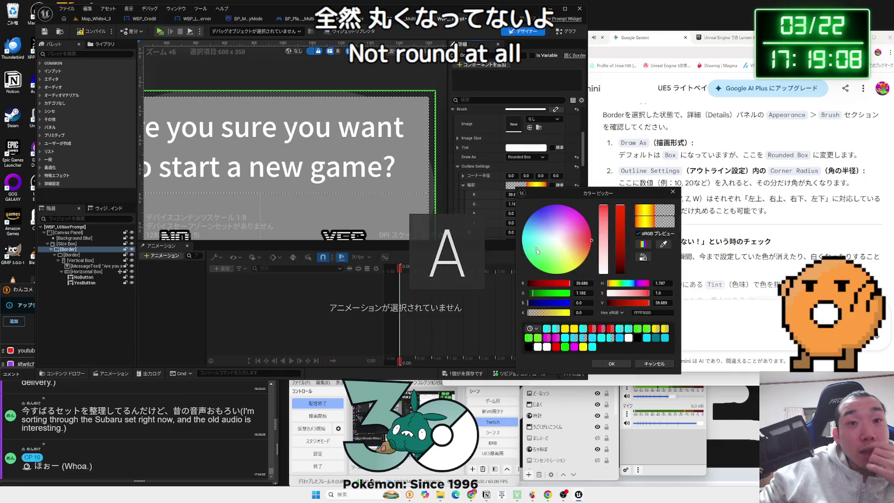
{"action": "scroll", "coordinate": [360, 187], "scroll_direction": "down", "scroll_amount": 2}
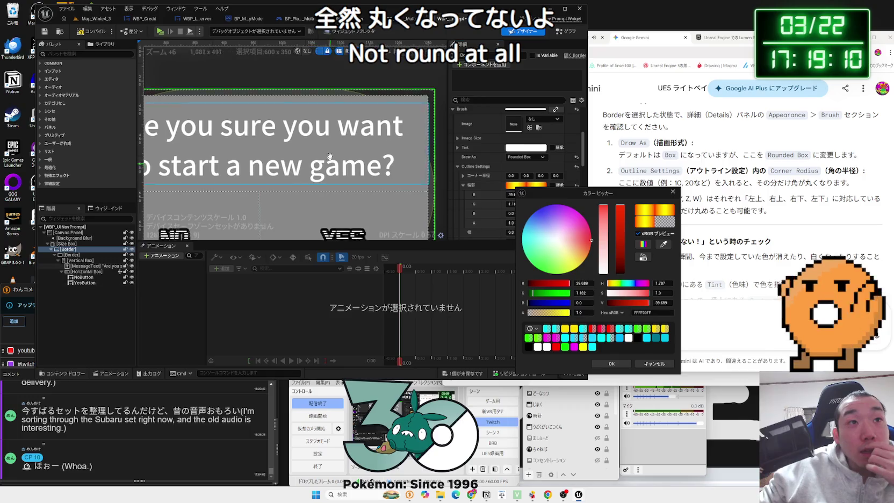
{"action": "scroll", "coordinate": [374, 201], "scroll_direction": "up", "scroll_amount": 3}
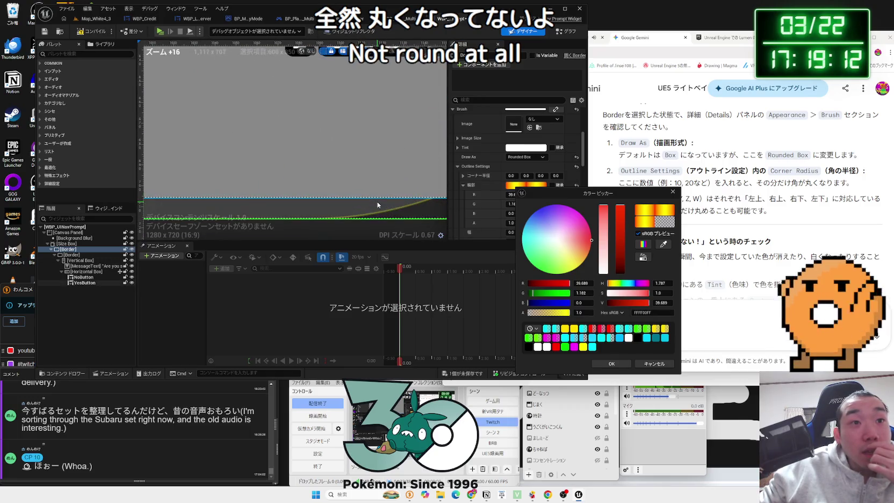
{"action": "left_click_drag", "start_coordinate": [398, 195], "coordinate": [322, 206]}
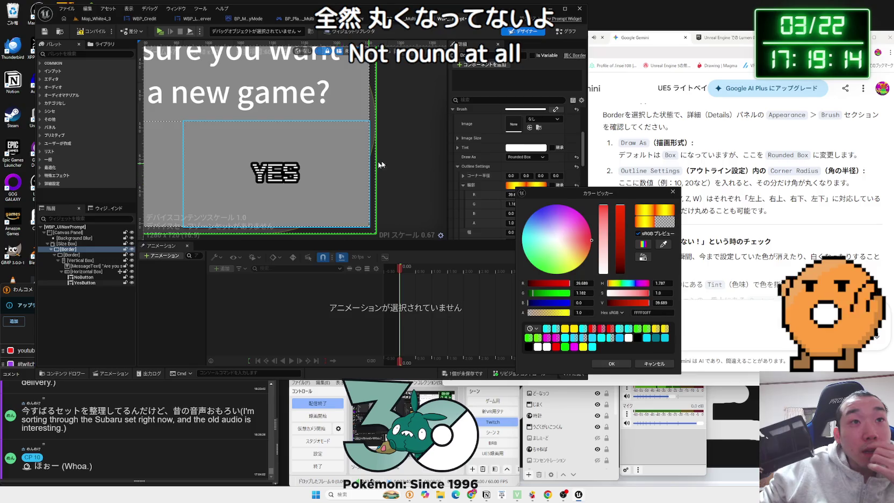
{"action": "left_click", "coordinate": [552, 241]}
{"action": "left_click", "coordinate": [531, 238]}
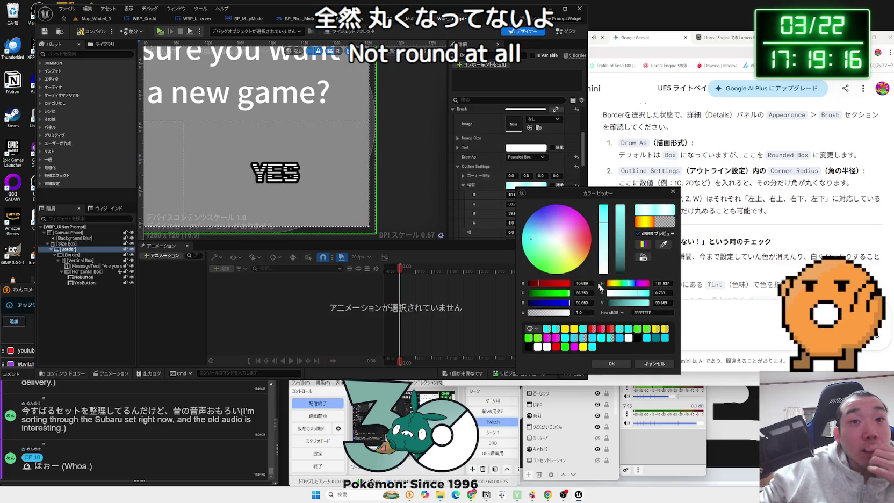
{"action": "left_click", "coordinate": [654, 365]}
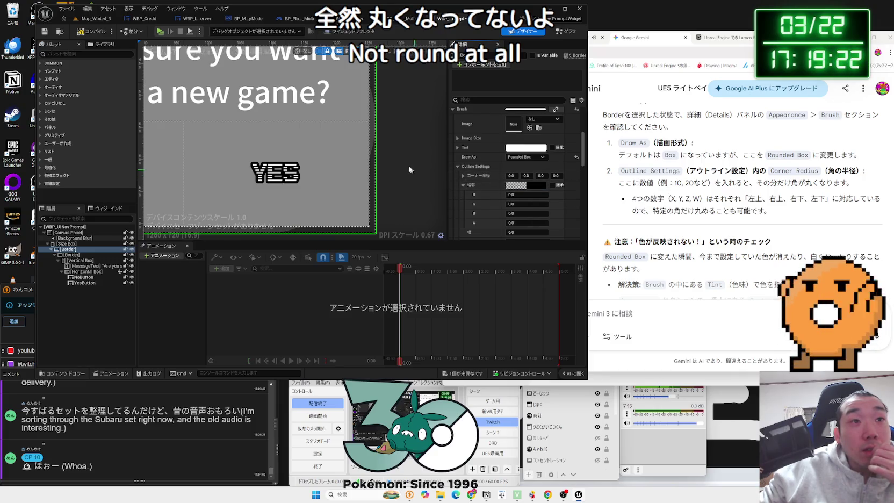
{"action": "scroll", "coordinate": [384, 145], "scroll_direction": "up", "scroll_amount": 5}
{"action": "scroll", "coordinate": [316, 136], "scroll_direction": "down", "scroll_amount": 6}
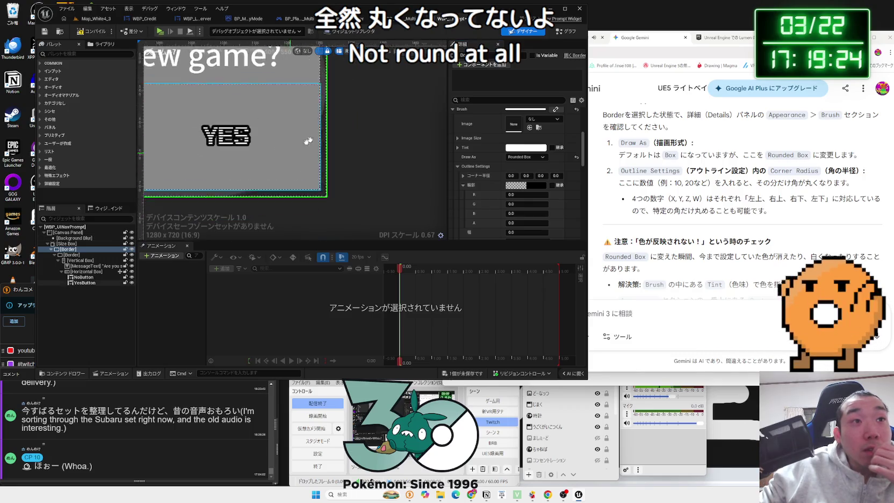
Select the inner Border and set its brush Draw As to Rounded Box.
{"action": "scroll", "coordinate": [303, 161], "scroll_direction": "down", "scroll_amount": 6}
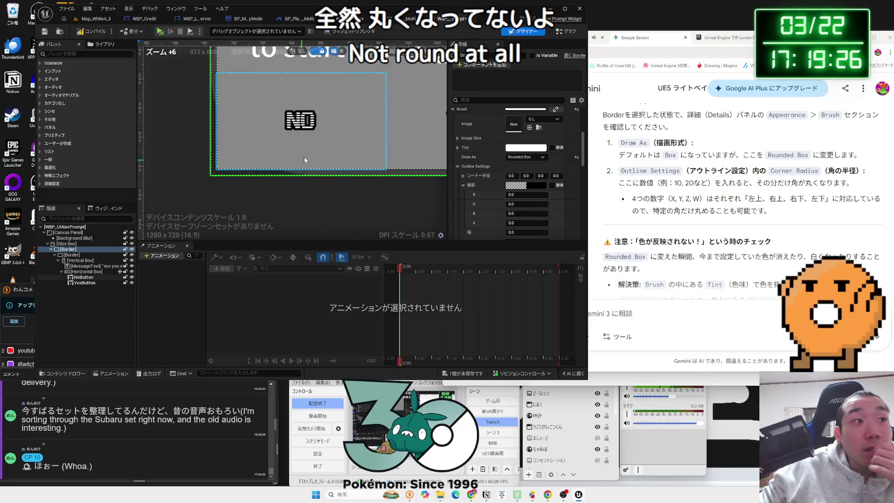
{"action": "left_click_drag", "start_coordinate": [304, 157], "coordinate": [291, 209]}
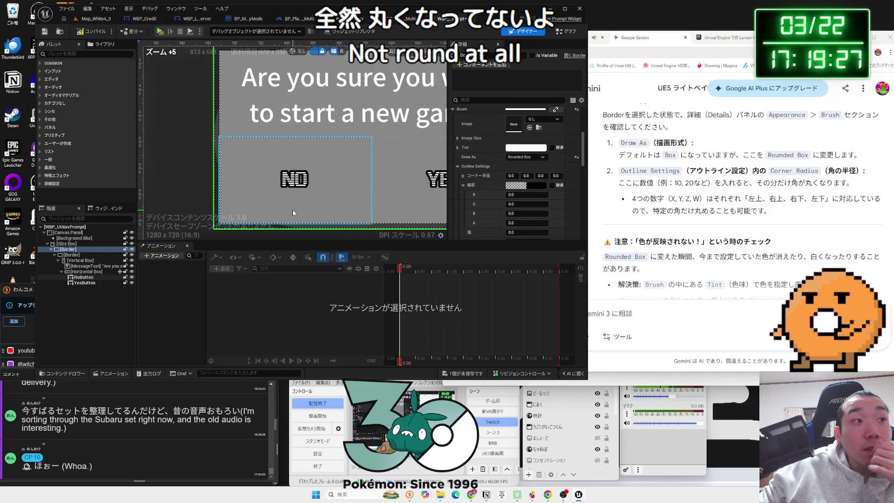
{"action": "left_click", "coordinate": [84, 256]}
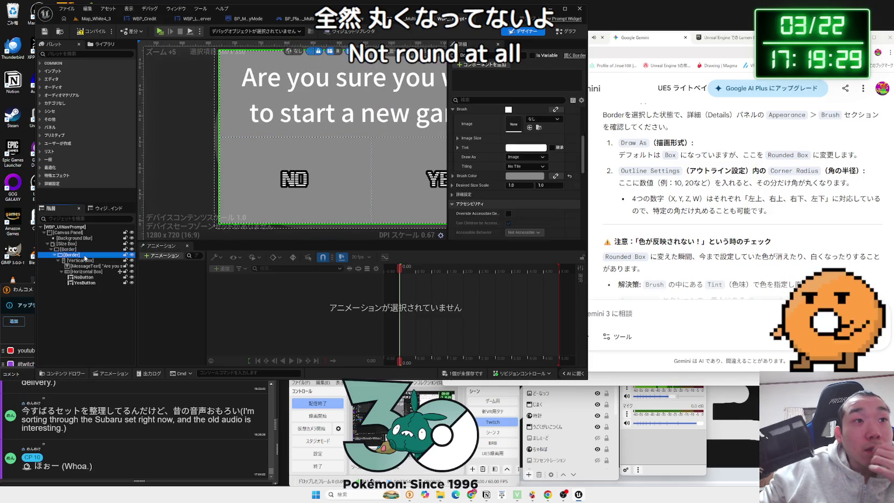
{"action": "left_click", "coordinate": [527, 167]}
{"action": "left_click", "coordinate": [526, 157]}
{"action": "left_click", "coordinate": [521, 191]}
{"action": "scroll", "coordinate": [327, 184], "scroll_direction": "down", "scroll_amount": 2}
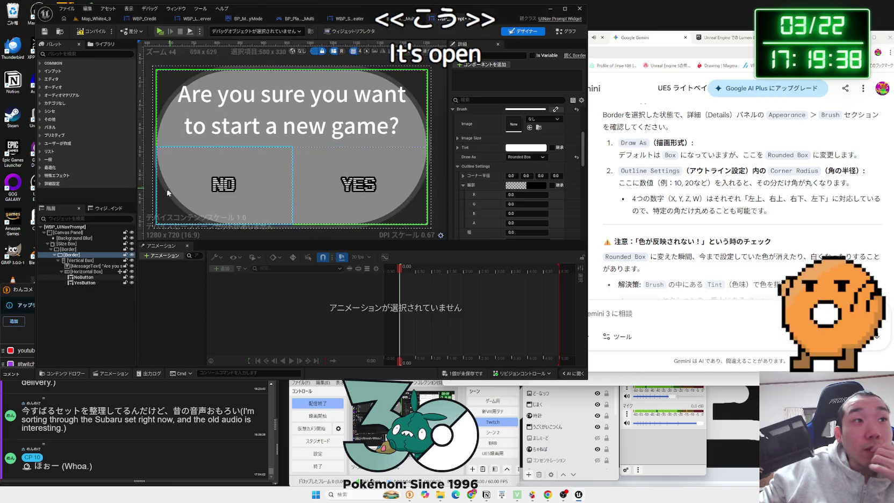
{"action": "scroll", "coordinate": [231, 177], "scroll_direction": "up", "scroll_amount": 5}
{"action": "scroll", "coordinate": [268, 164], "scroll_direction": "down", "scroll_amount": 8}
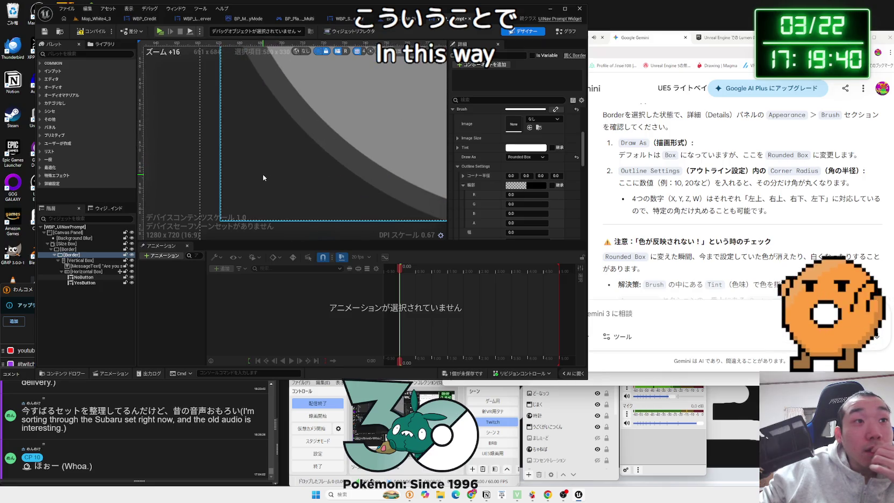
{"action": "scroll", "coordinate": [262, 177], "scroll_direction": "up", "scroll_amount": 1}
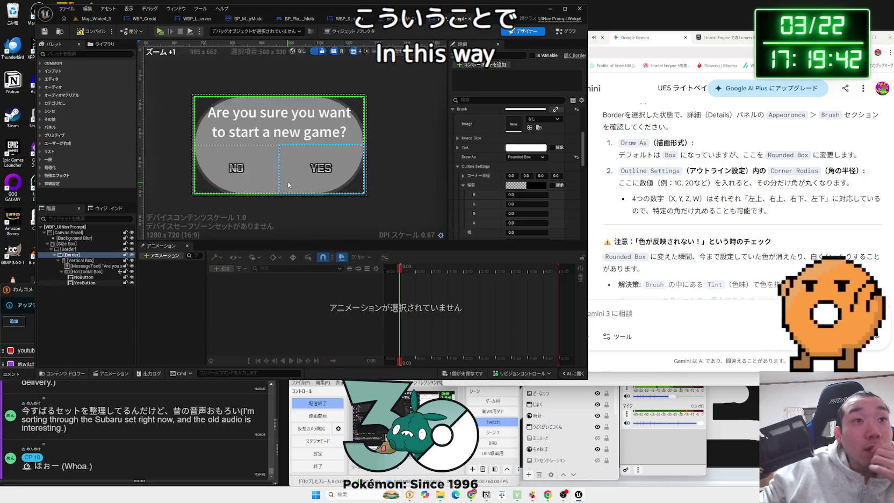
{"action": "left_click", "coordinate": [464, 186]}
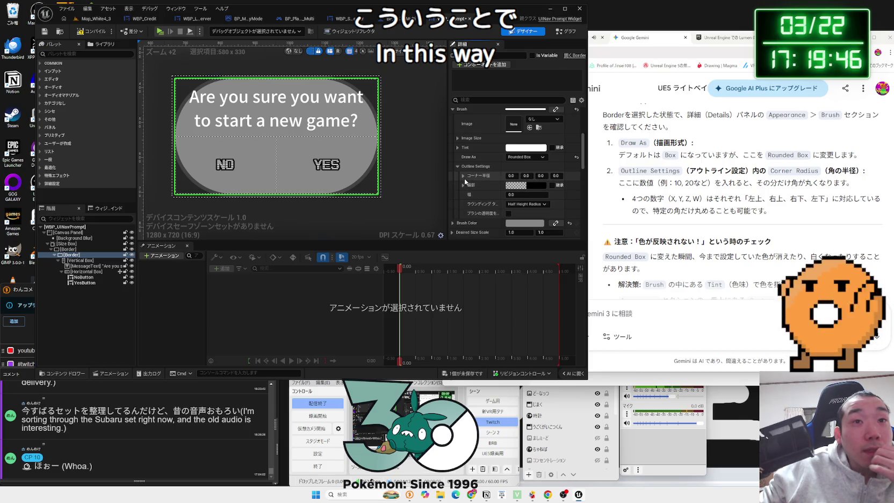
Give the inner border's first corner a huge radius and increase its Desired Size Scale X.
{"action": "left_click", "coordinate": [463, 176]}
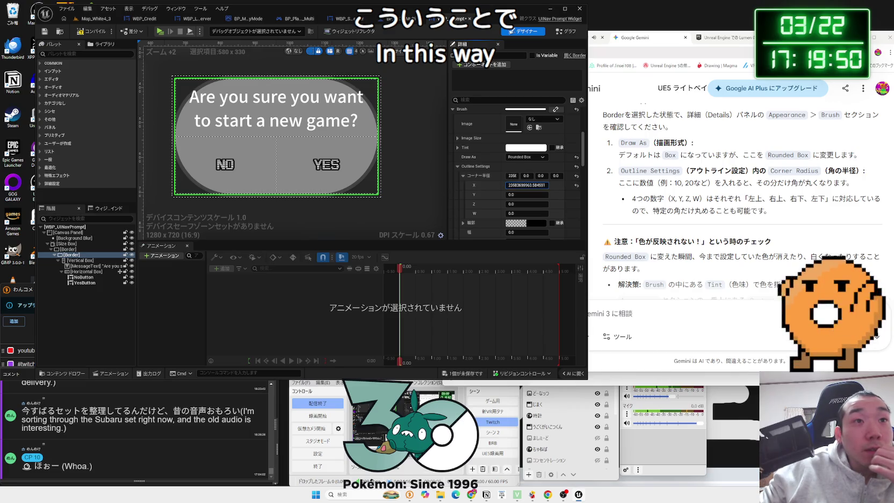
{"action": "left_click_drag", "start_coordinate": [526, 185], "coordinate": [520, 192]}
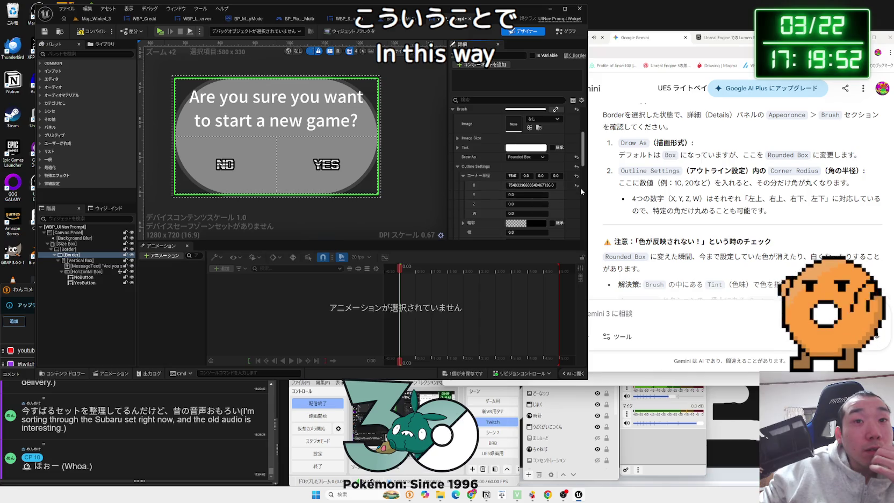
{"action": "left_click", "coordinate": [459, 168]}
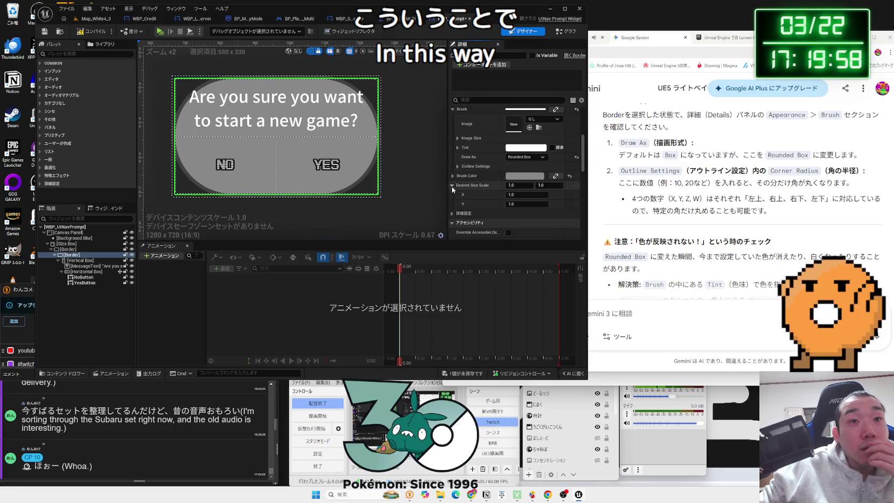
{"action": "left_click_drag", "start_coordinate": [507, 185], "coordinate": [542, 185]}
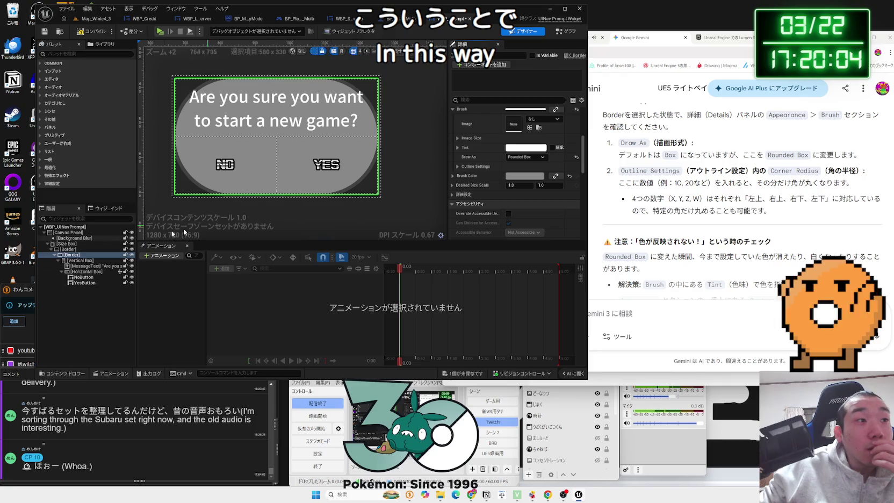
{"action": "left_click", "coordinate": [380, 194]}
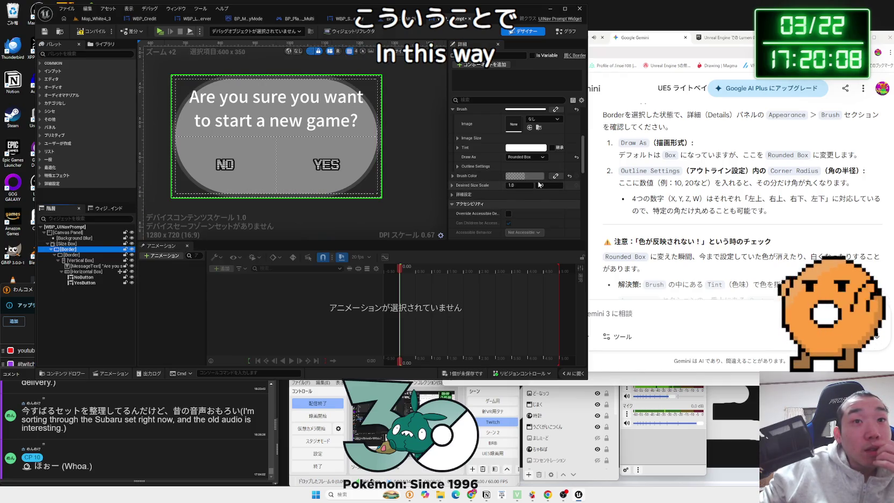
Try drawing the outer border as an untiled Image, then return it to Rounded Box.
{"action": "left_click", "coordinate": [531, 157]}
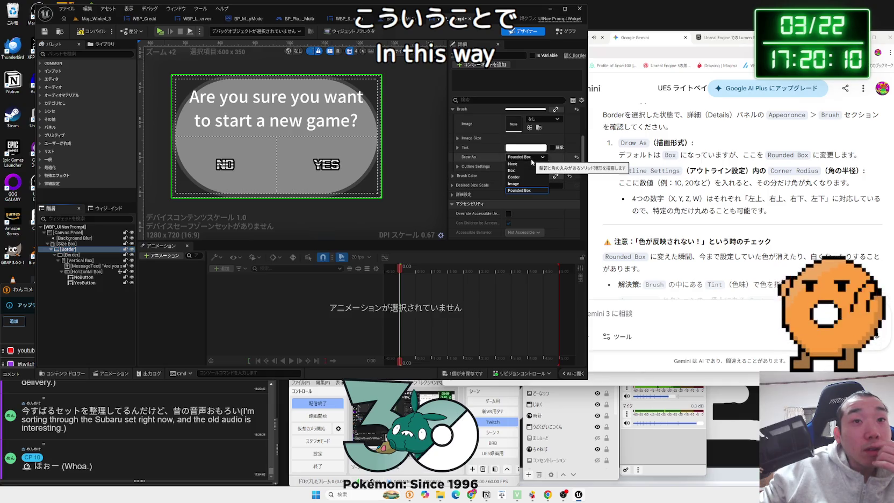
{"action": "left_click", "coordinate": [516, 184]}
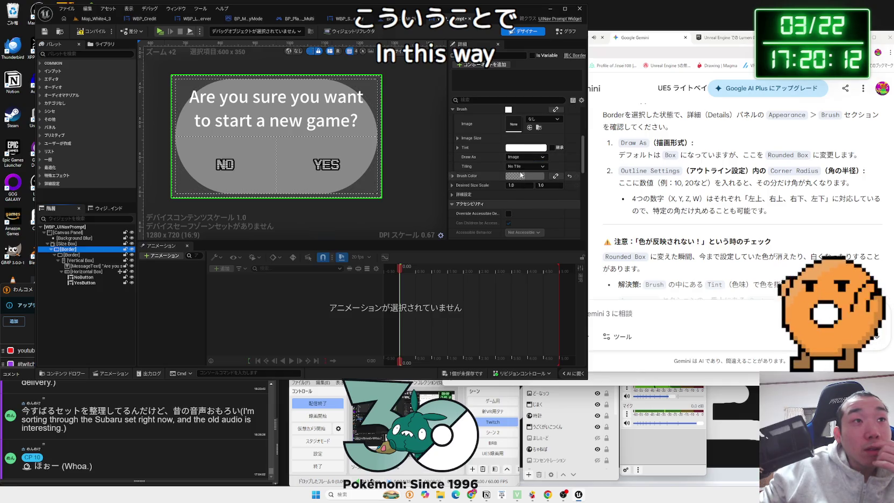
{"action": "left_click", "coordinate": [527, 167]}
{"action": "left_click", "coordinate": [526, 169]}
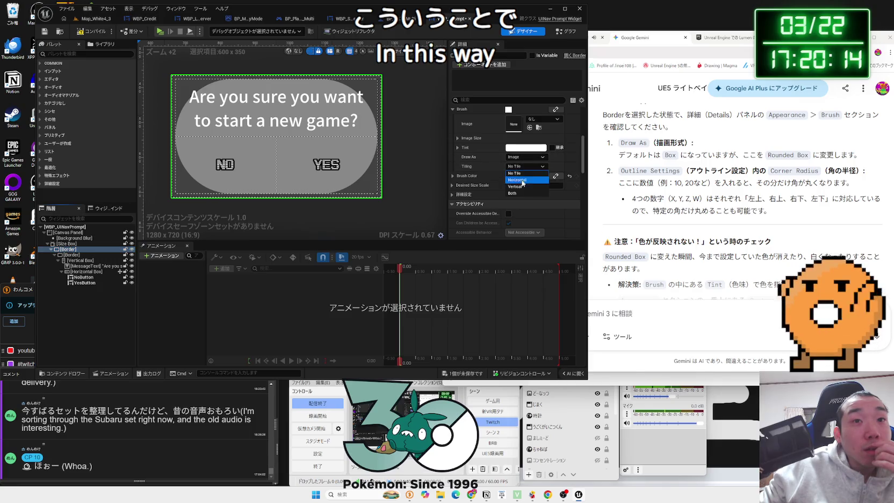
{"action": "left_click", "coordinate": [522, 157]}
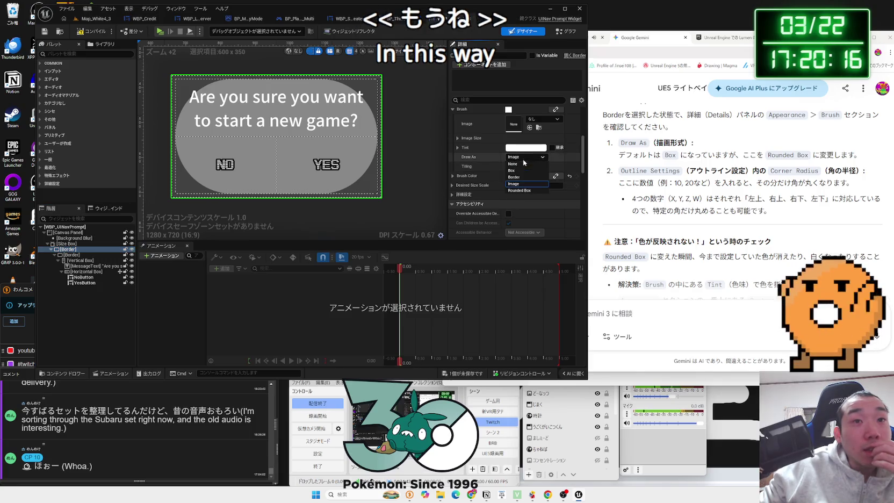
{"action": "left_click", "coordinate": [520, 182]}
Draw the inner border as an Image and reset the outer border's Desired Size Scale to 1.0.
{"action": "left_click", "coordinate": [72, 254]}
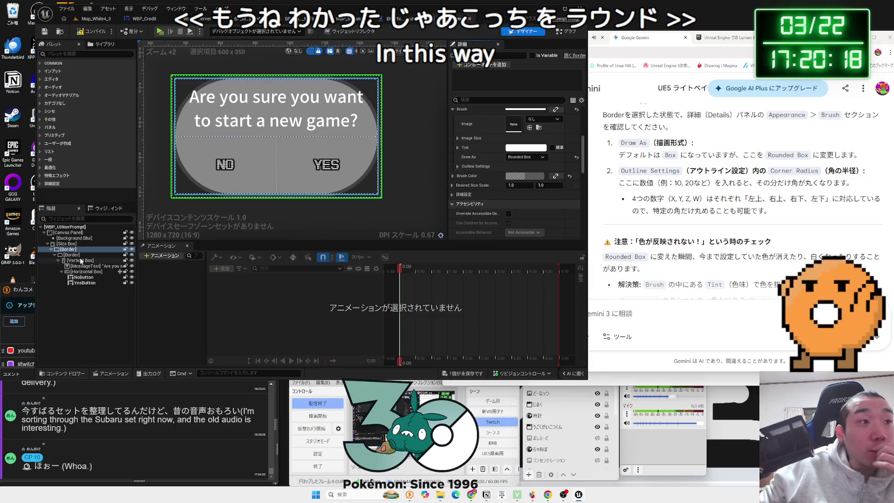
{"action": "left_click", "coordinate": [531, 158]}
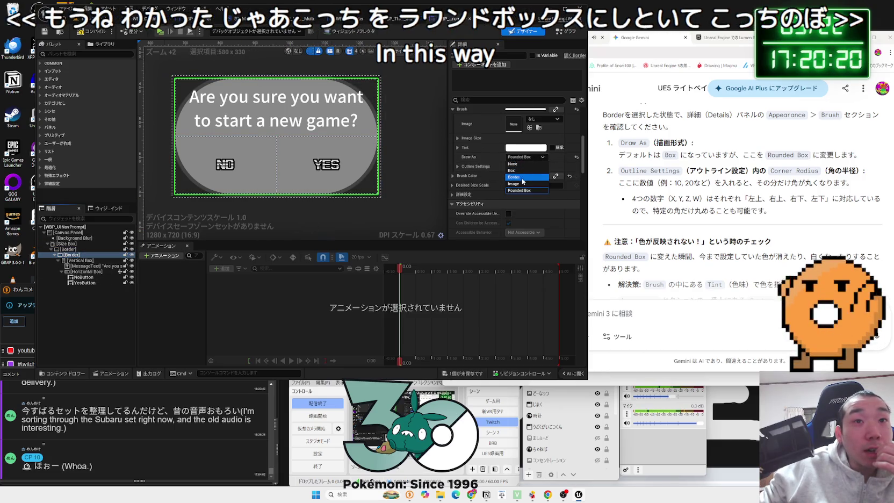
{"action": "left_click", "coordinate": [515, 184]}
{"action": "scroll", "coordinate": [369, 210], "scroll_direction": "up", "scroll_amount": 3}
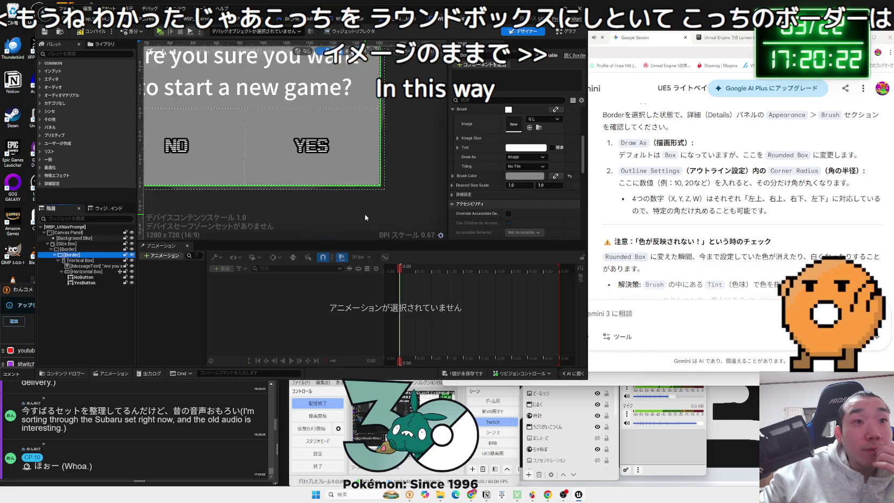
{"action": "scroll", "coordinate": [365, 217], "scroll_direction": "up", "scroll_amount": 2}
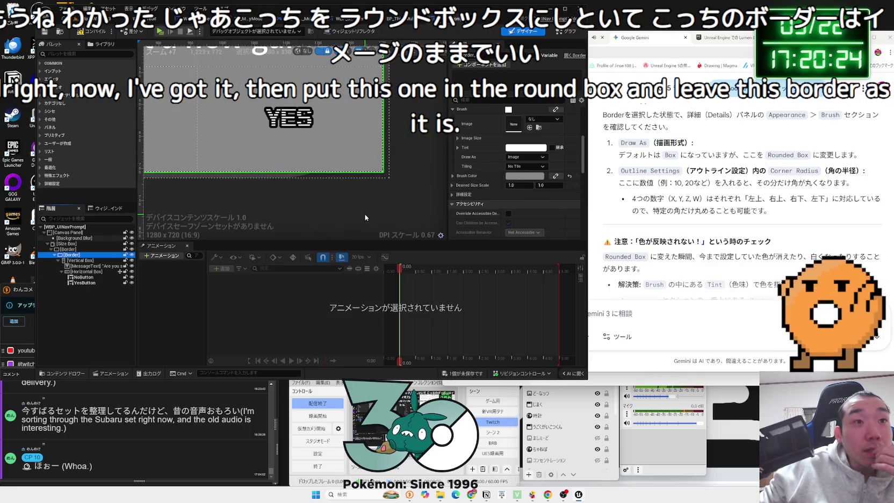
{"action": "scroll", "coordinate": [365, 217], "scroll_direction": "down", "scroll_amount": 5}
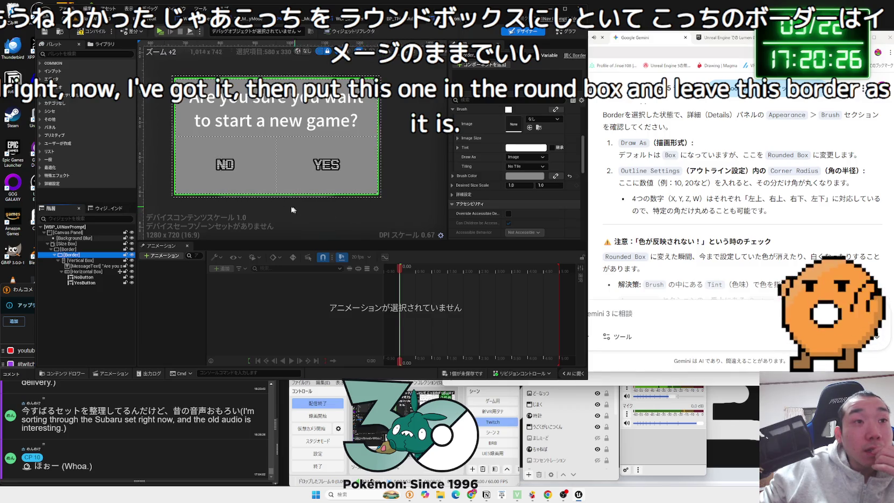
{"action": "left_click", "coordinate": [68, 249]}
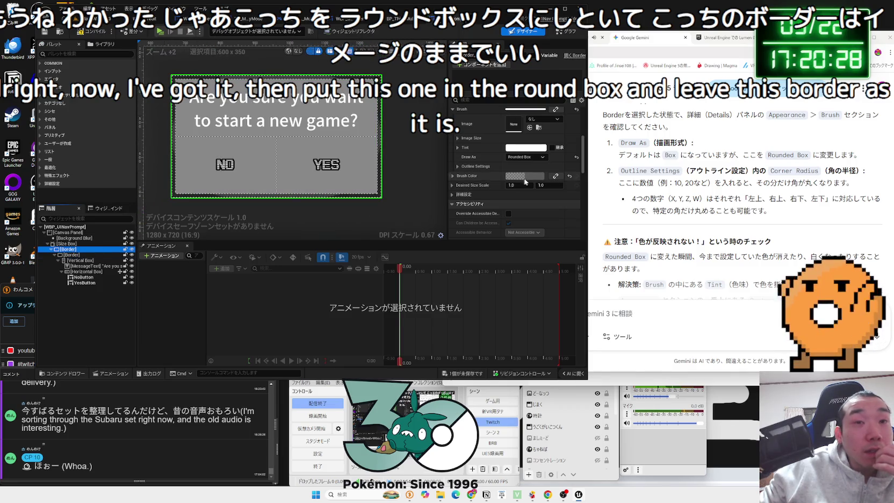
{"action": "left_click_drag", "start_coordinate": [513, 184], "coordinate": [529, 184]}
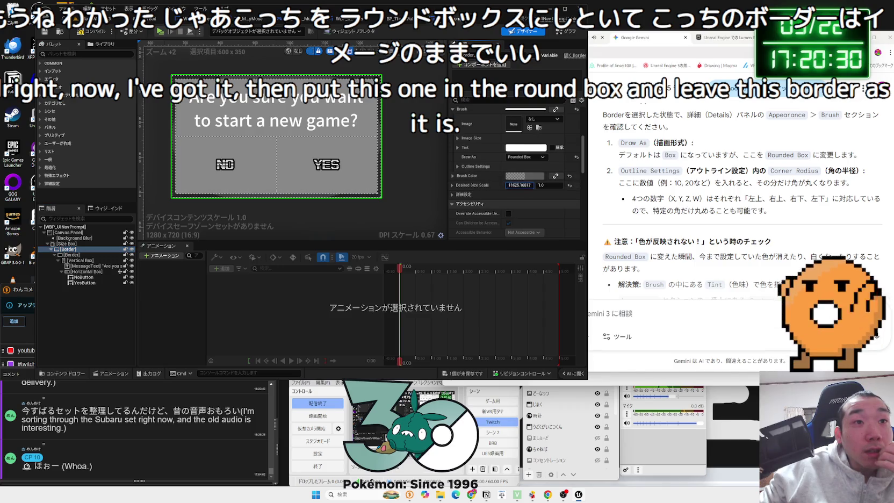
{"action": "left_click", "coordinate": [570, 186]}
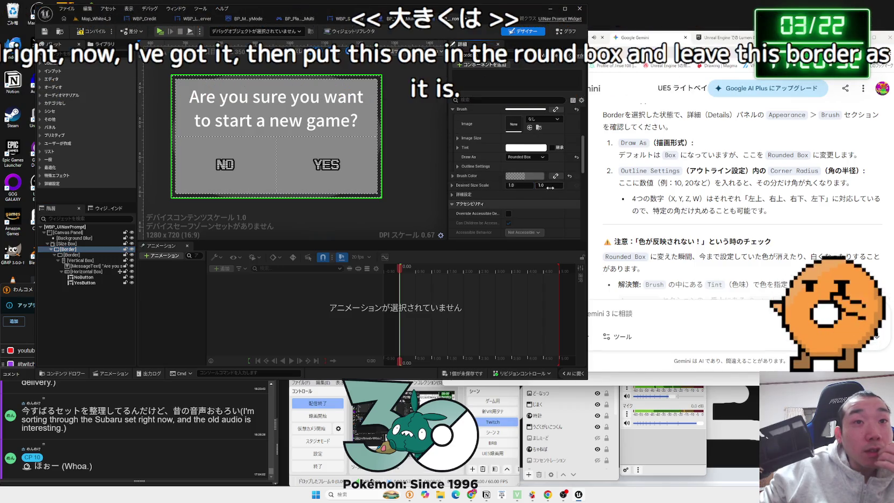
Reset the outer border's brush colour to white and try the Border and Image draw styles.
{"action": "left_click", "coordinate": [453, 176]}
{"action": "left_click", "coordinate": [570, 176]}
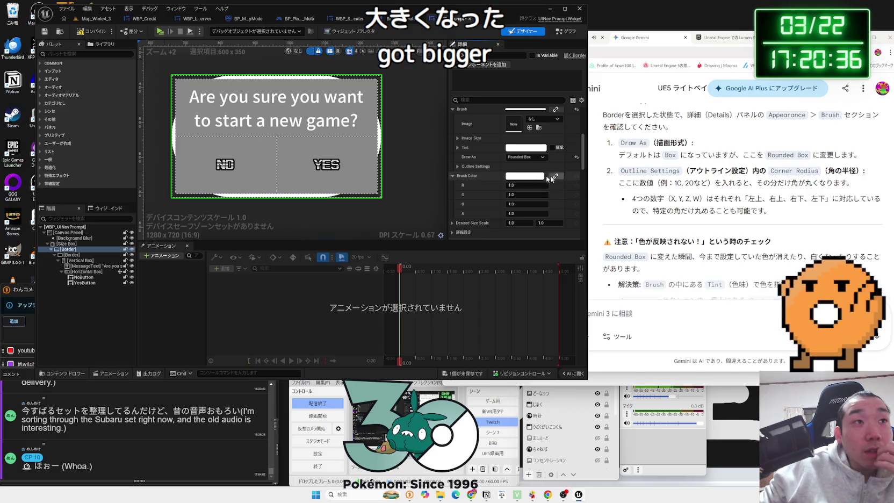
{"action": "left_click", "coordinate": [524, 158]}
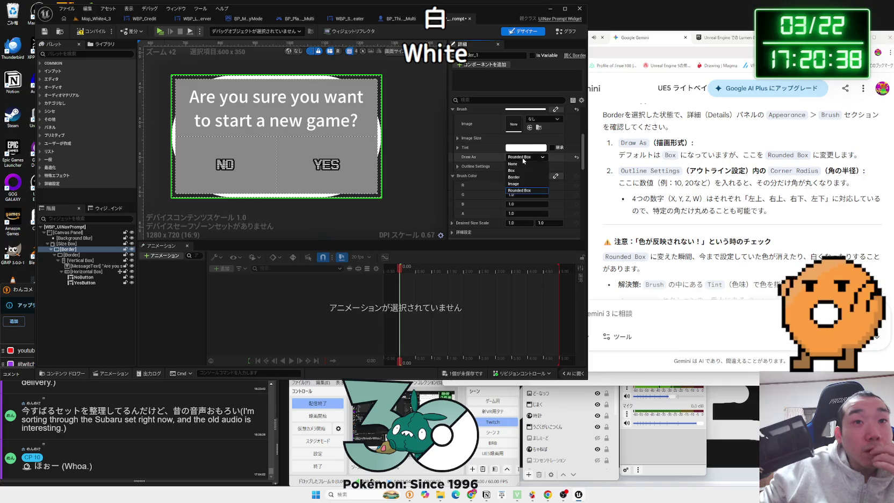
{"action": "left_click", "coordinate": [521, 176]}
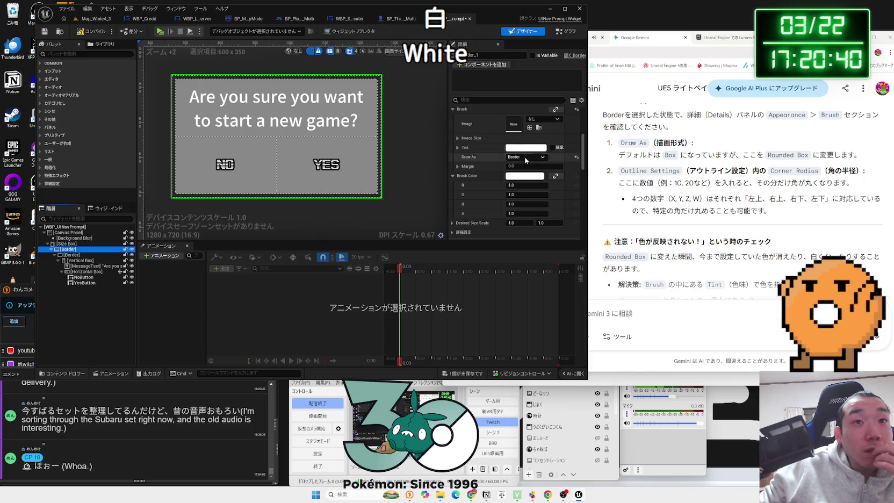
{"action": "left_click", "coordinate": [526, 157]}
{"action": "left_click", "coordinate": [521, 170]}
{"action": "left_click", "coordinate": [524, 157]}
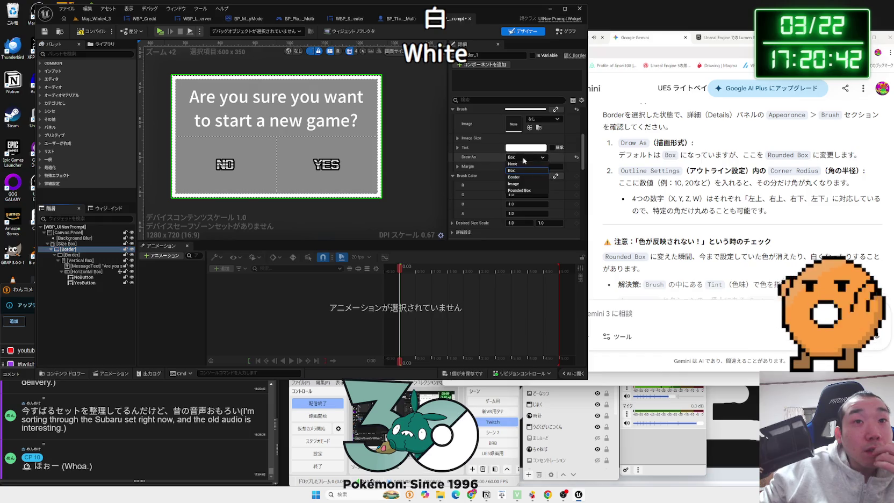
{"action": "left_click", "coordinate": [519, 184]}
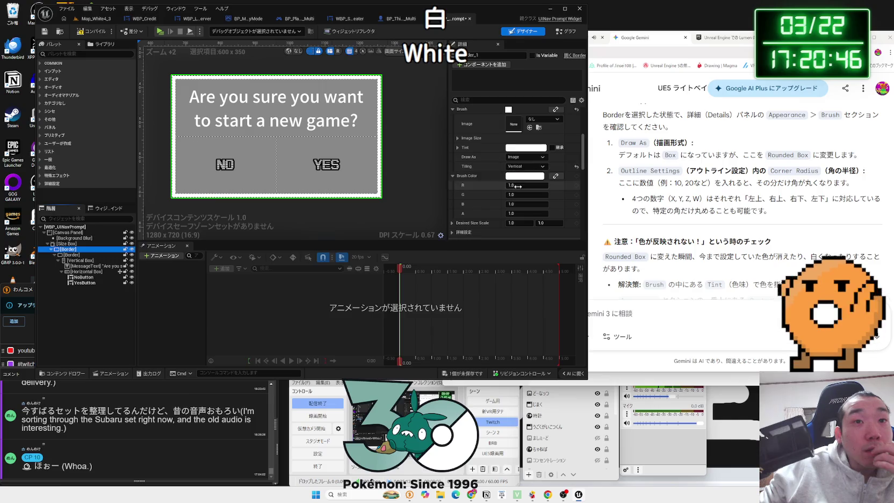
Try the Box and None draw styles, then set the outer border back to Rounded Box.
{"action": "left_click", "coordinate": [524, 157]}
{"action": "left_click", "coordinate": [523, 170]}
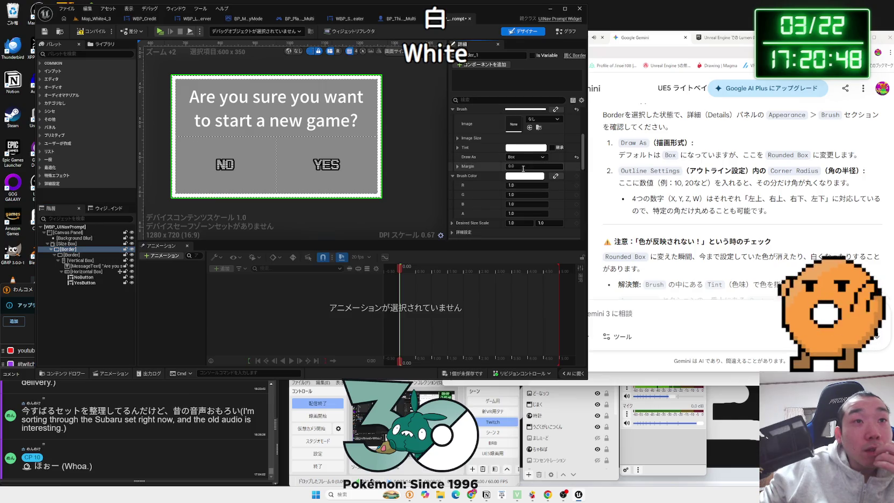
{"action": "left_click", "coordinate": [522, 157]}
{"action": "left_click", "coordinate": [516, 164]}
{"action": "left_click", "coordinate": [523, 157]}
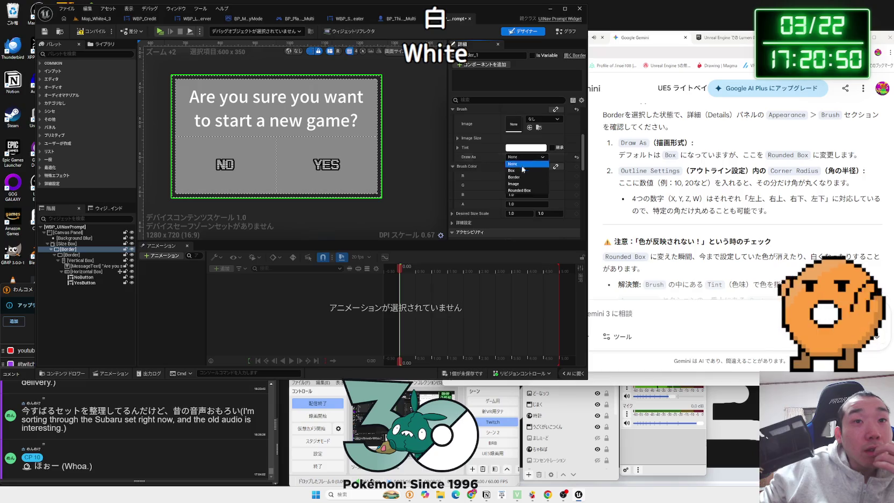
{"action": "left_click", "coordinate": [520, 190]}
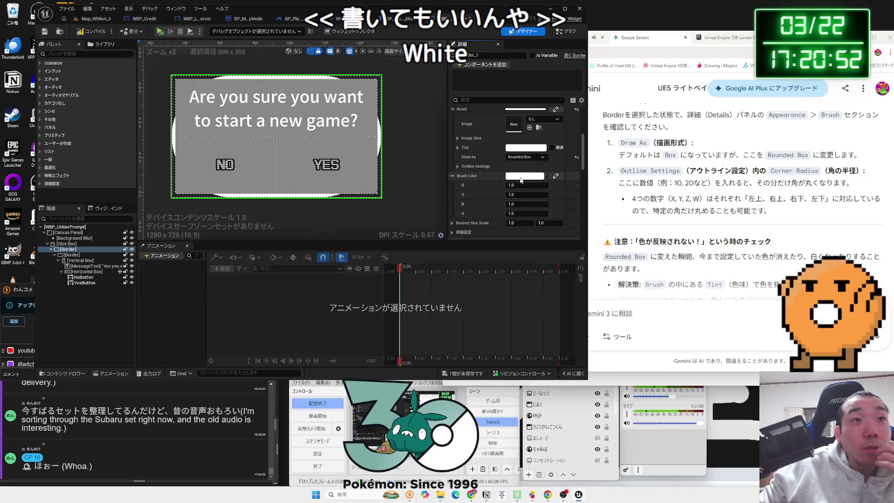
{"action": "scroll", "coordinate": [521, 177], "scroll_direction": "up", "scroll_amount": 1}
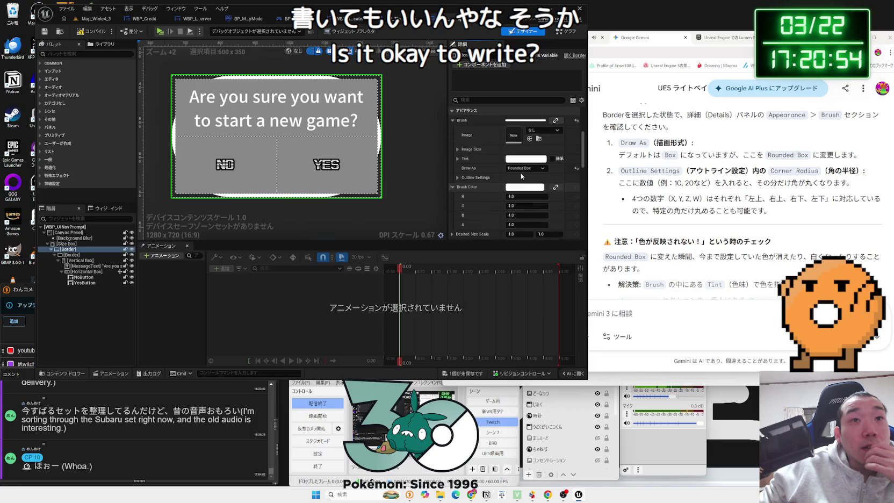
Greatly increase the border brush's rounded-box corner radius.
{"action": "left_click", "coordinate": [458, 159]}
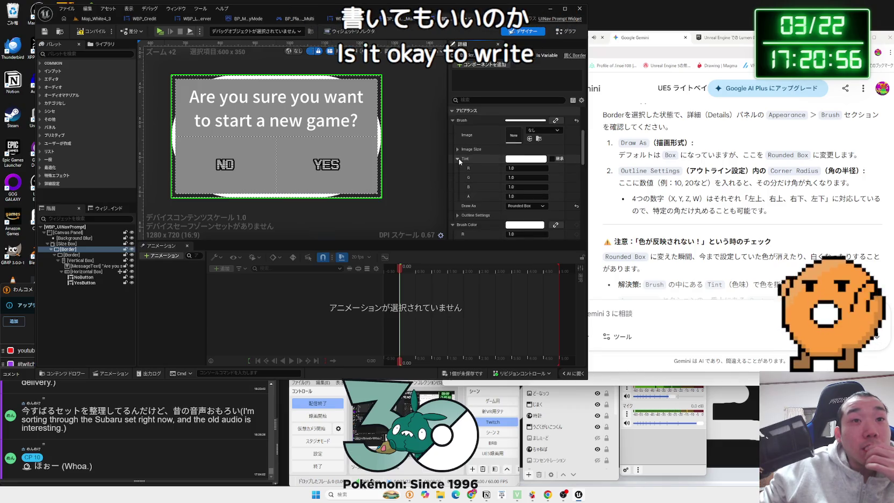
{"action": "left_click", "coordinate": [457, 159]}
{"action": "left_click", "coordinate": [459, 178]}
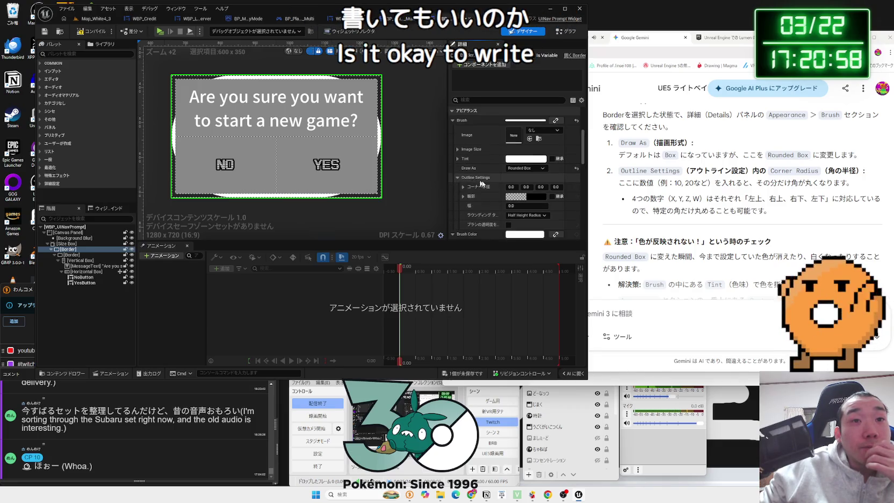
{"action": "left_click_drag", "start_coordinate": [512, 187], "coordinate": [543, 187]}
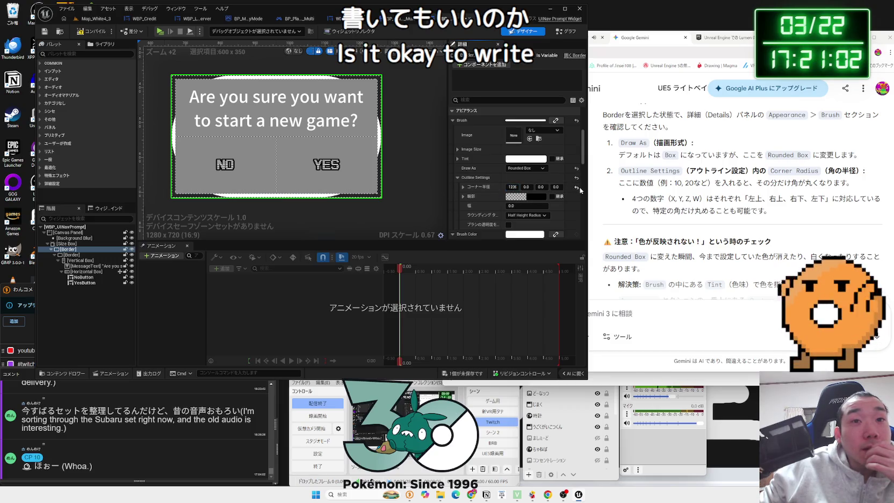
{"action": "left_click", "coordinate": [458, 177]}
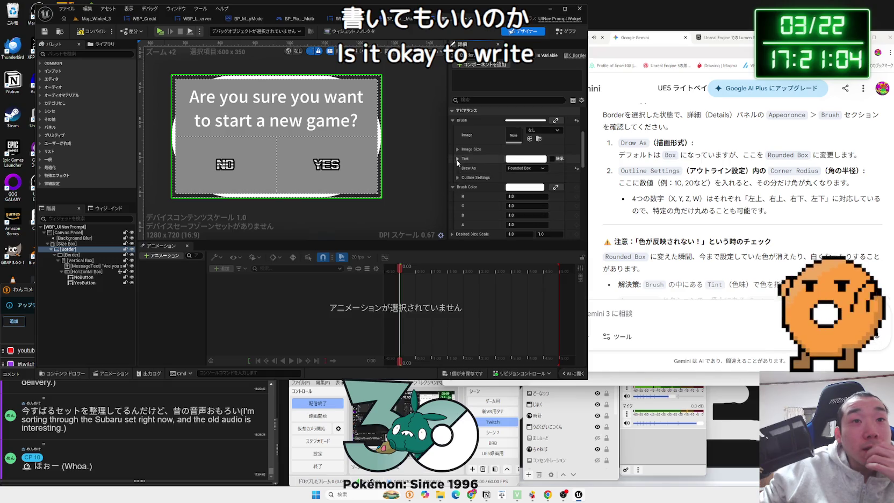
Adjust the border brush's image size width, then collapse Image Size.
{"action": "left_click", "coordinate": [457, 159]}
{"action": "left_click", "coordinate": [457, 159]}
{"action": "left_click", "coordinate": [458, 149]}
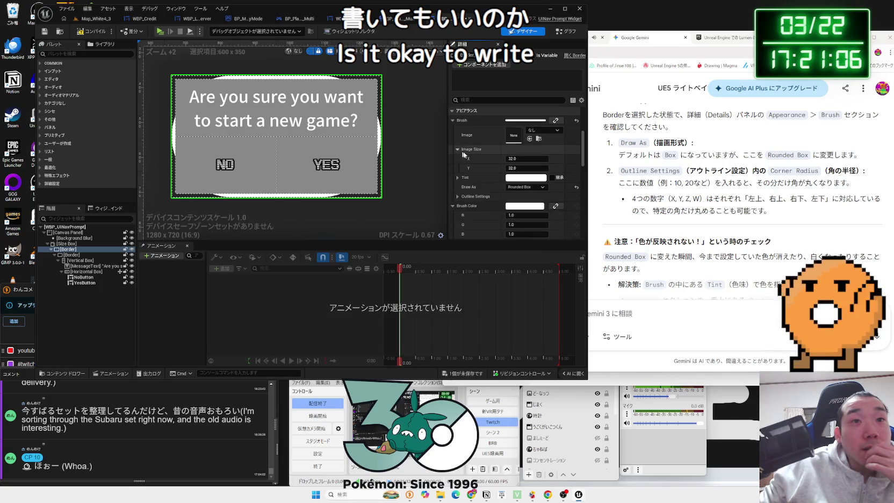
{"action": "left_click_drag", "start_coordinate": [526, 159], "coordinate": [543, 158]}
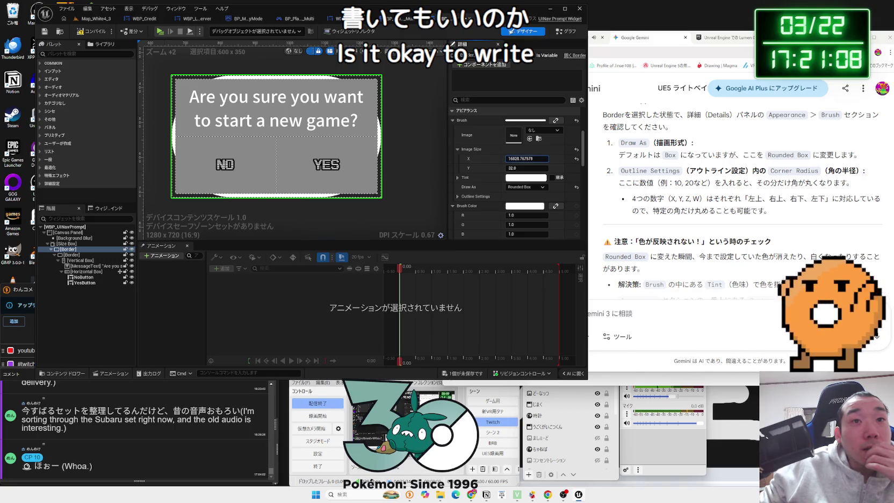
{"action": "left_click", "coordinate": [456, 149]}
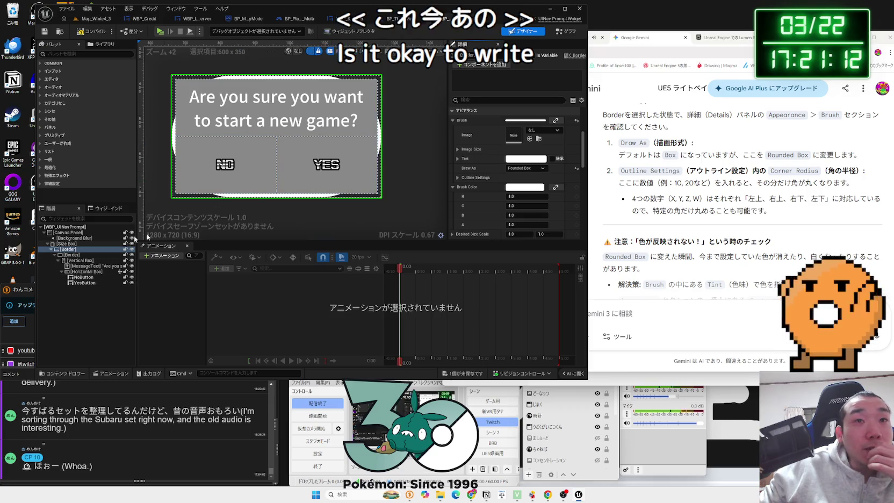
Find the Appearance > Brush settings and open the Draw As dropdown.
{"action": "scroll", "coordinate": [514, 171], "scroll_direction": "up", "scroll_amount": 3}
{"action": "scroll", "coordinate": [514, 171], "scroll_direction": "up", "scroll_amount": 3}
{"action": "scroll", "coordinate": [514, 173], "scroll_direction": "down", "scroll_amount": 1}
{"action": "scroll", "coordinate": [500, 162], "scroll_direction": "up", "scroll_amount": 1}
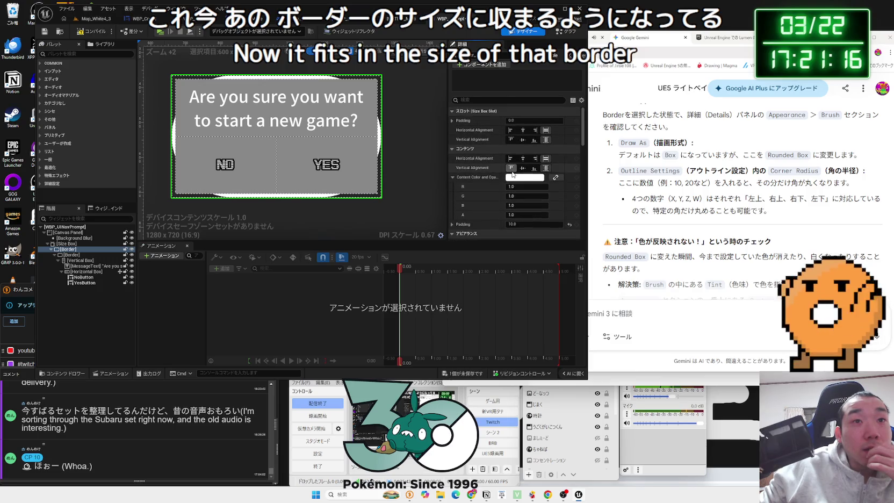
{"action": "scroll", "coordinate": [510, 178], "scroll_direction": "down", "scroll_amount": 3}
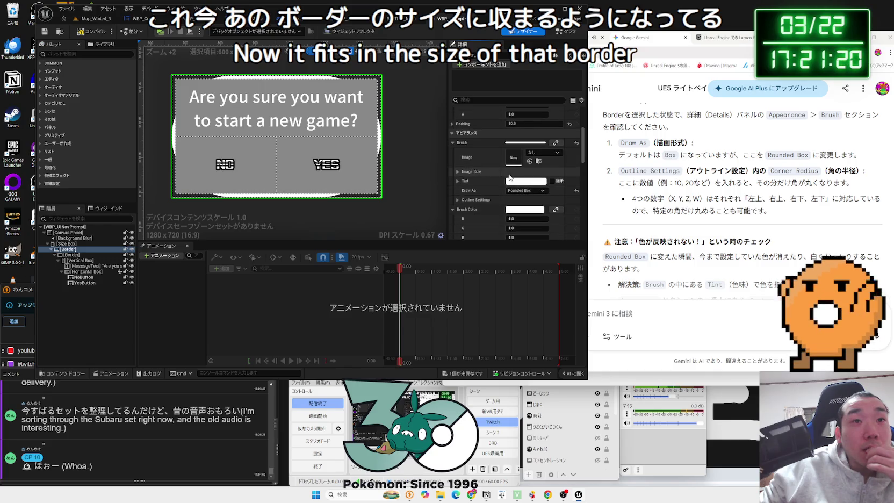
{"action": "scroll", "coordinate": [510, 178], "scroll_direction": "down", "scroll_amount": 8}
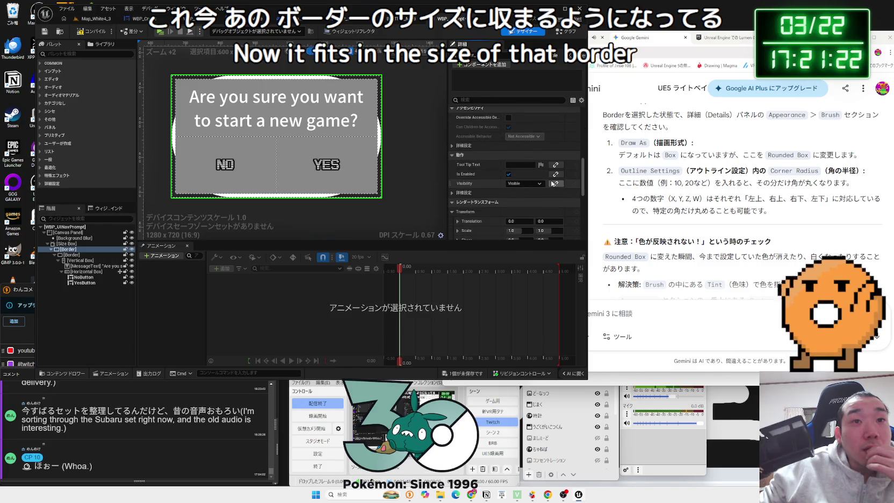
{"action": "scroll", "coordinate": [546, 181], "scroll_direction": "up", "scroll_amount": 7}
{"action": "left_click", "coordinate": [526, 135]}
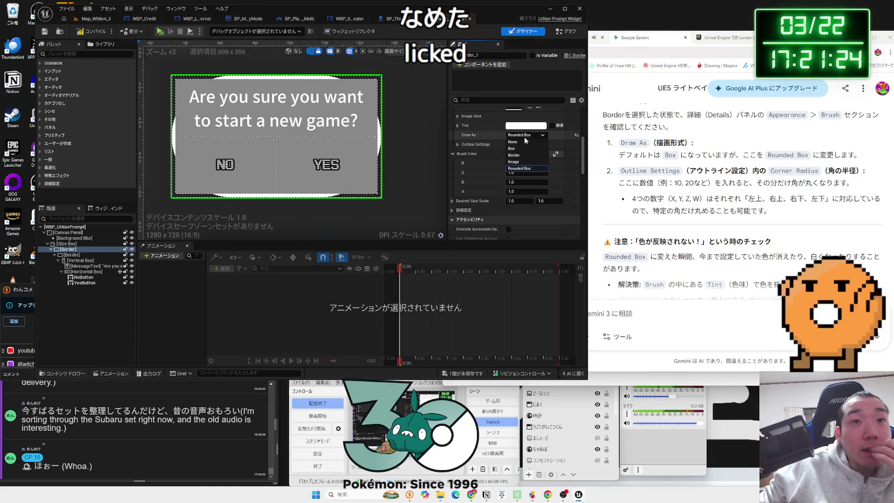
Draw the border as a Box and darken its tint colour.
{"action": "left_click", "coordinate": [527, 149]}
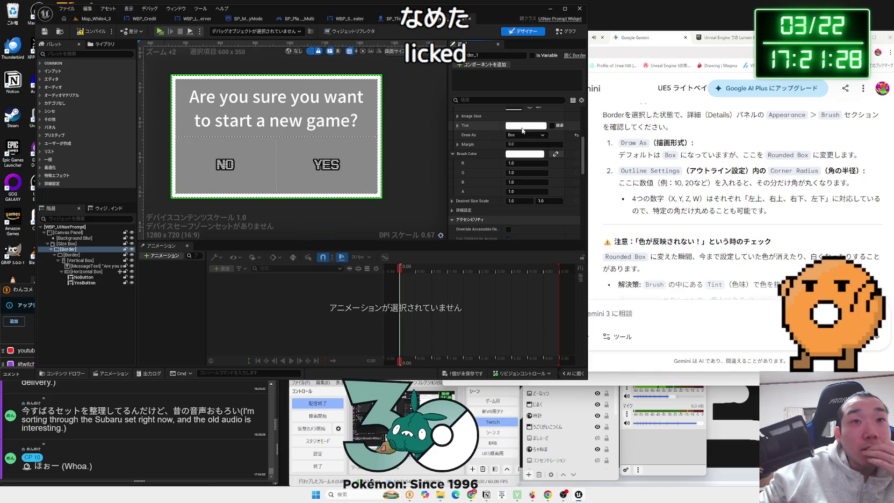
{"action": "left_click", "coordinate": [524, 126]}
{"action": "mouse_move", "coordinate": [626, 183]}
{"action": "left_mouse_down"}
{"action": "mouse_move", "coordinate": [633, 231]}
{"action": "mouse_move", "coordinate": [633, 207]}
{"action": "left_mouse_up"}
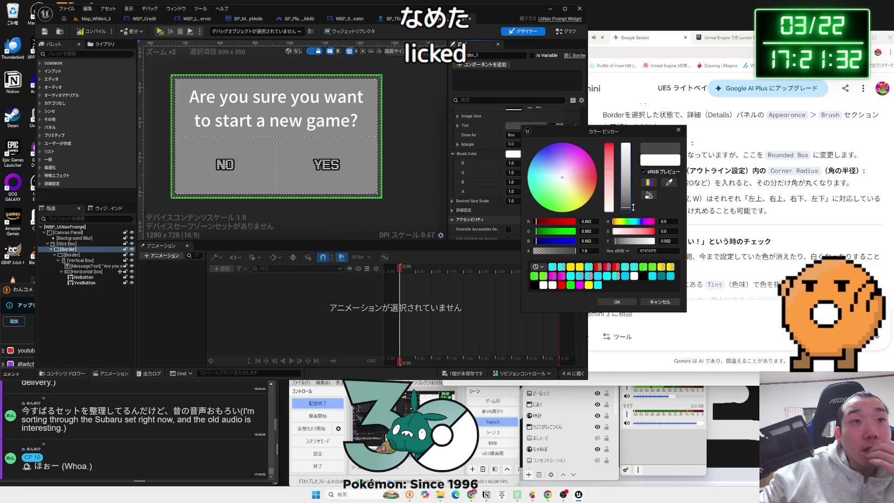
{"action": "left_click", "coordinate": [618, 301]}
Save all, compile the prompt widget, and select WBP_UINav Prompt_1Select from Map_White4_3.
{"action": "left_click", "coordinate": [376, 201]}
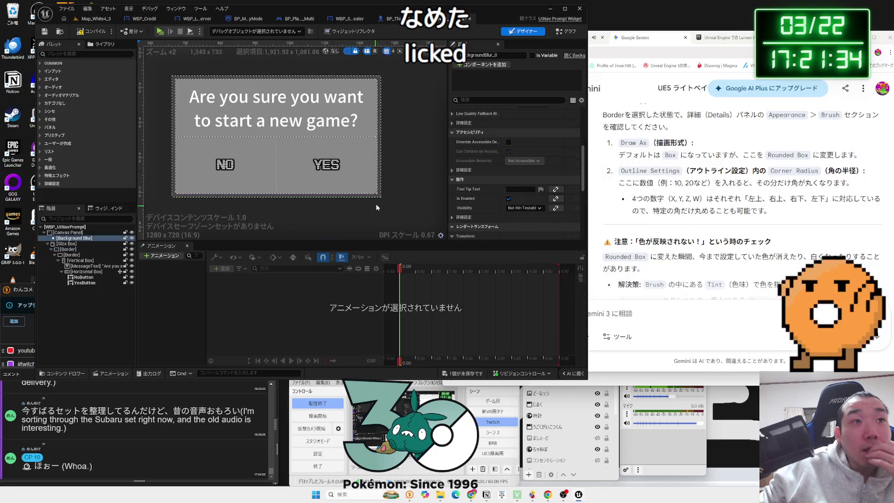
{"action": "scroll", "coordinate": [376, 201], "scroll_direction": "down", "scroll_amount": 3}
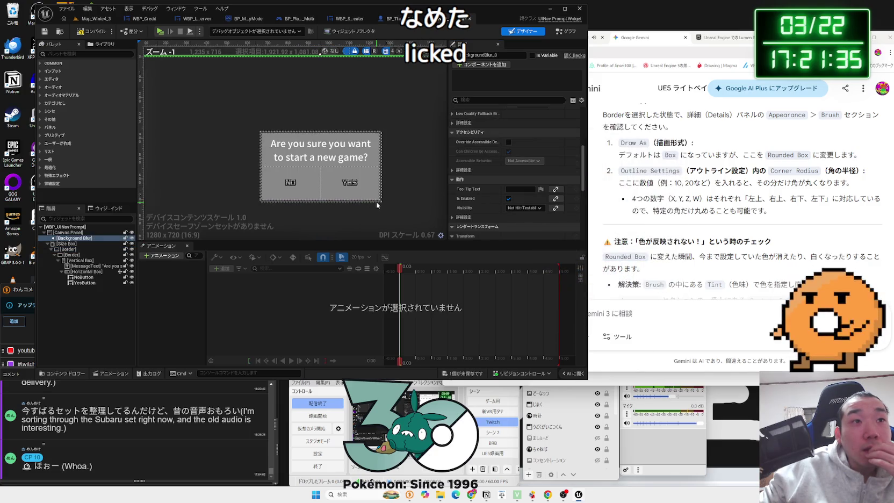
{"action": "left_click", "coordinate": [467, 375]}
{"action": "left_click", "coordinate": [503, 235]}
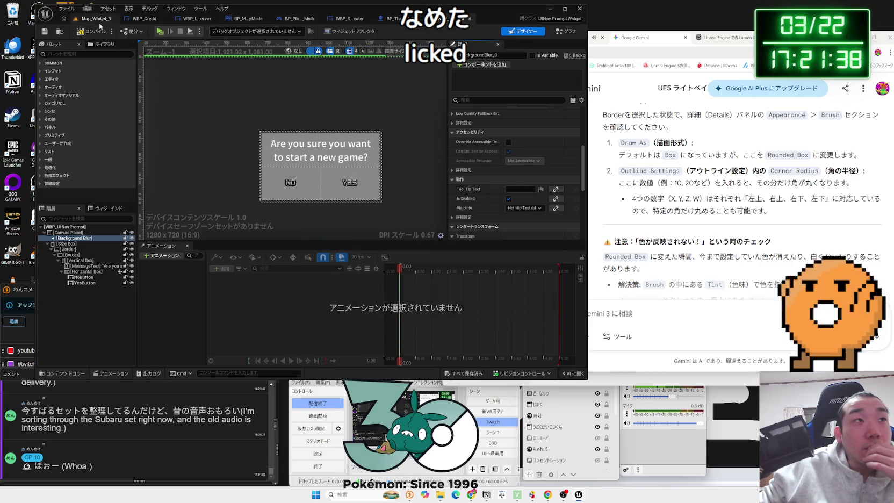
{"action": "left_click", "coordinate": [95, 28]}
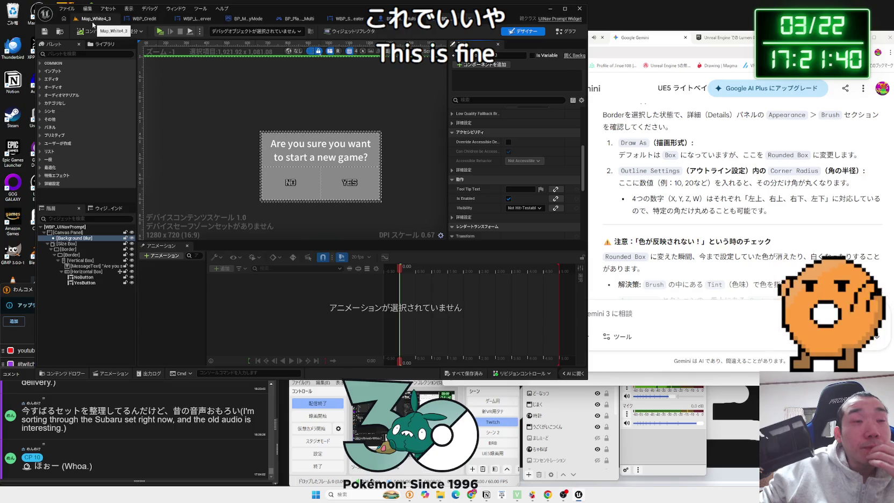
{"action": "left_click", "coordinate": [93, 24]}
{"action": "left_click", "coordinate": [245, 317]}
Open WBP_UINav Prompt_1Select, dock its editor, and return to the gray prompt widget.
{"action": "double_click", "coordinate": [245, 318]}
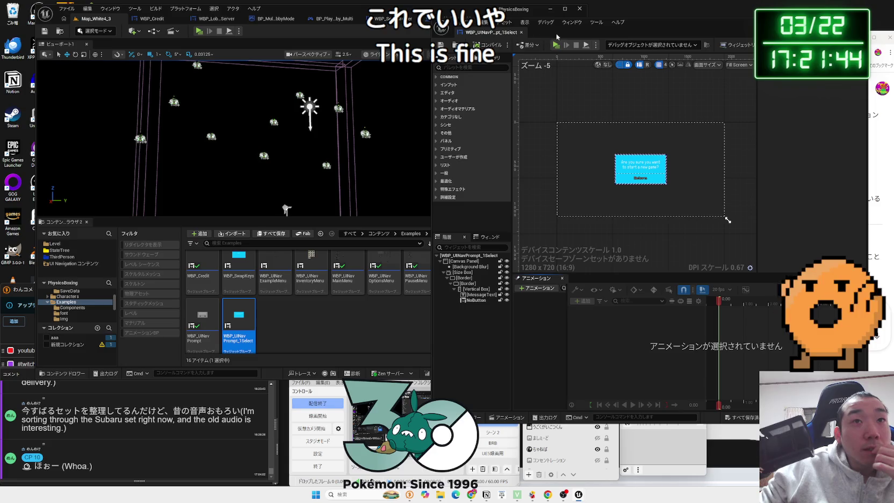
{"action": "left_click_drag", "start_coordinate": [467, 19], "coordinate": [510, 19]}
{"action": "left_click", "coordinate": [415, 19]}
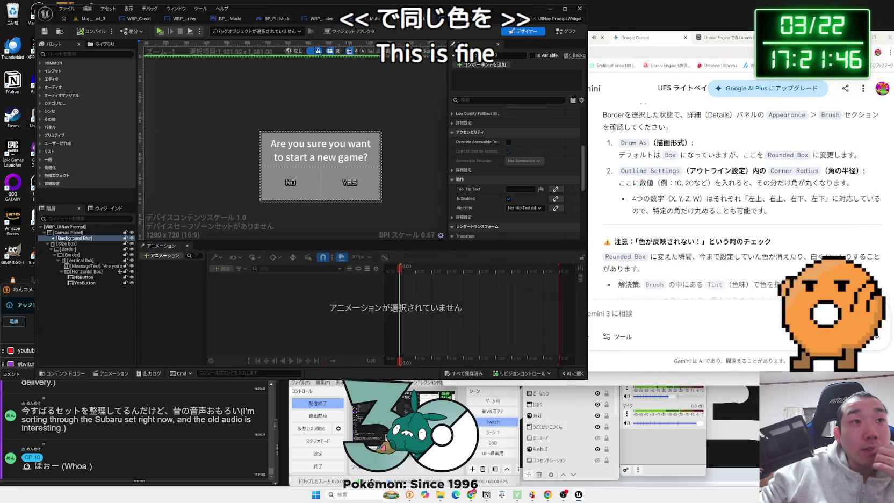
{"action": "scroll", "coordinate": [471, 197], "scroll_direction": "down", "scroll_amount": 5}
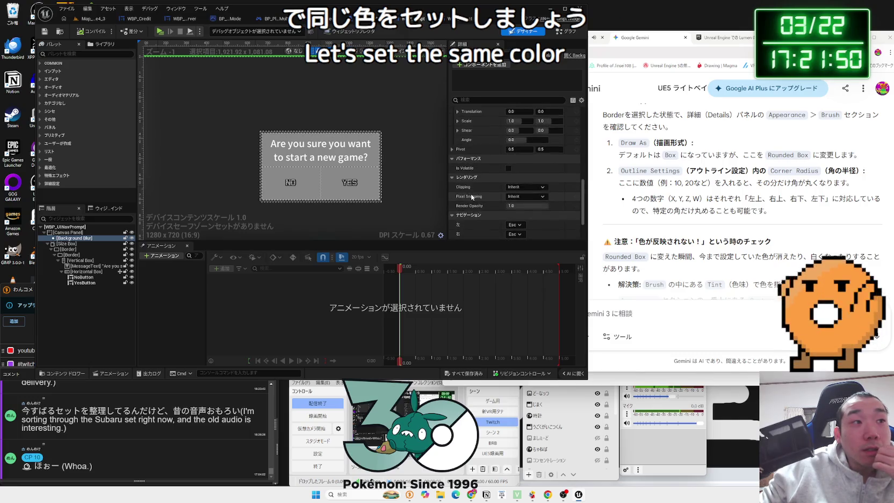
Check the gray prompt's Border tint, then float the cyan prompt editor as an enlarged window.
{"action": "left_click", "coordinate": [68, 249]}
{"action": "scroll", "coordinate": [498, 193], "scroll_direction": "down", "scroll_amount": 10}
{"action": "scroll", "coordinate": [497, 192], "scroll_direction": "up", "scroll_amount": 5}
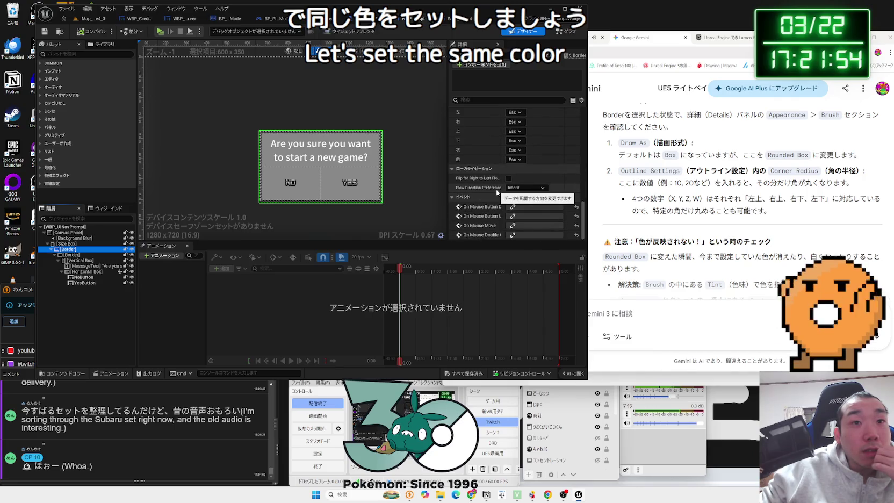
{"action": "scroll", "coordinate": [583, 189], "scroll_direction": "up", "scroll_amount": 5}
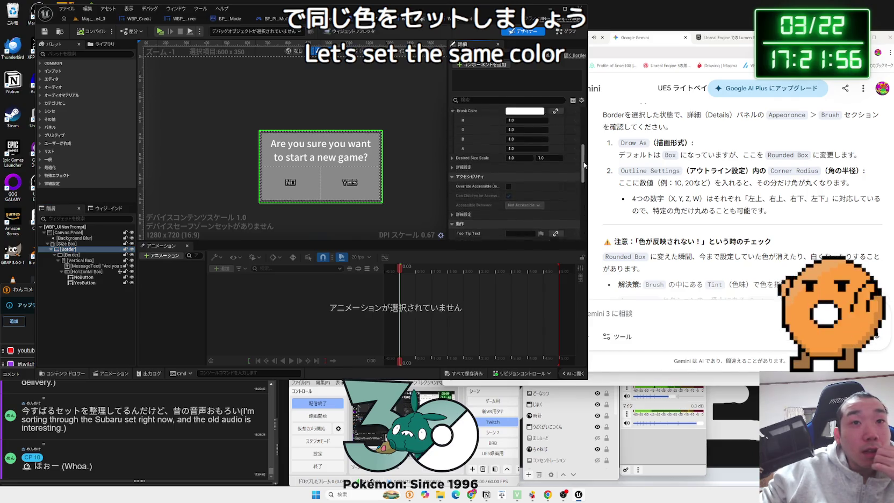
{"action": "left_click", "coordinate": [532, 160]}
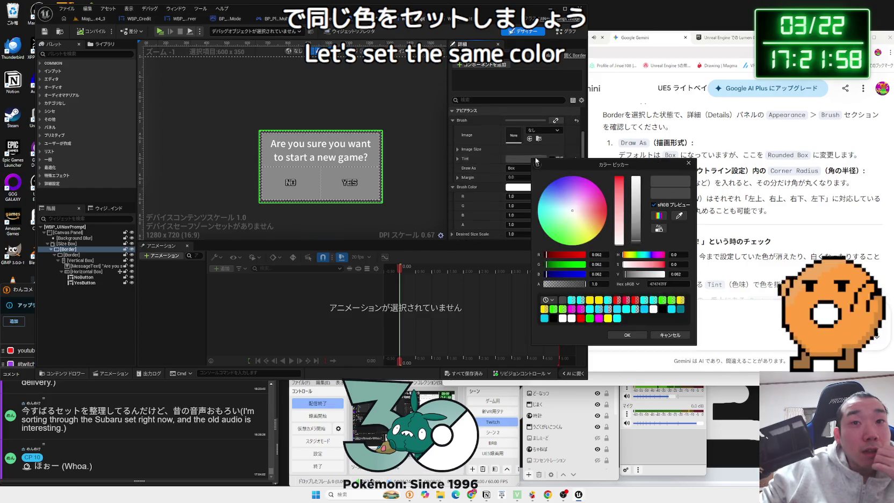
{"action": "left_click", "coordinate": [689, 164]}
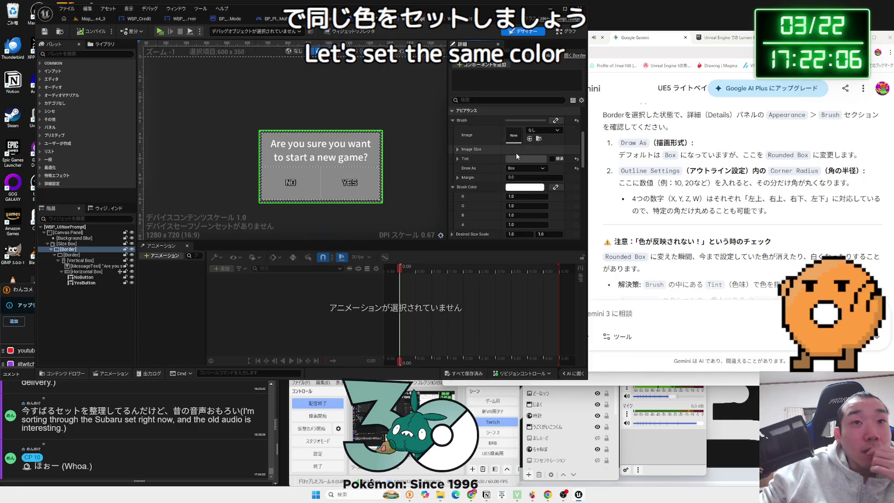
{"action": "mouse_move", "coordinate": [515, 24]}
{"action": "left_mouse_down"}
{"action": "mouse_move", "coordinate": [701, 53]}
{"action": "mouse_move", "coordinate": [712, 113]}
{"action": "mouse_move", "coordinate": [663, 165]}
{"action": "left_mouse_up"}
{"action": "left_click_drag", "start_coordinate": [735, 158], "coordinate": [717, 30]}
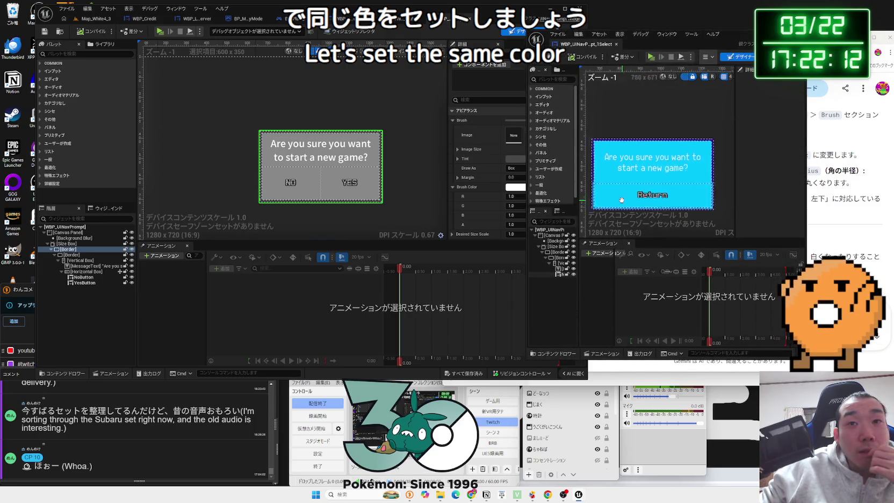
Set the cyan prompt's Border_1 brush colour to a dark gray sampled with the eyedropper.
{"action": "left_click", "coordinate": [557, 258]}
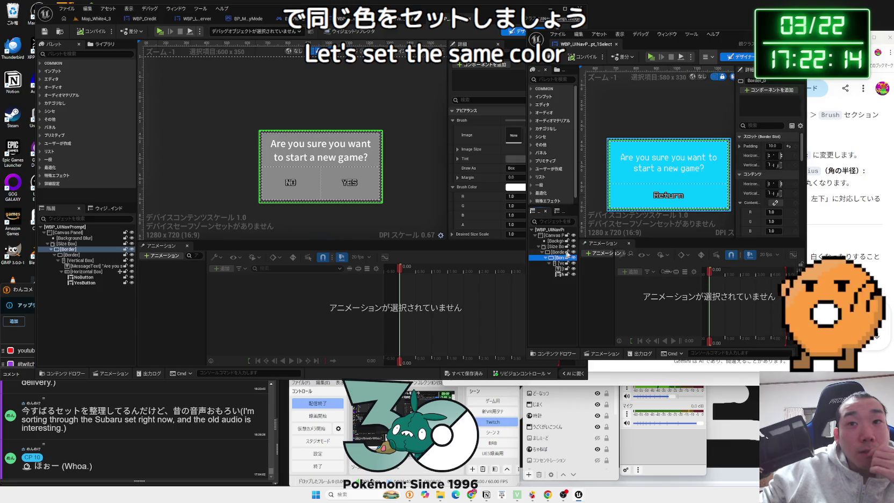
{"action": "scroll", "coordinate": [699, 194], "scroll_direction": "down", "scroll_amount": 3}
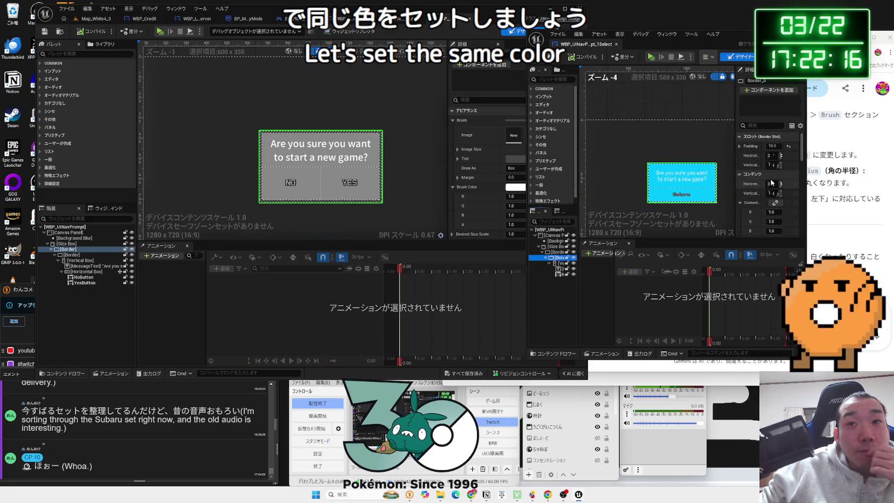
{"action": "scroll", "coordinate": [771, 183], "scroll_direction": "down", "scroll_amount": 5}
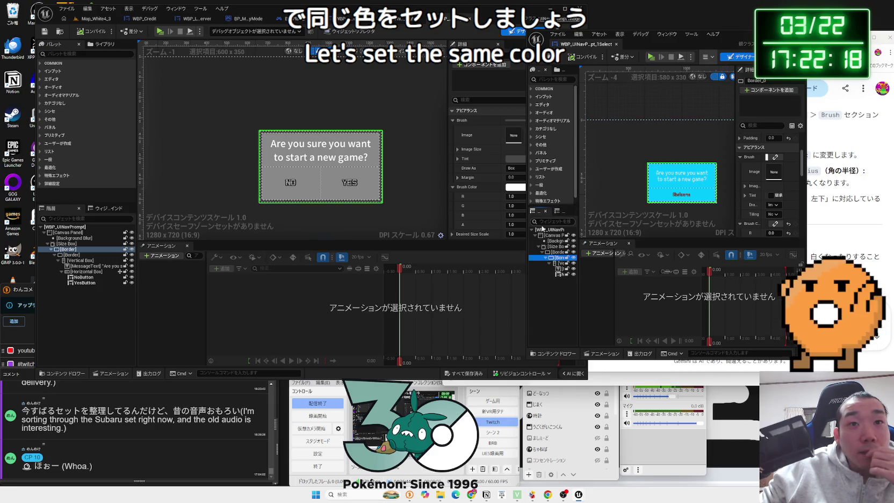
{"action": "left_click", "coordinate": [554, 253]}
{"action": "scroll", "coordinate": [759, 190], "scroll_direction": "down", "scroll_amount": 3}
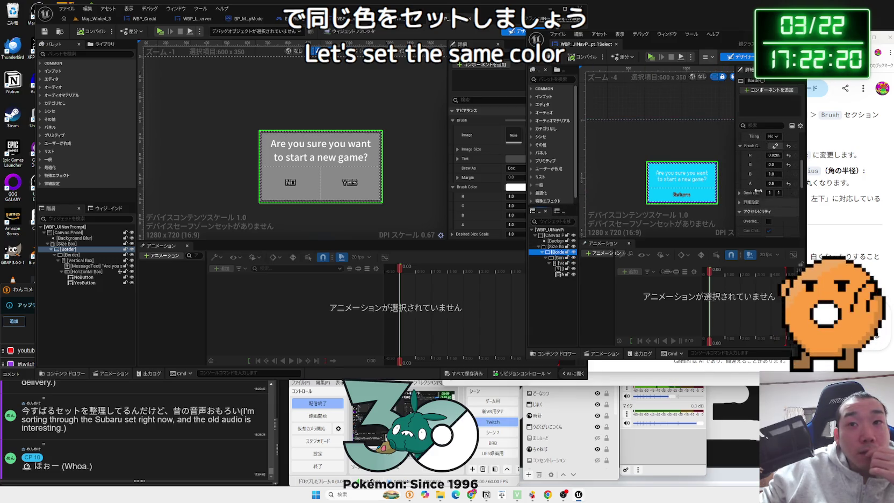
{"action": "scroll", "coordinate": [751, 185], "scroll_direction": "down", "scroll_amount": 3}
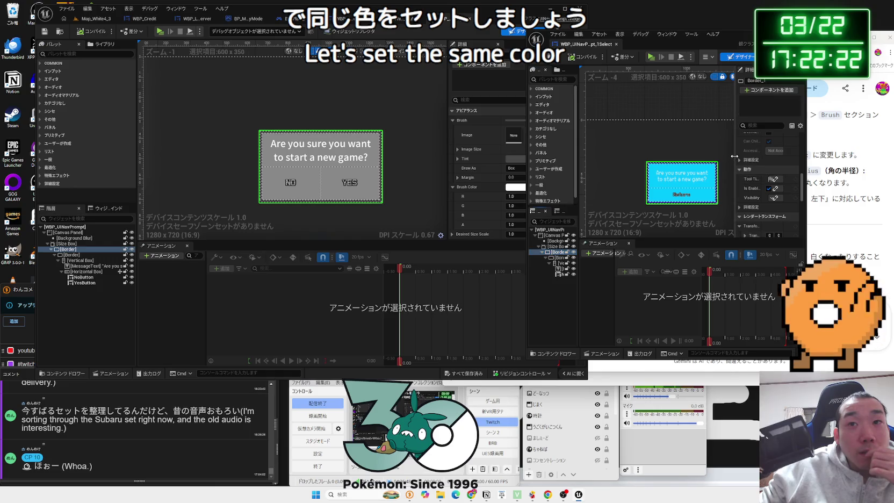
{"action": "left_click_drag", "start_coordinate": [734, 156], "coordinate": [704, 156]}
{"action": "scroll", "coordinate": [776, 170], "scroll_direction": "up", "scroll_amount": 6}
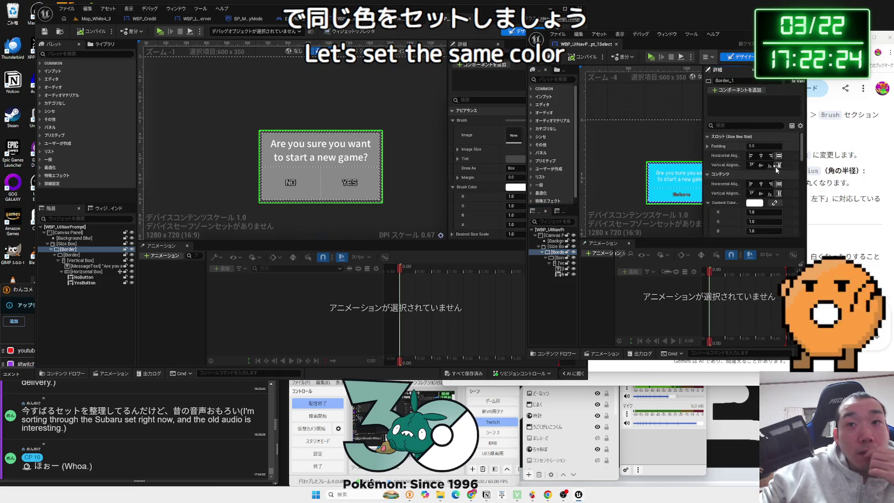
{"action": "scroll", "coordinate": [776, 170], "scroll_direction": "down", "scroll_amount": 3}
{"action": "scroll", "coordinate": [736, 190], "scroll_direction": "down", "scroll_amount": 2}
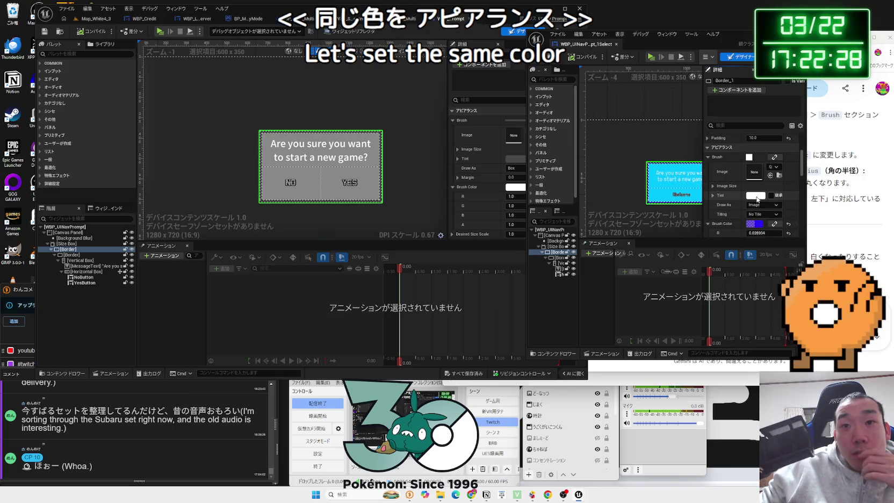
{"action": "scroll", "coordinate": [758, 199], "scroll_direction": "down", "scroll_amount": 1}
{"action": "left_click", "coordinate": [757, 191]}
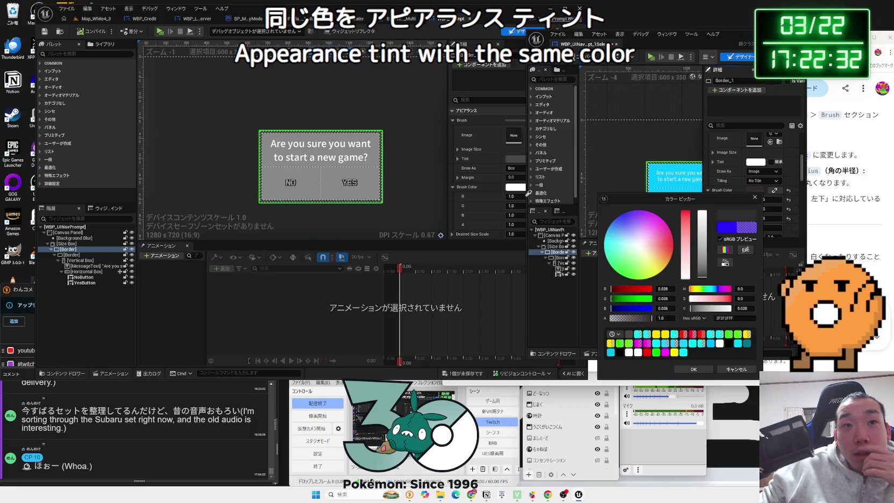
{"action": "left_click", "coordinate": [515, 157]}
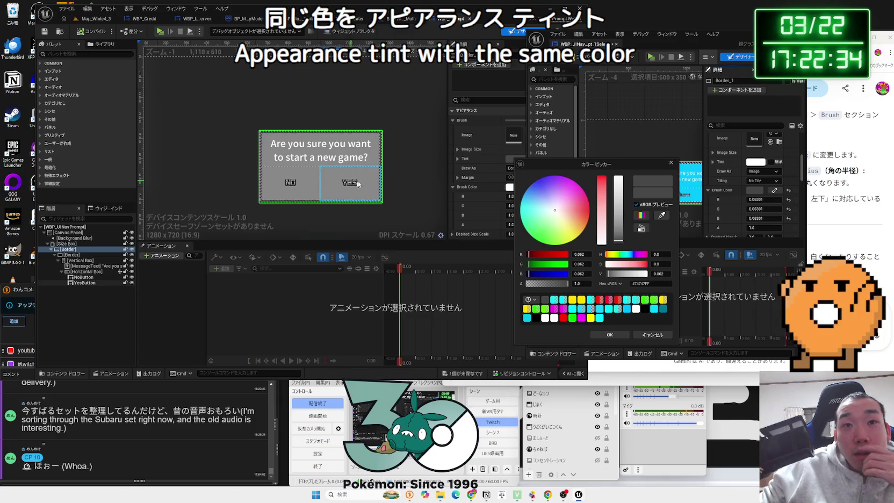
{"action": "left_click", "coordinate": [611, 336]}
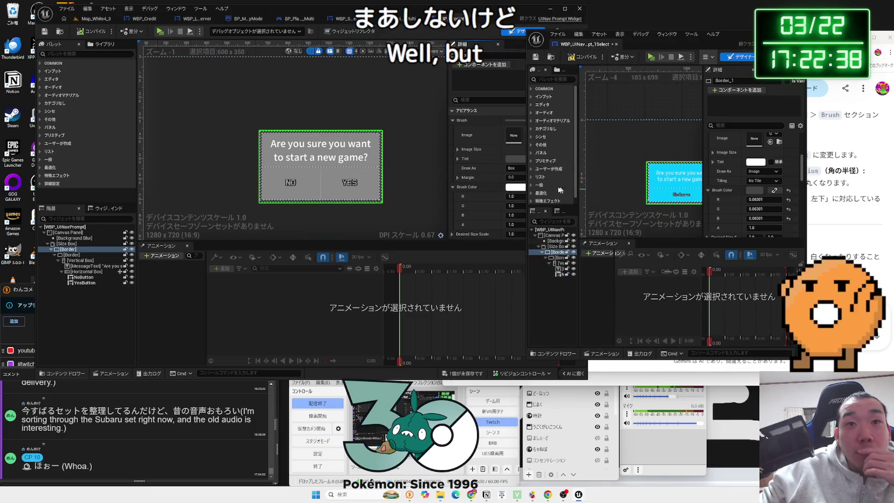
Copy the new-game prompt's gray (0.245) onto the second prompt's inner border colour.
{"action": "left_click", "coordinate": [91, 254]}
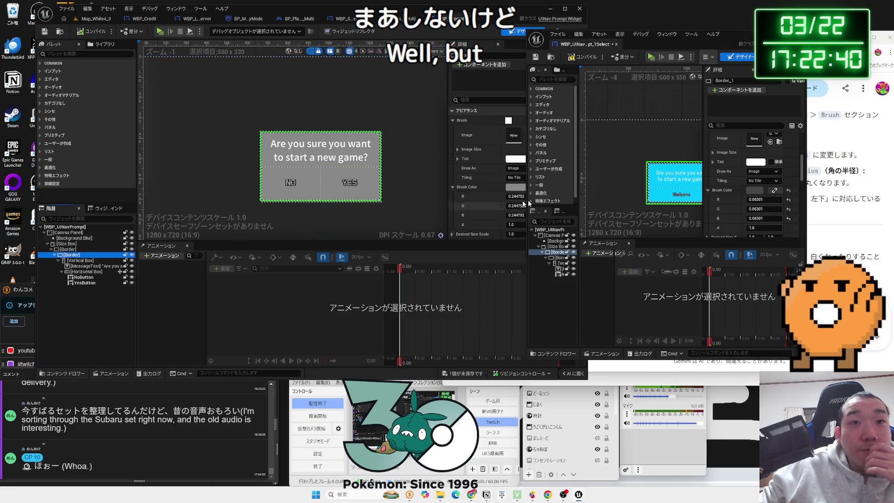
{"action": "left_click", "coordinate": [559, 259]}
{"action": "left_click", "coordinate": [754, 190]}
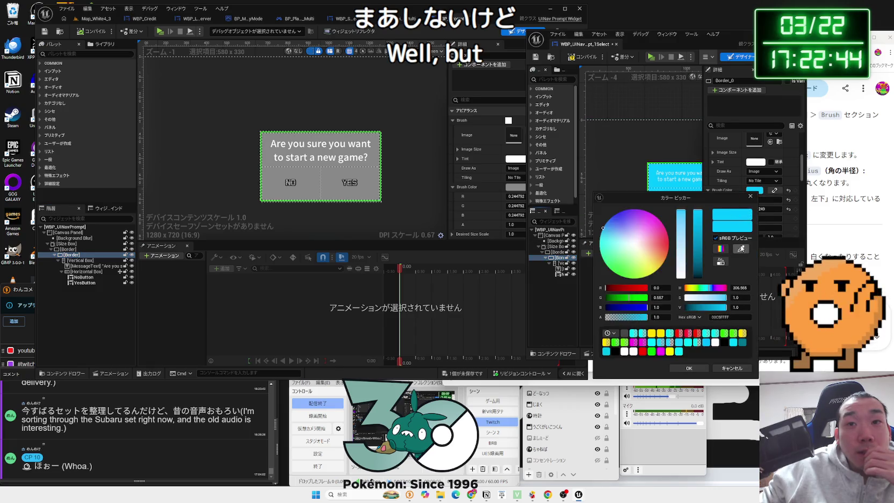
{"action": "left_click", "coordinate": [515, 187]}
{"action": "left_click_drag", "start_coordinate": [616, 205], "coordinate": [537, 204]}
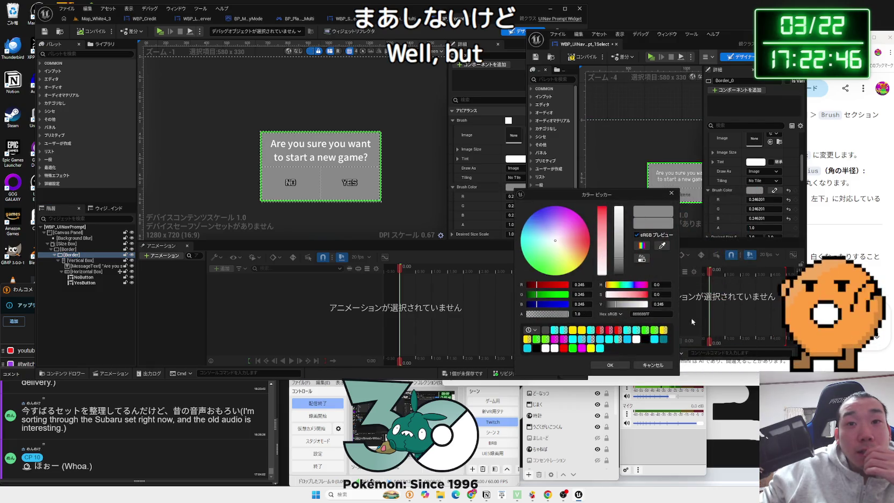
{"action": "left_click", "coordinate": [611, 365]}
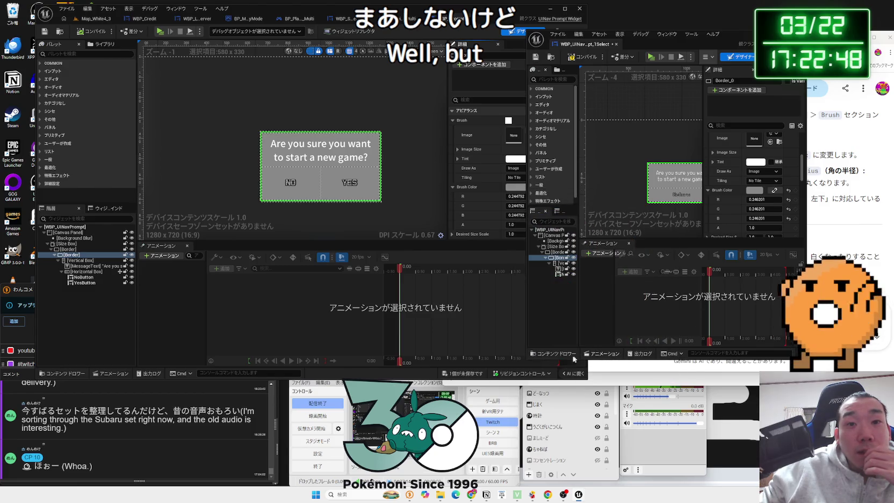
{"action": "left_click_drag", "start_coordinate": [651, 47], "coordinate": [662, 53]}
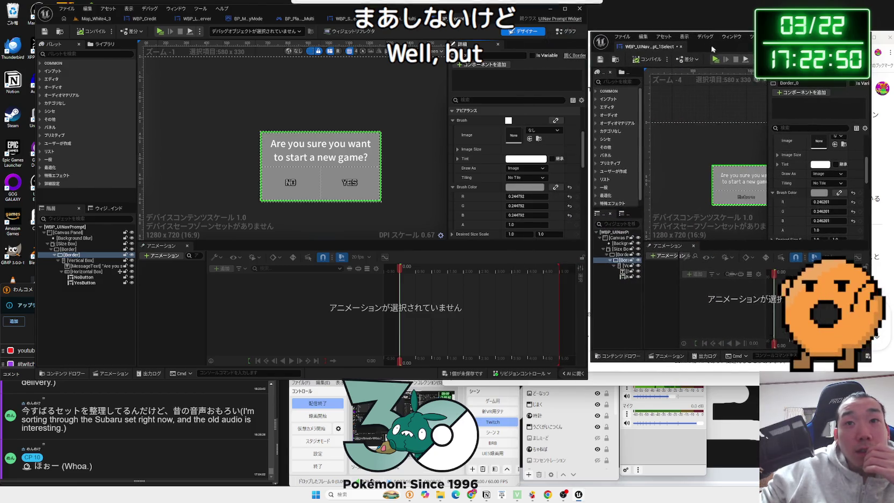
Close the floating prompt editor and save WBP_UINavPrompt_1Select with Save Selected.
{"action": "left_click", "coordinate": [681, 47]}
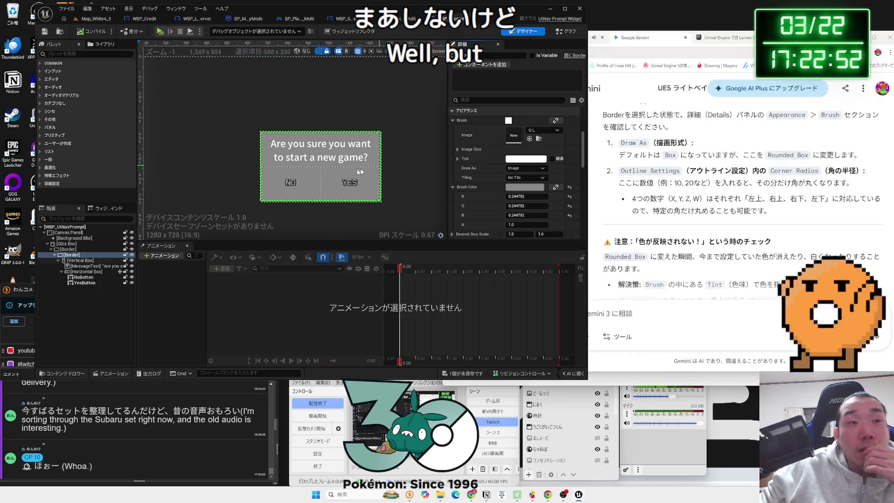
{"action": "left_click", "coordinate": [222, 174]}
{"action": "scroll", "coordinate": [329, 232], "scroll_direction": "up", "scroll_amount": 4}
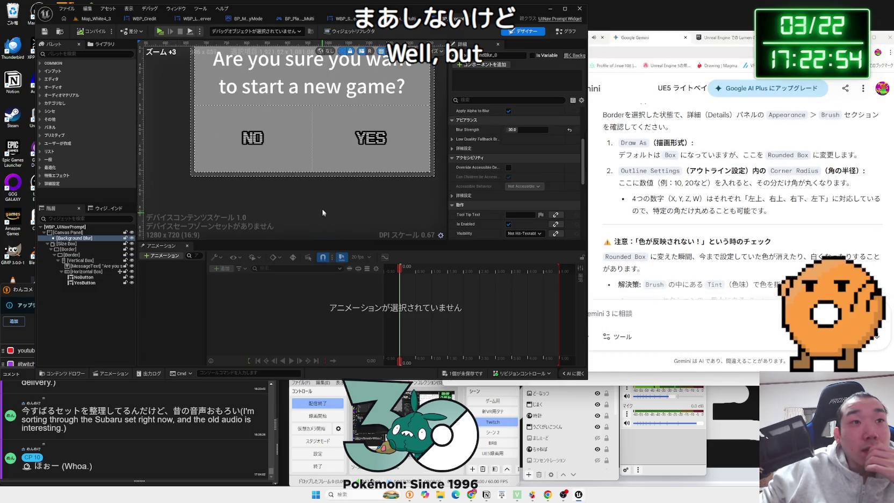
{"action": "scroll", "coordinate": [316, 161], "scroll_direction": "down", "scroll_amount": 4}
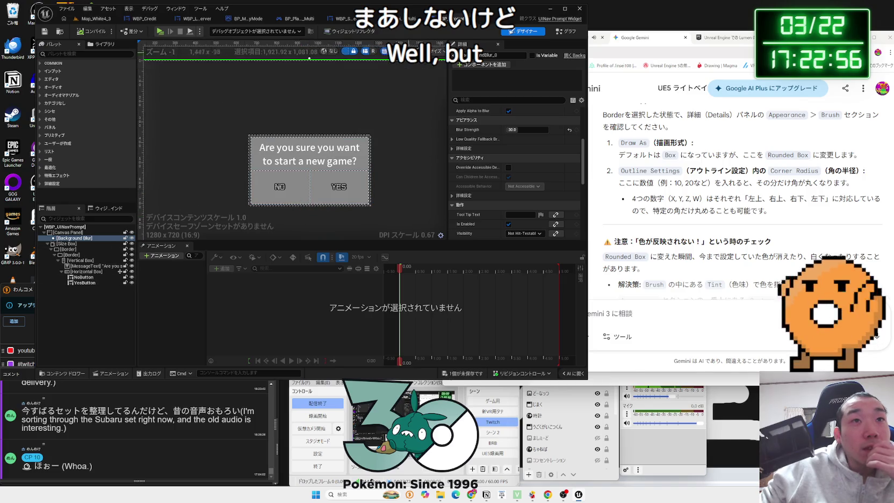
{"action": "left_click", "coordinate": [456, 367]}
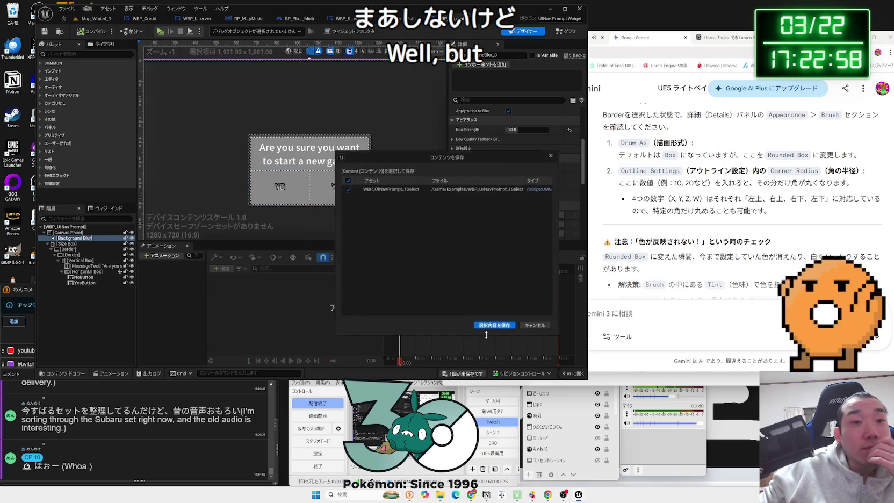
{"action": "left_click", "coordinate": [494, 325]}
{"action": "left_click", "coordinate": [469, 21]}
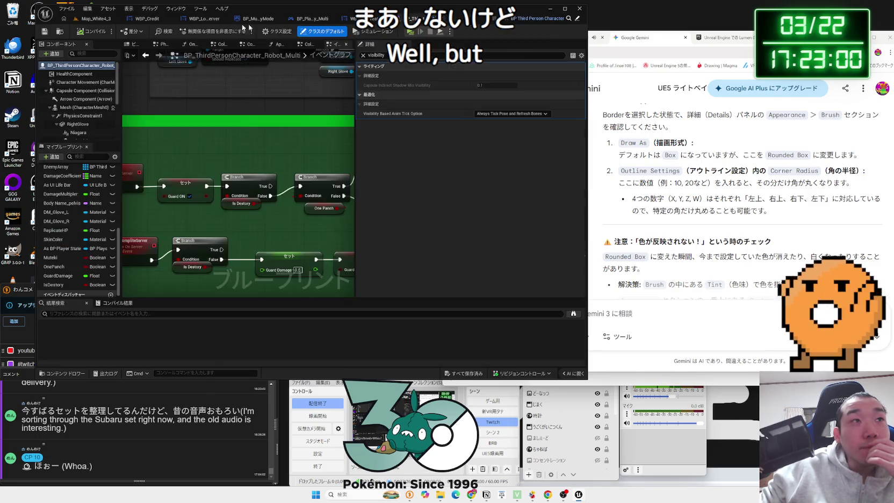
Preview the WBP_SwapKeys widget blueprint from the Content Browser, then close it.
{"action": "left_click", "coordinate": [96, 18]}
{"action": "scroll", "coordinate": [242, 308], "scroll_direction": "up", "scroll_amount": 1}
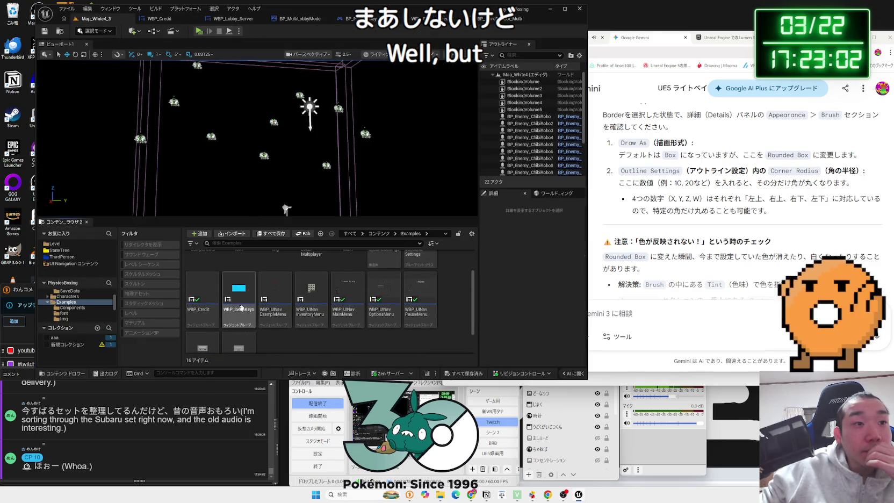
{"action": "mouse_move", "coordinate": [246, 320]}
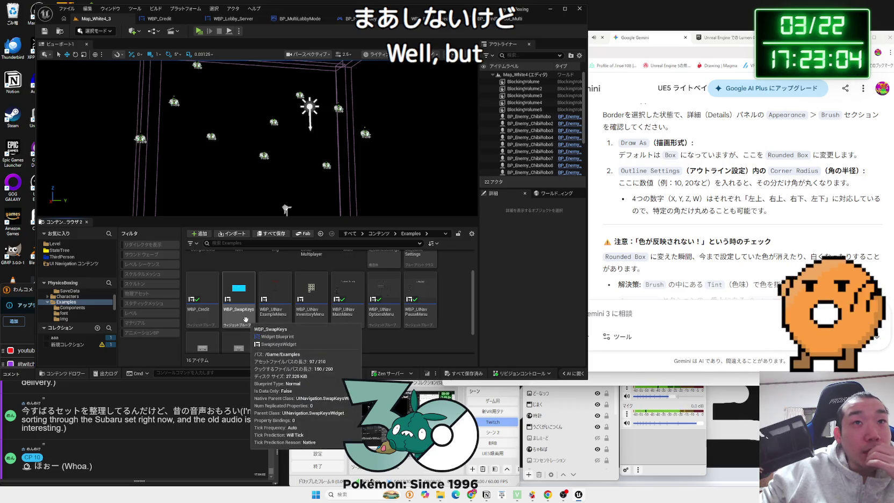
{"action": "scroll", "coordinate": [240, 283], "scroll_direction": "down", "scroll_amount": 2}
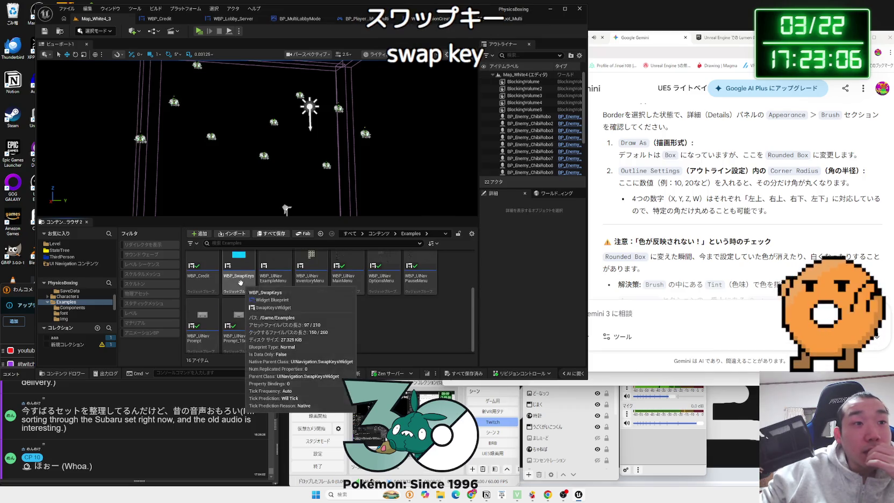
{"action": "left_click", "coordinate": [241, 284]}
{"action": "double_click", "coordinate": [241, 287]}
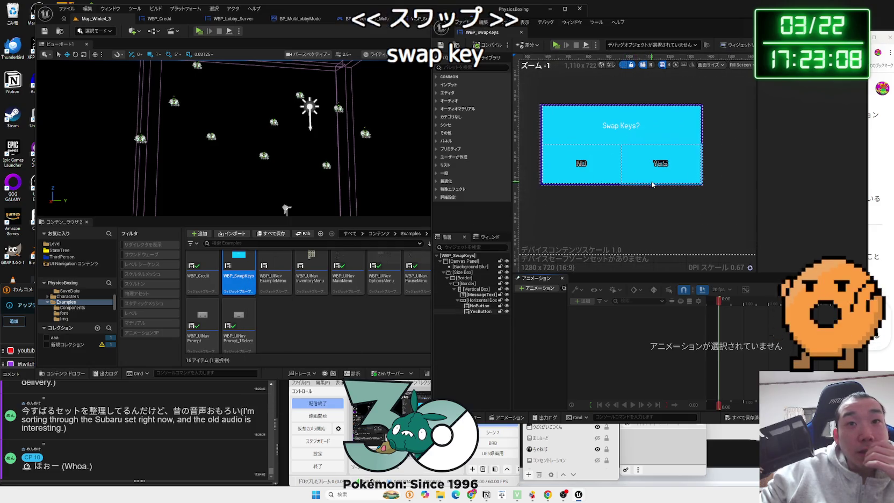
{"action": "left_click", "coordinate": [521, 32]}
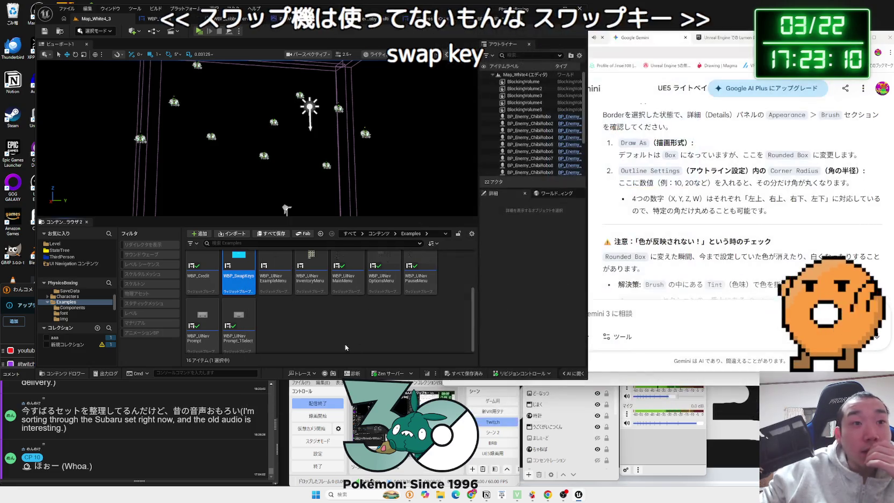
Open WBP_SessionCreater from Examples > Multi and view its Designer layout and event graph.
{"action": "scroll", "coordinate": [337, 289], "scroll_direction": "up", "scroll_amount": 3}
{"action": "double_click", "coordinate": [337, 289]}
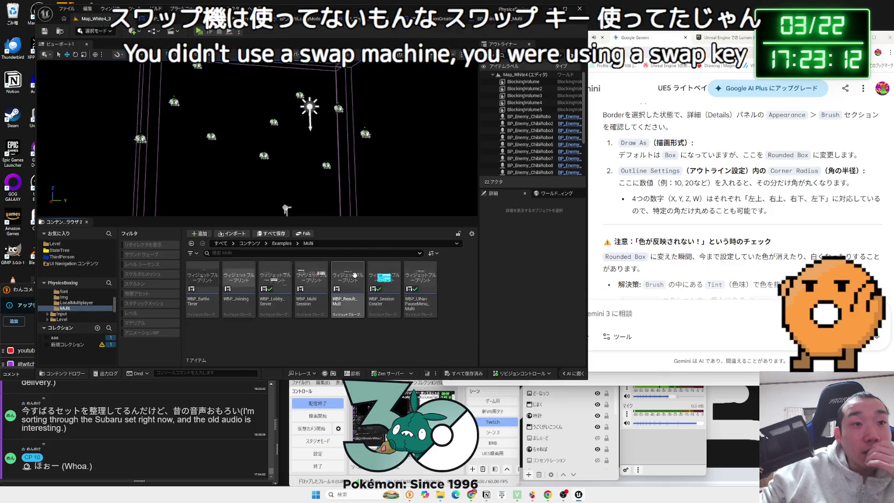
{"action": "double_click", "coordinate": [386, 306]}
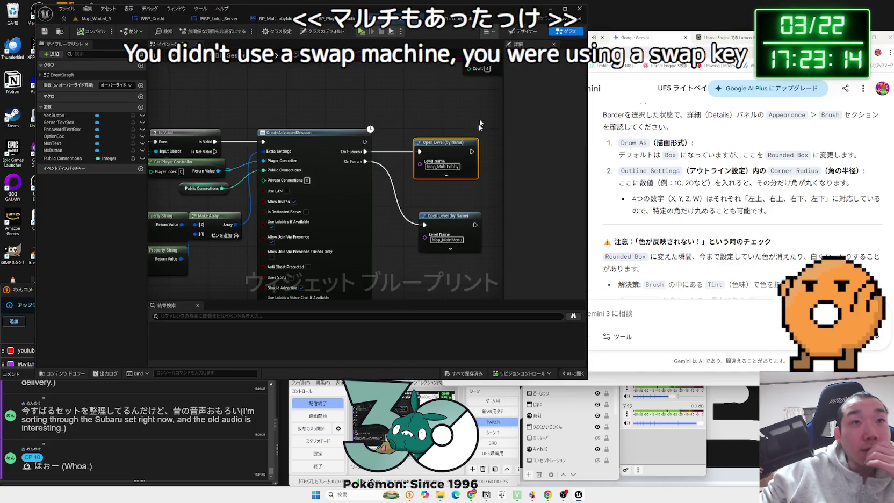
{"action": "left_click", "coordinate": [530, 35]}
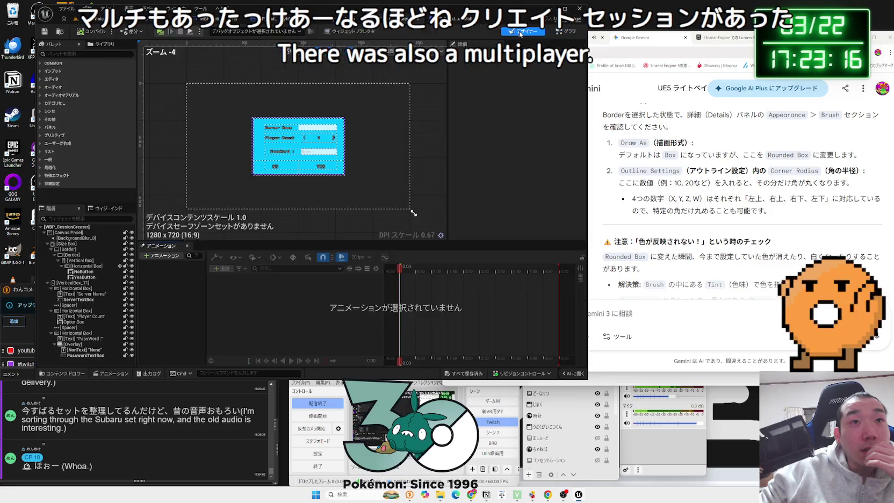
{"action": "scroll", "coordinate": [241, 156], "scroll_direction": "up", "scroll_amount": 1}
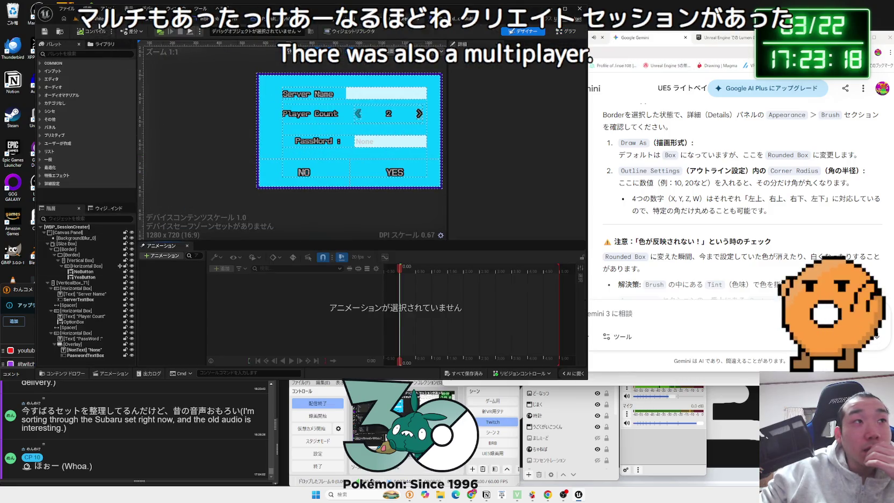
{"action": "left_click", "coordinate": [95, 18]}
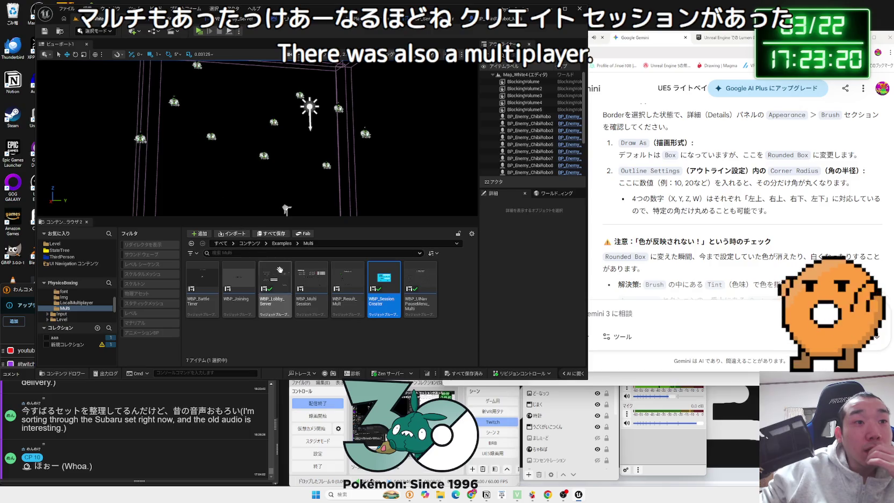
{"action": "left_click", "coordinate": [318, 330]}
{"action": "left_click", "coordinate": [279, 18]}
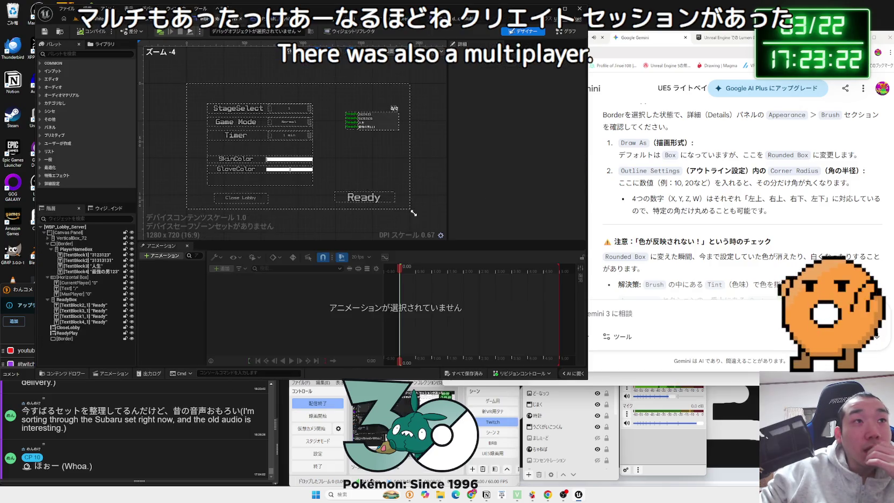
{"action": "left_click", "coordinate": [323, 18]}
{"action": "left_click", "coordinate": [290, 18]}
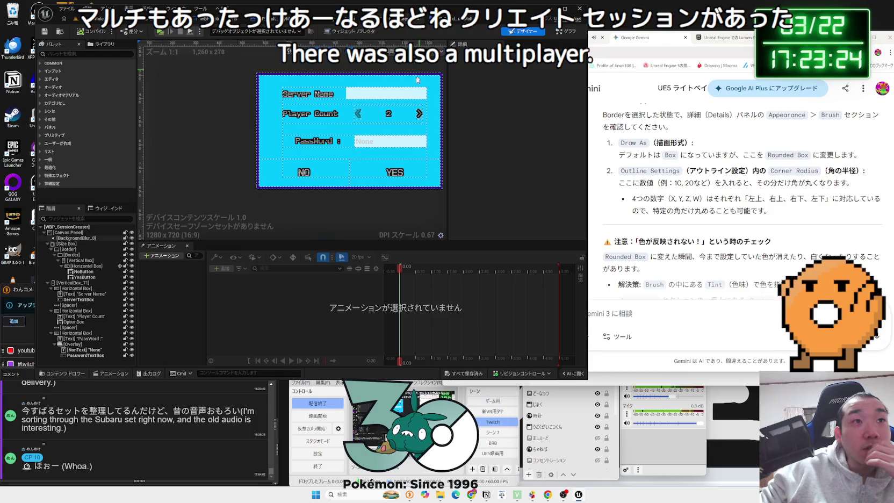
{"action": "left_click", "coordinate": [563, 32]}
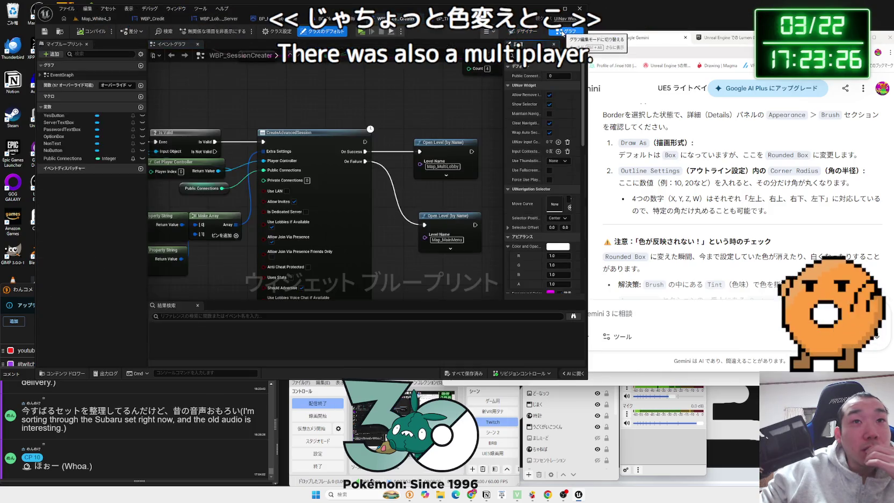
Select the session prompt's inner Border and try a desaturated, darkened brush colour.
{"action": "left_click", "coordinate": [524, 31]}
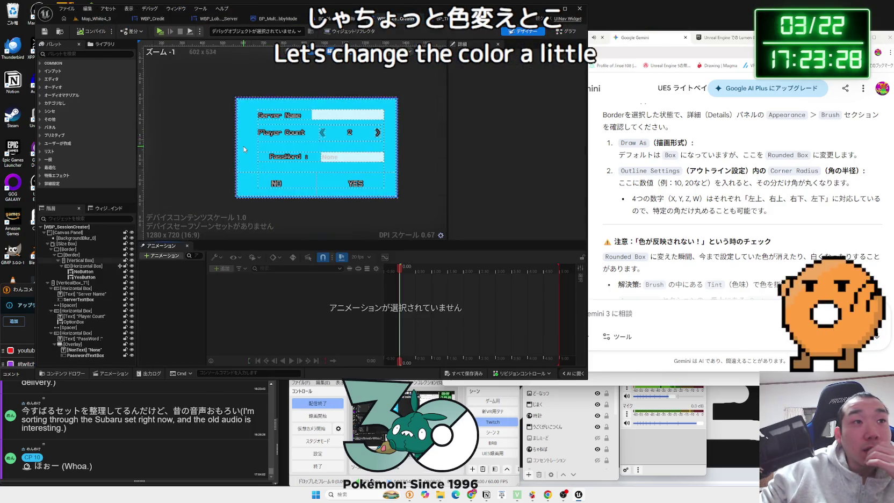
{"action": "scroll", "coordinate": [243, 149], "scroll_direction": "up", "scroll_amount": 2}
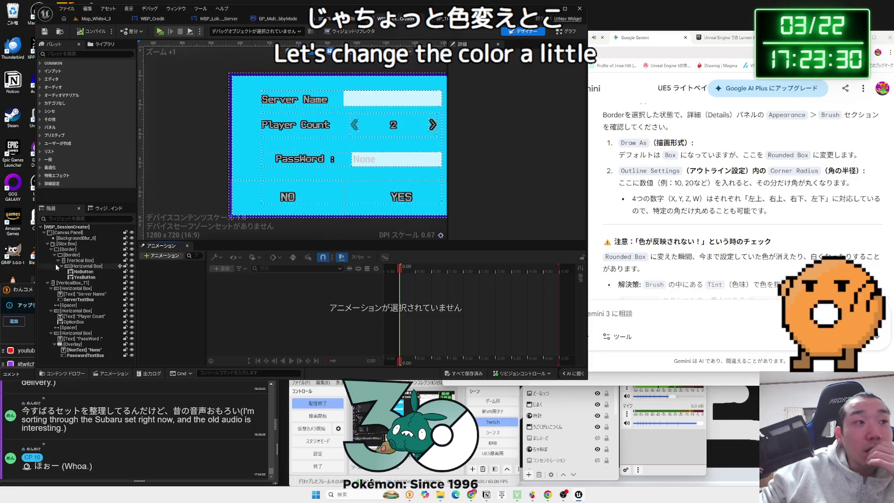
{"action": "left_click", "coordinate": [74, 255]}
{"action": "scroll", "coordinate": [538, 180], "scroll_direction": "down", "scroll_amount": 5}
{"action": "left_click", "coordinate": [524, 187]}
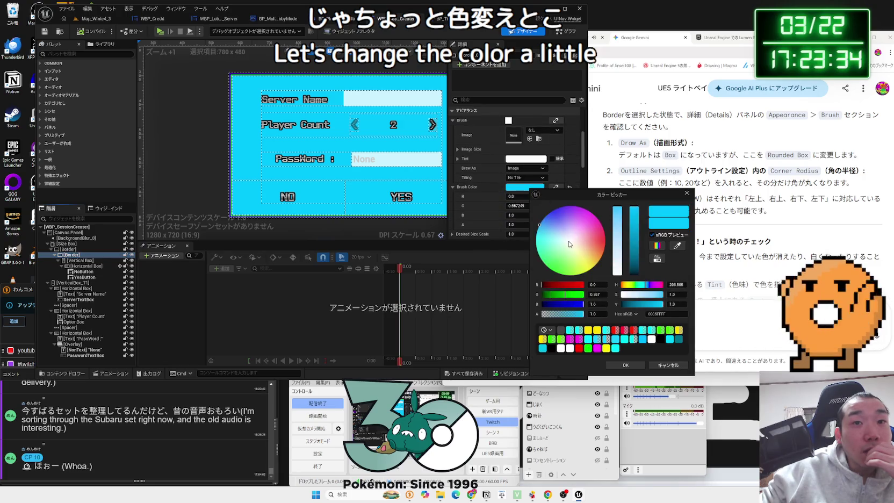
{"action": "left_click", "coordinate": [619, 294]}
{"action": "mouse_move", "coordinate": [635, 268]}
{"action": "left_mouse_down"}
{"action": "mouse_move", "coordinate": [637, 279]}
{"action": "mouse_move", "coordinate": [636, 247]}
{"action": "mouse_move", "coordinate": [636, 264]}
{"action": "left_mouse_up"}
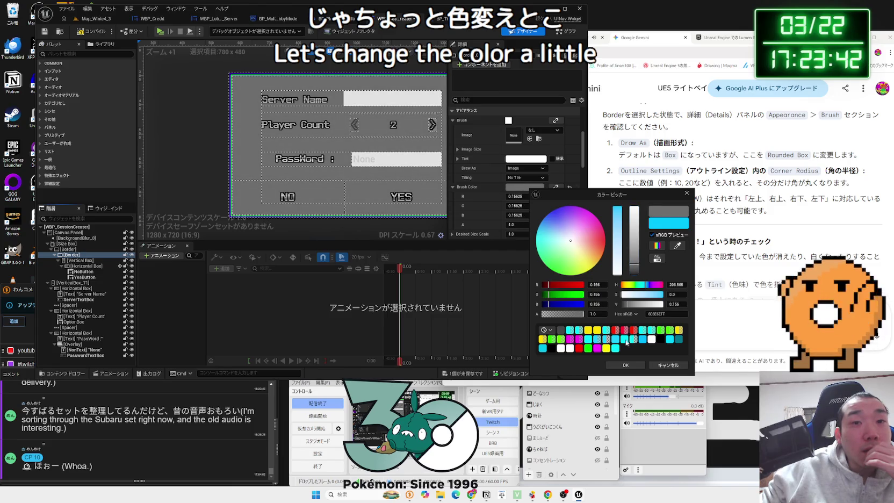
{"action": "left_click", "coordinate": [621, 365]}
Retune the inner Border's brush colour to a mid gray (0.171875).
{"action": "scroll", "coordinate": [282, 186], "scroll_direction": "down", "scroll_amount": 1}
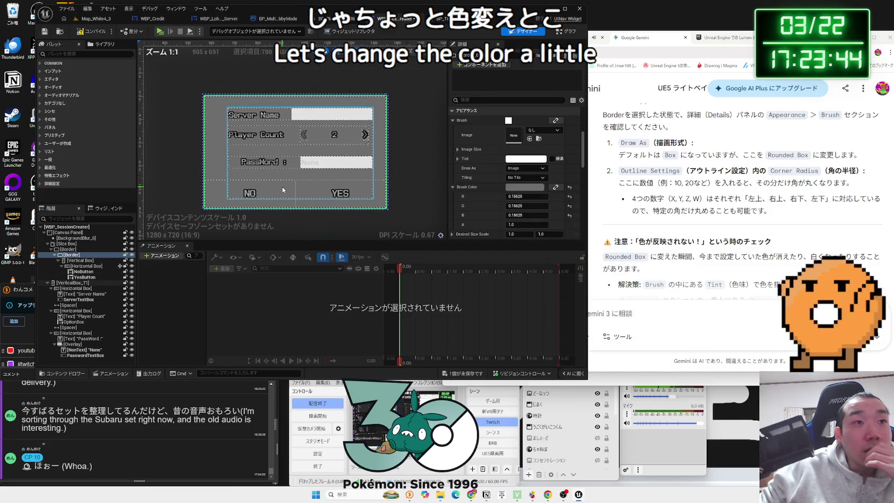
{"action": "left_click", "coordinate": [525, 187]}
{"action": "mouse_move", "coordinate": [648, 250]}
{"action": "left_mouse_down"}
{"action": "mouse_move", "coordinate": [640, 189]}
{"action": "mouse_move", "coordinate": [652, 276]}
{"action": "mouse_move", "coordinate": [634, 254]}
{"action": "left_mouse_up"}
{"action": "mouse_move", "coordinate": [574, 242]}
{"action": "left_mouse_down"}
{"action": "mouse_move", "coordinate": [553, 240]}
{"action": "mouse_move", "coordinate": [563, 210]}
{"action": "mouse_move", "coordinate": [588, 252]}
{"action": "mouse_move", "coordinate": [542, 239]}
{"action": "mouse_move", "coordinate": [571, 232]}
{"action": "mouse_move", "coordinate": [571, 222]}
{"action": "mouse_move", "coordinate": [565, 237]}
{"action": "left_mouse_up"}
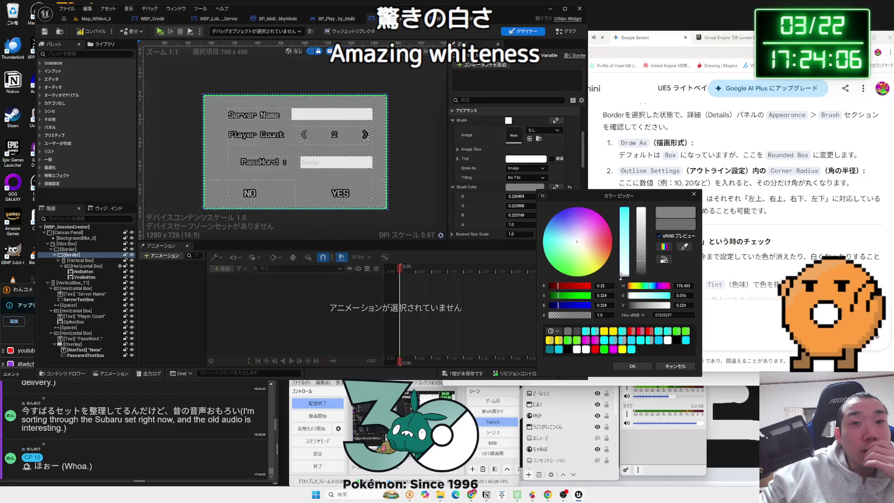
{"action": "mouse_move", "coordinate": [646, 265]}
{"action": "left_mouse_down"}
{"action": "mouse_move", "coordinate": [645, 274]}
{"action": "mouse_move", "coordinate": [643, 250]}
{"action": "mouse_move", "coordinate": [650, 289]}
{"action": "left_mouse_up"}
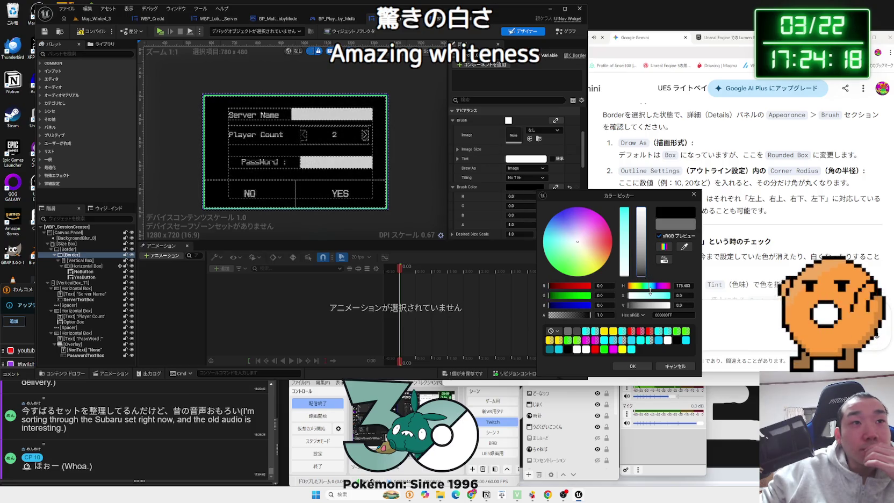
{"action": "mouse_move", "coordinate": [651, 278]}
{"action": "left_mouse_down"}
{"action": "mouse_move", "coordinate": [655, 239]}
{"action": "mouse_move", "coordinate": [662, 264]}
{"action": "left_mouse_up"}
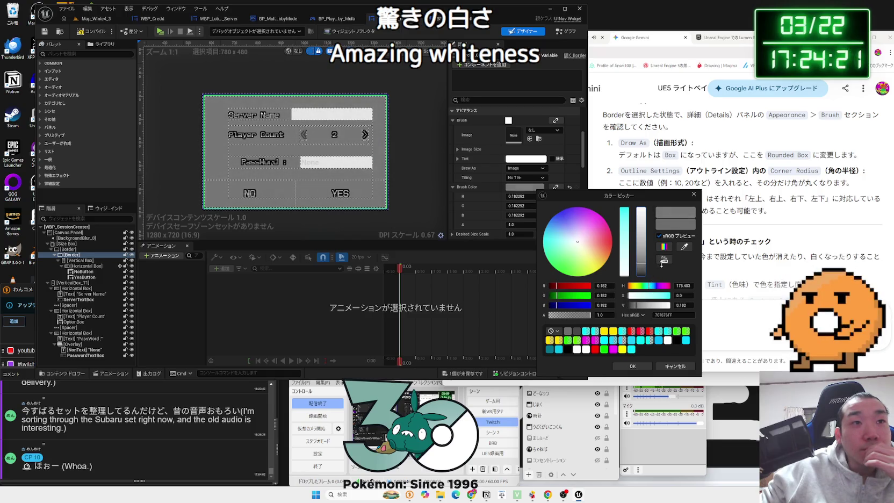
{"action": "left_click", "coordinate": [639, 367]}
{"action": "left_click", "coordinate": [68, 250]}
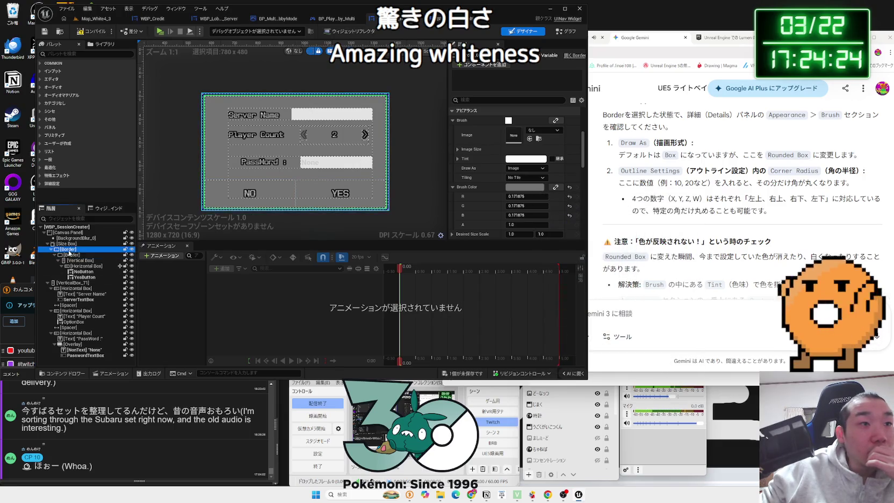
Set the outer Border's brush colour to a dark gray palette swatch.
{"action": "left_click", "coordinate": [524, 187]}
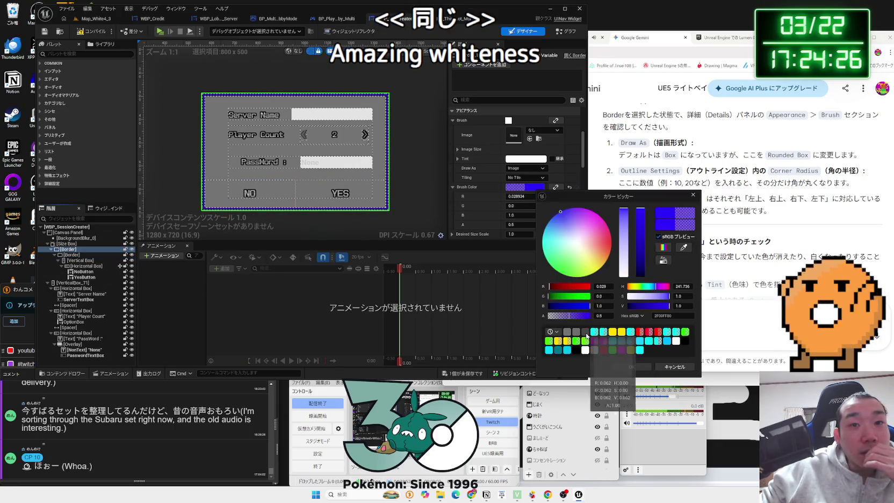
{"action": "left_click", "coordinate": [586, 334]}
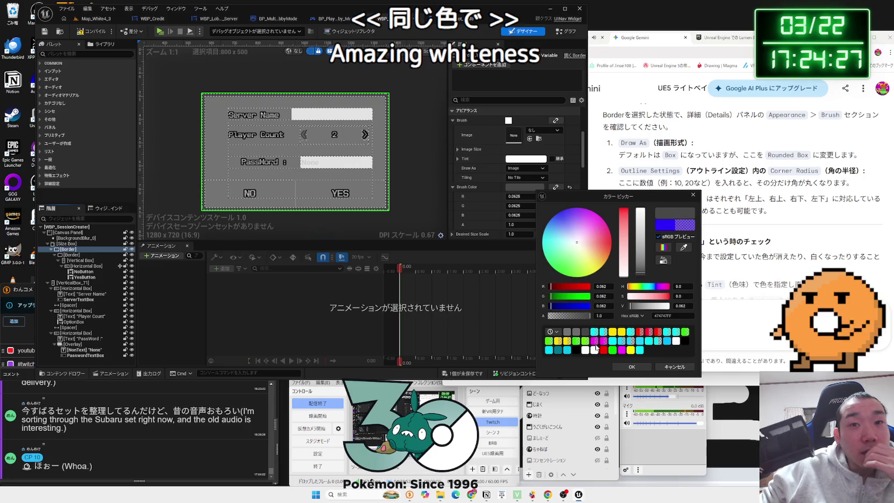
{"action": "left_click", "coordinate": [629, 366]}
Give the inner Border a gray preset swatch and bring up saving for WBP_SessionCreater.
{"action": "left_click", "coordinate": [91, 255]}
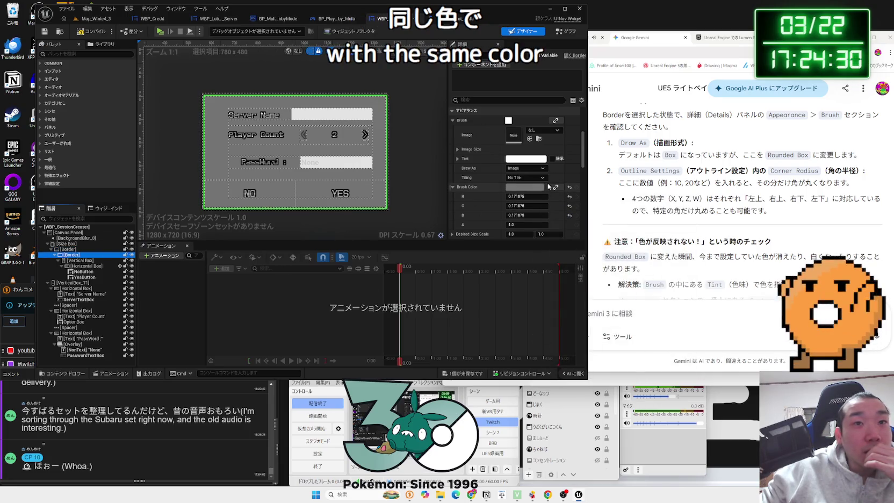
{"action": "left_click", "coordinate": [542, 187]}
{"action": "left_click", "coordinate": [591, 334]}
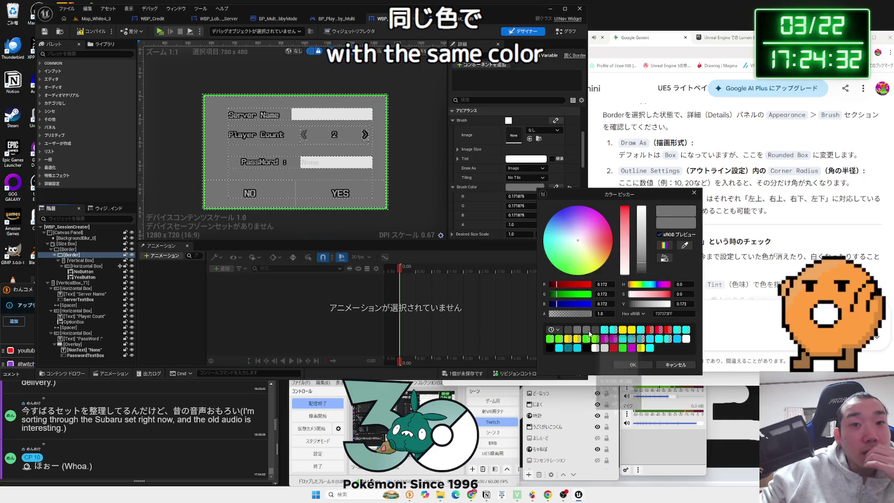
{"action": "left_click", "coordinate": [633, 364]}
{"action": "scroll", "coordinate": [388, 144], "scroll_direction": "down", "scroll_amount": 2}
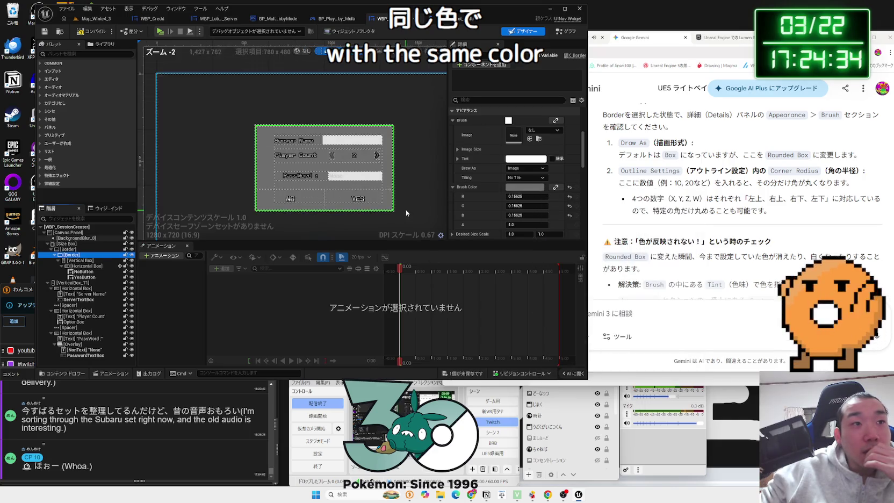
{"action": "left_click", "coordinate": [477, 374]}
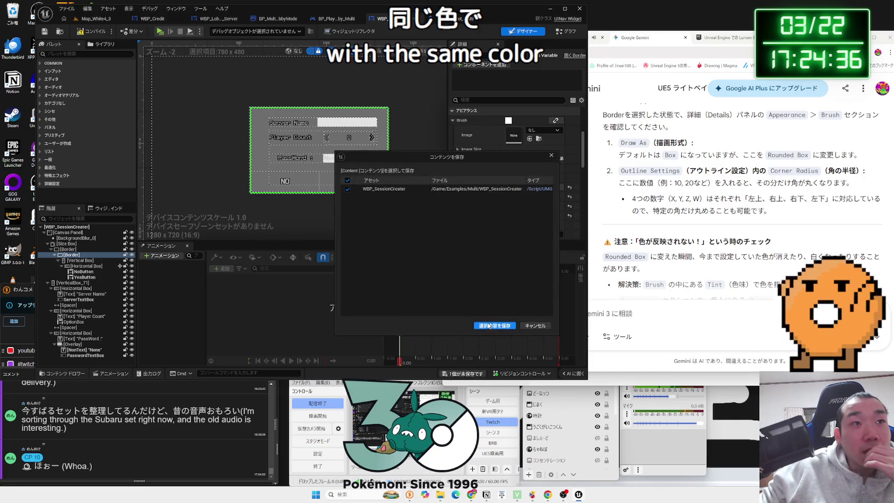
Save WBP_SessionCreater with Save Selected.
{"action": "left_click", "coordinate": [495, 328]}
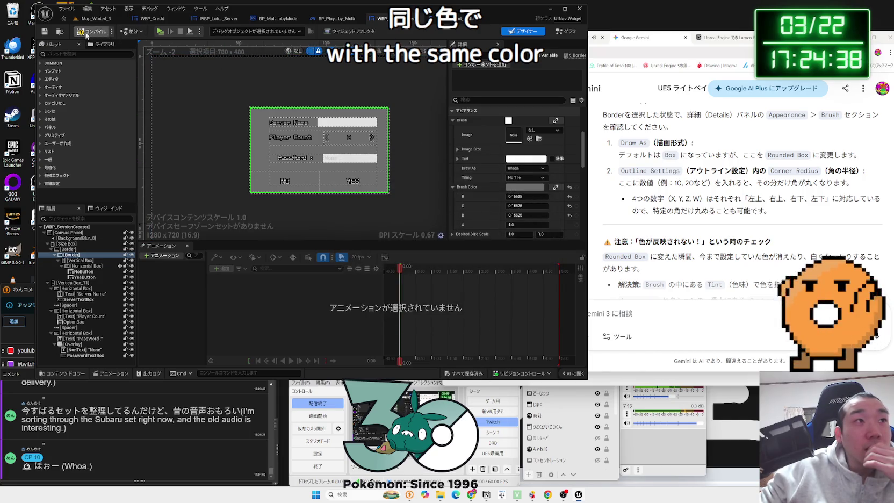
{"action": "left_click", "coordinate": [97, 20]}
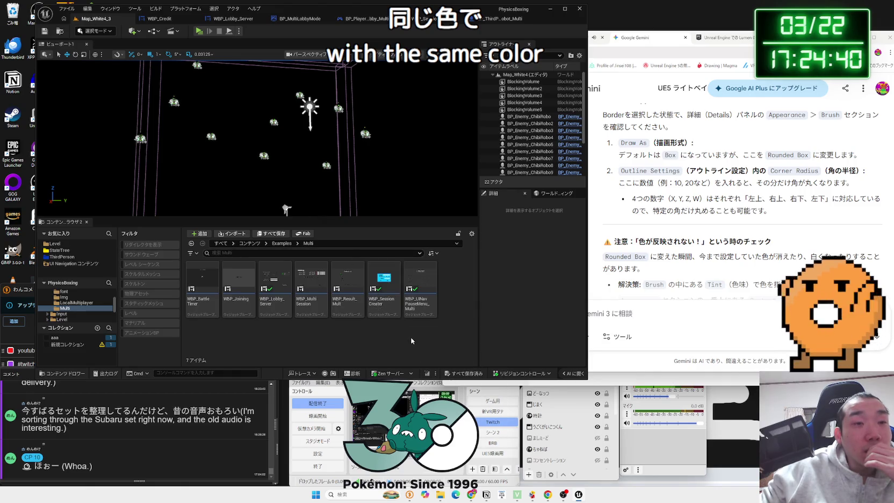
{"action": "left_click", "coordinate": [427, 18]}
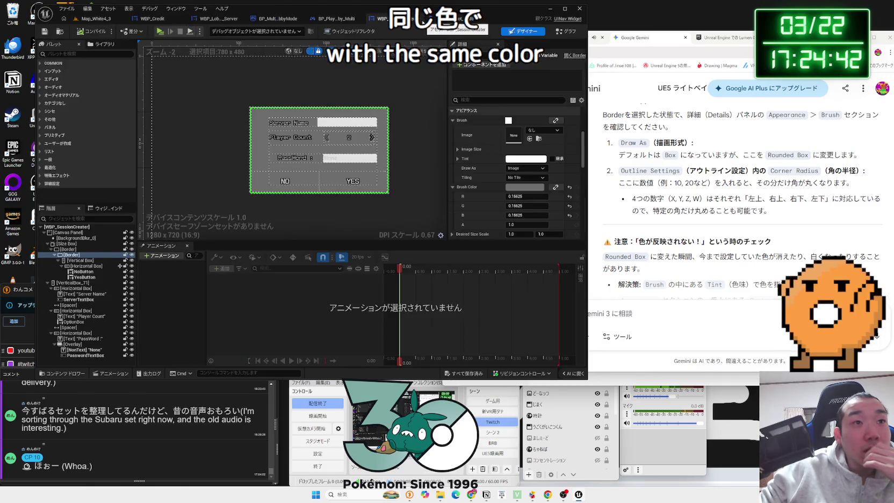
{"action": "left_click", "coordinate": [84, 20]}
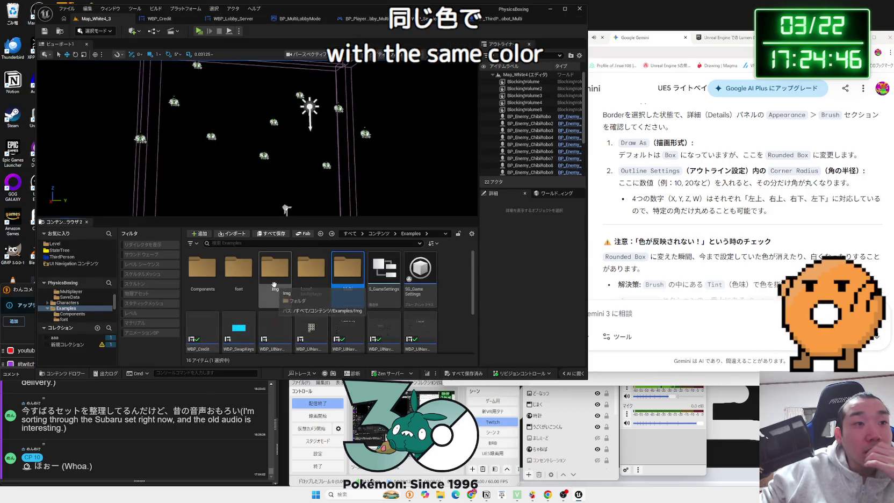
Inspect WBP_SwapKeys in the Examples folder, then bring up the Notion boxing game notes.
{"action": "left_click", "coordinate": [277, 282]}
{"action": "left_click", "coordinate": [348, 276]}
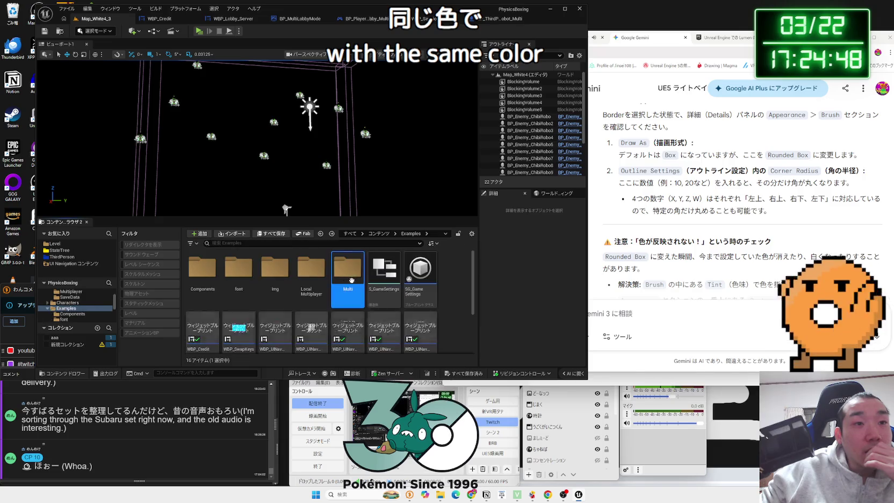
{"action": "scroll", "coordinate": [375, 278], "scroll_direction": "down", "scroll_amount": 1}
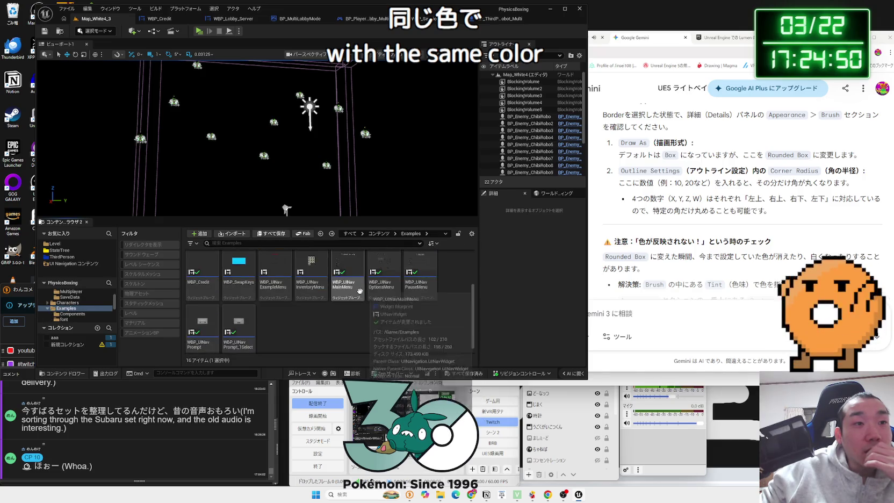
{"action": "left_click", "coordinate": [239, 282]}
{"action": "double_click", "coordinate": [241, 286]}
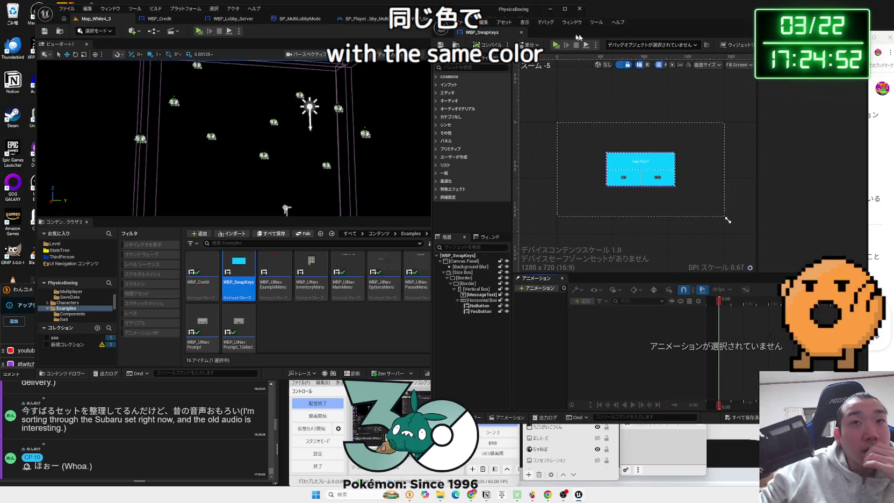
{"action": "left_click", "coordinate": [520, 32]}
{"action": "scroll", "coordinate": [371, 290], "scroll_direction": "up", "scroll_amount": 1}
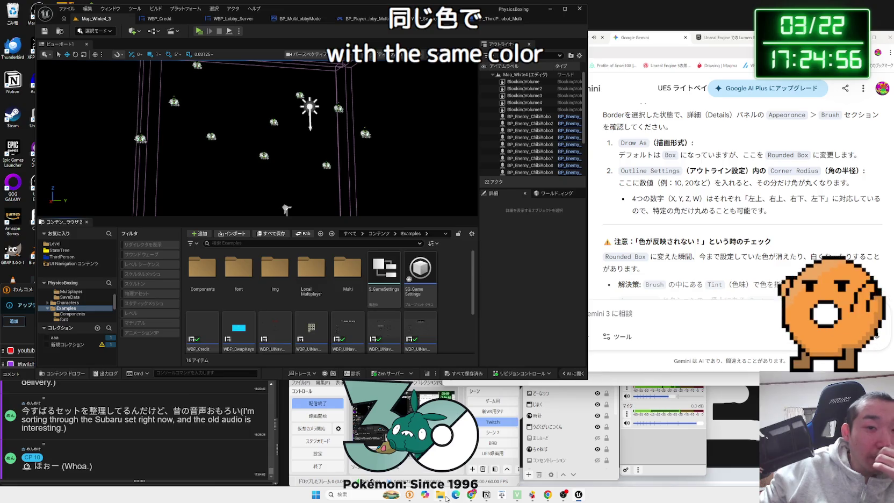
{"action": "left_click", "coordinate": [486, 494]}
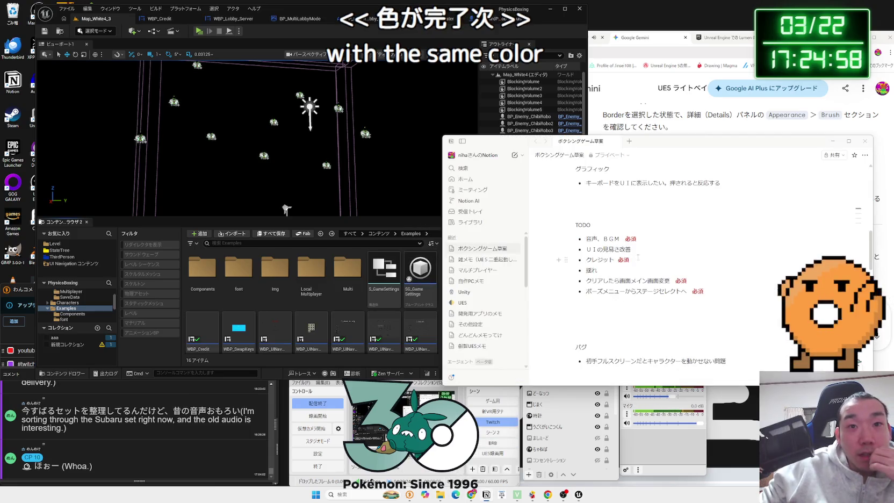
Shift the Notion notes window right and bring Unreal's Examples folder back in front.
{"action": "left_click_drag", "start_coordinate": [629, 150], "coordinate": [686, 146]}
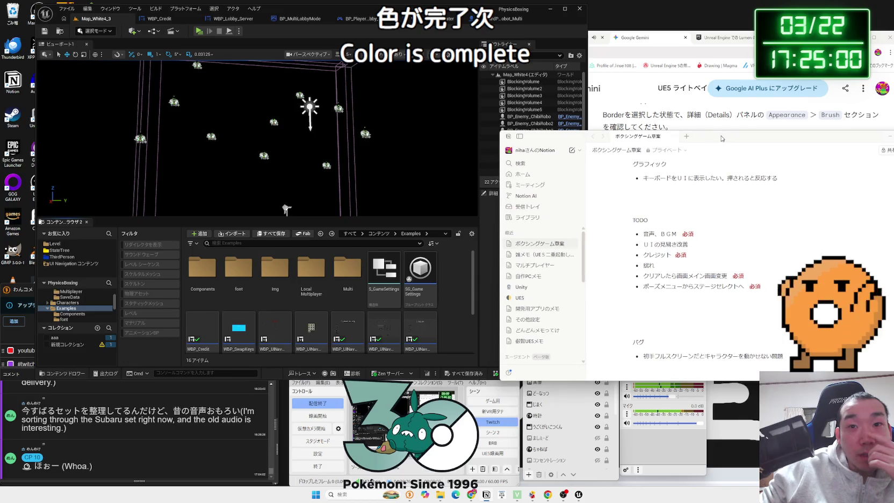
{"action": "left_click", "coordinate": [456, 309]}
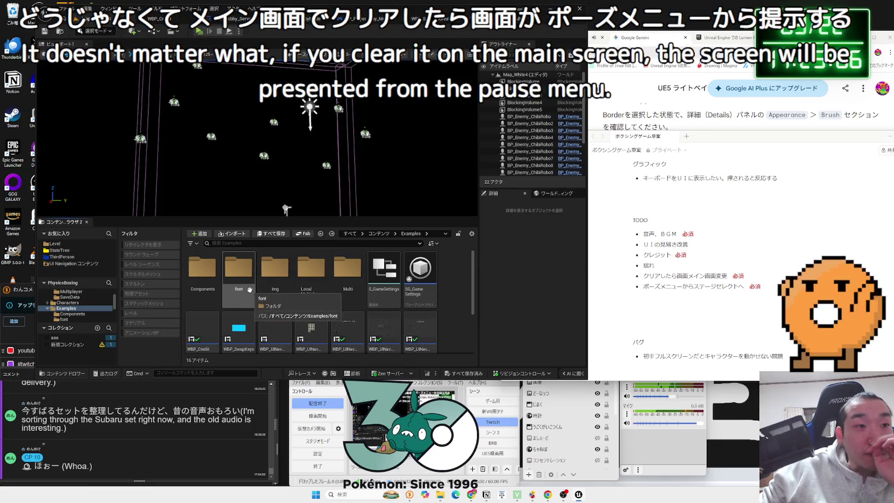
{"action": "scroll", "coordinate": [249, 290], "scroll_direction": "down", "scroll_amount": 2}
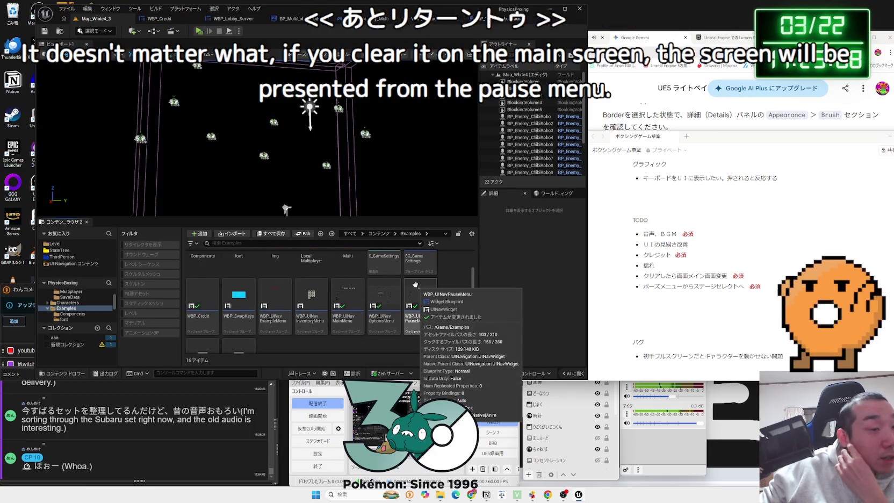
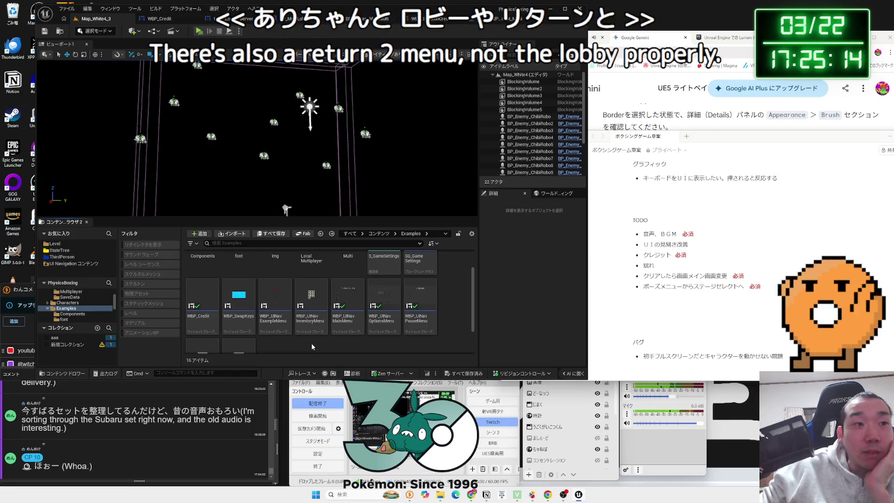
Open the WBP_Lobby_Server widget tab to view its StageSelect, Timer, Close Lobby and Ready layout.
{"action": "scroll", "coordinate": [245, 322], "scroll_direction": "down", "scroll_amount": 1}
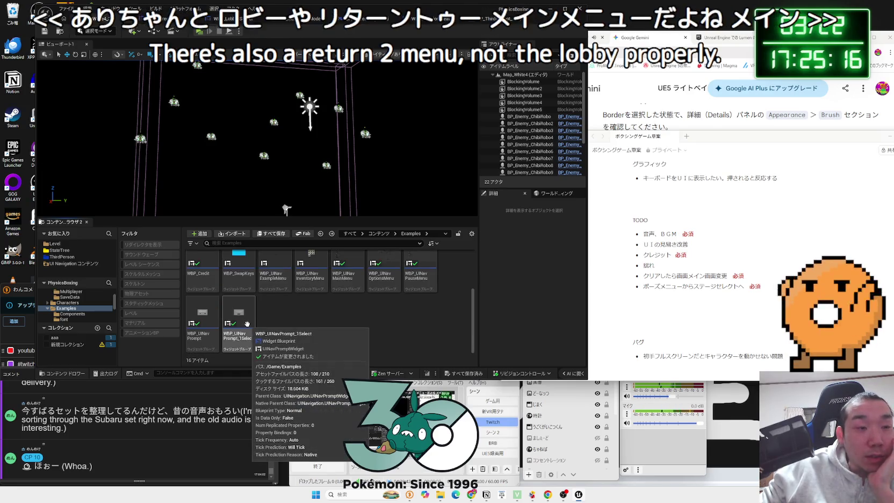
{"action": "scroll", "coordinate": [279, 323], "scroll_direction": "up", "scroll_amount": 1}
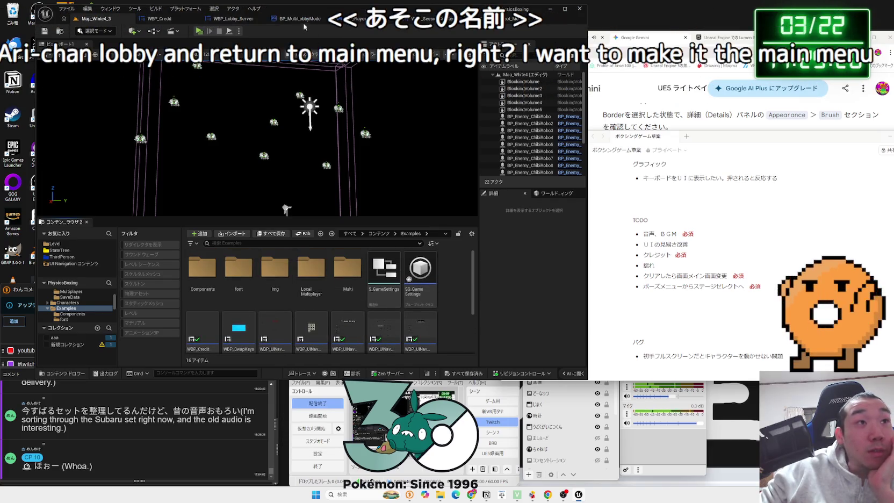
{"action": "left_click", "coordinate": [233, 18]}
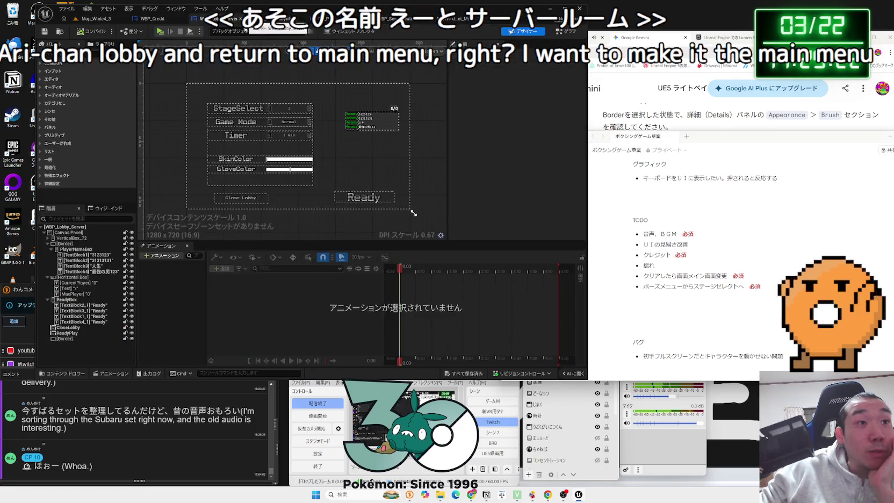
Find references to the CloseLobby button in the event graph and select its Back To Menu node.
{"action": "scroll", "coordinate": [231, 216], "scroll_direction": "up", "scroll_amount": 3}
{"action": "left_click", "coordinate": [248, 182]}
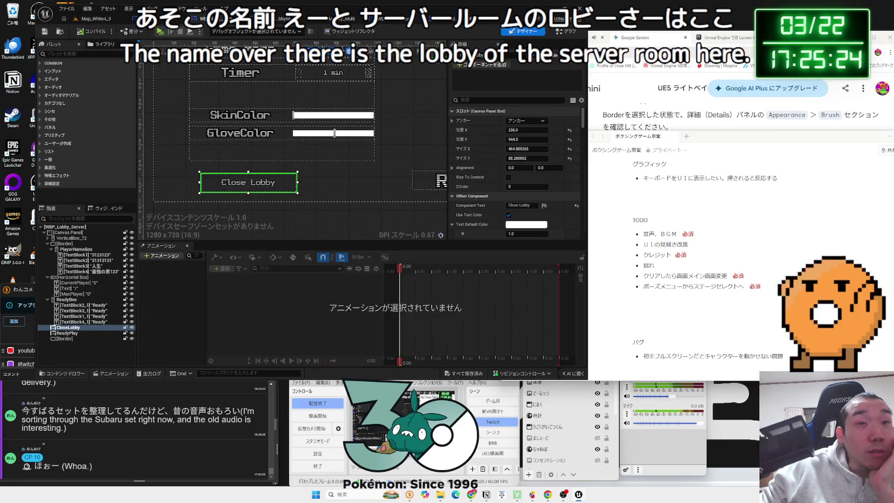
{"action": "left_click", "coordinate": [560, 35]}
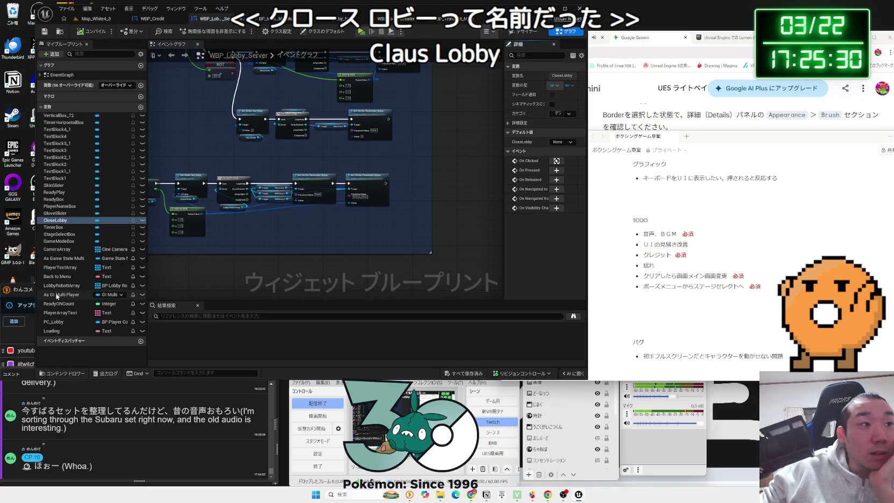
{"action": "right_click", "coordinate": [59, 221]}
{"action": "mouse_move", "coordinate": [96, 246]}
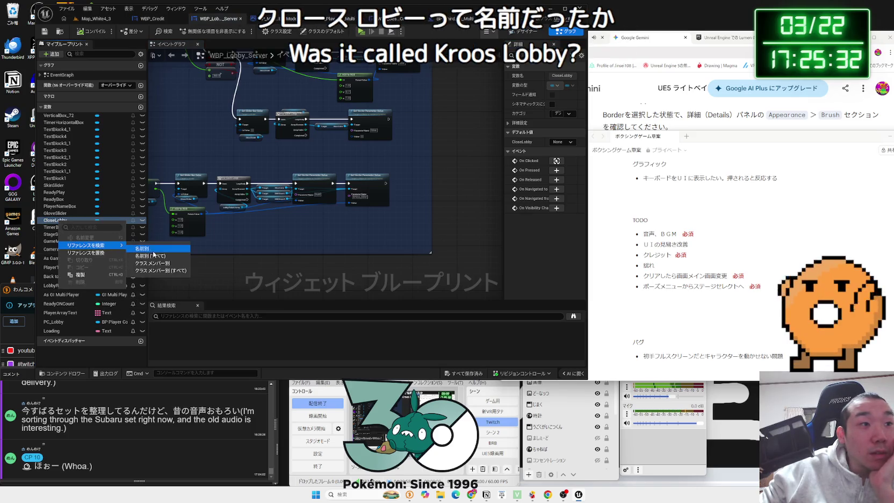
{"action": "left_click", "coordinate": [155, 248]}
{"action": "double_click", "coordinate": [182, 348]}
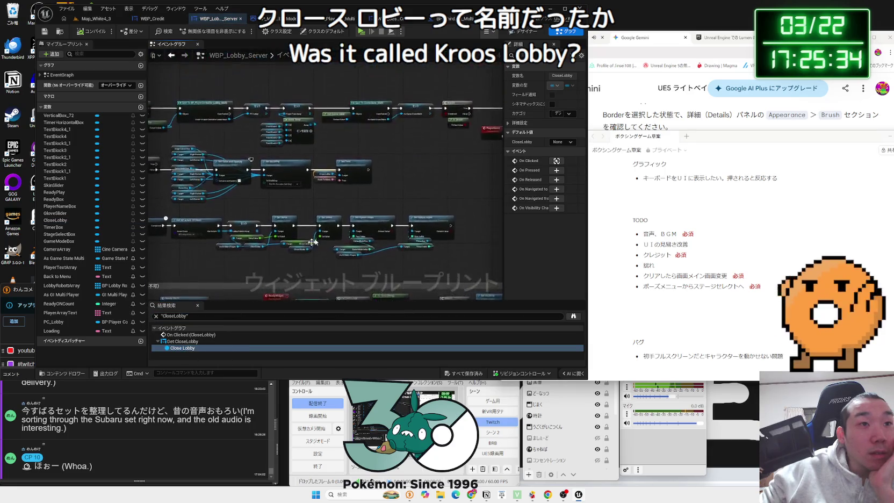
{"action": "left_click", "coordinate": [323, 186]}
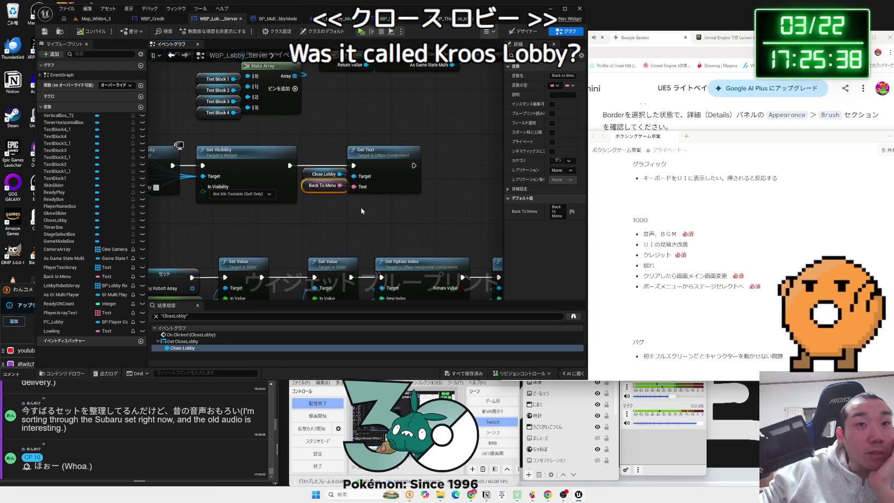
Shift the Close Lobby / Back To Menu Set Text node group slightly right in the graph.
{"action": "left_click_drag", "start_coordinate": [361, 210], "coordinate": [301, 145]}
{"action": "left_click_drag", "start_coordinate": [316, 189], "coordinate": [321, 190]}
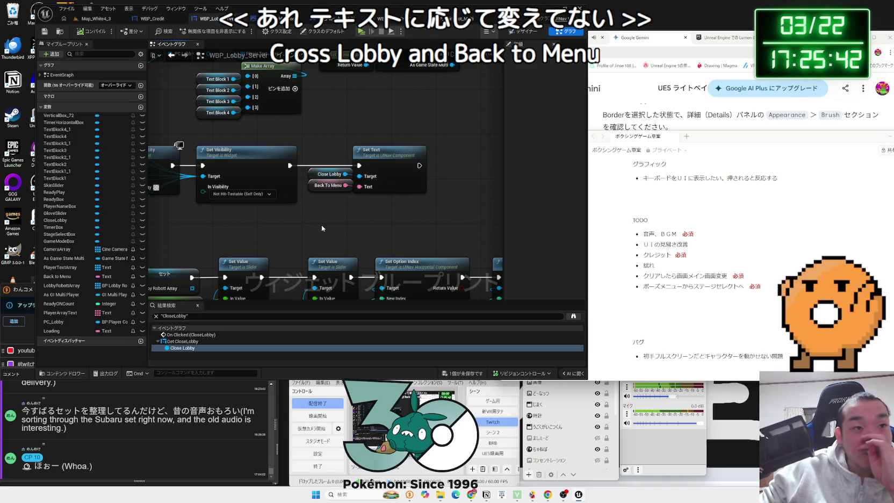
{"action": "left_click_drag", "start_coordinate": [299, 167], "coordinate": [482, 157]}
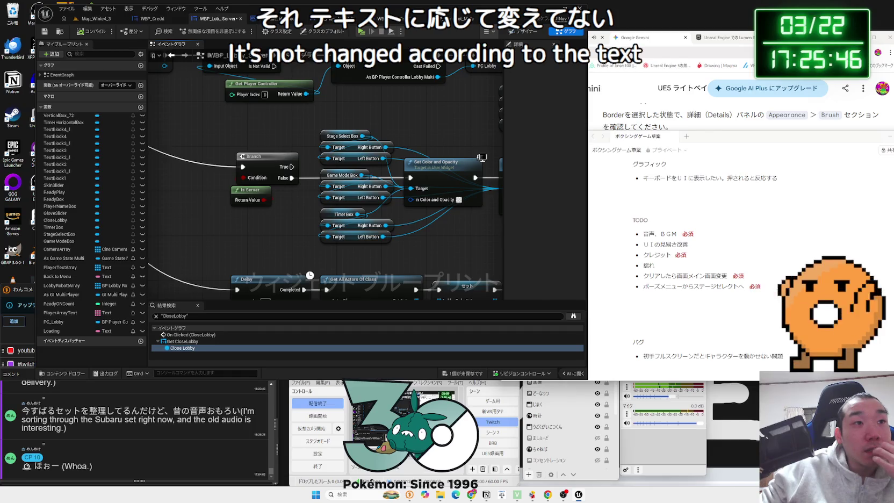
{"action": "left_click_drag", "start_coordinate": [303, 219], "coordinate": [209, 216]}
{"action": "mouse_move", "coordinate": [219, 123]}
{"action": "left_mouse_down"}
{"action": "mouse_move", "coordinate": [390, 240]}
{"action": "mouse_move", "coordinate": [296, 236]}
{"action": "left_mouse_up"}
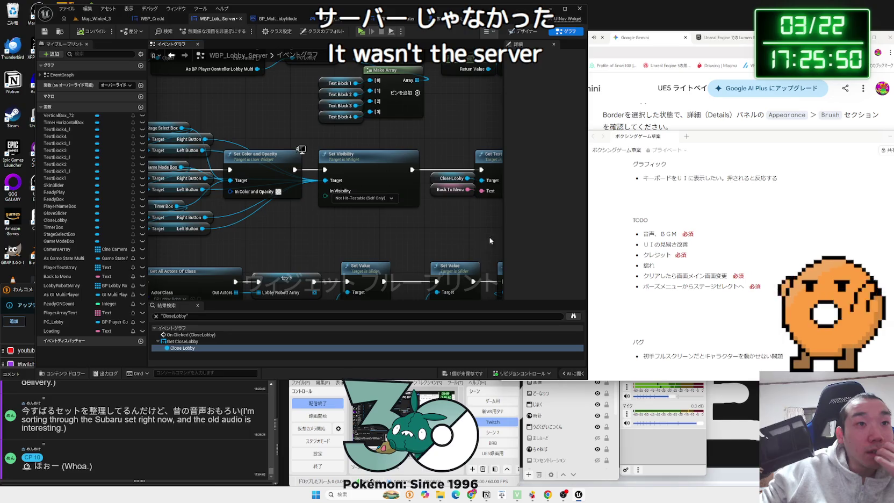
{"action": "left_click_drag", "start_coordinate": [487, 234], "coordinate": [267, 149]}
Save the WBP_Lobby_Server widget blueprint and bring the Notion notes to the front.
{"action": "scroll", "coordinate": [328, 221], "scroll_direction": "down", "scroll_amount": 2}
{"action": "key", "text": "ctrl+s"}
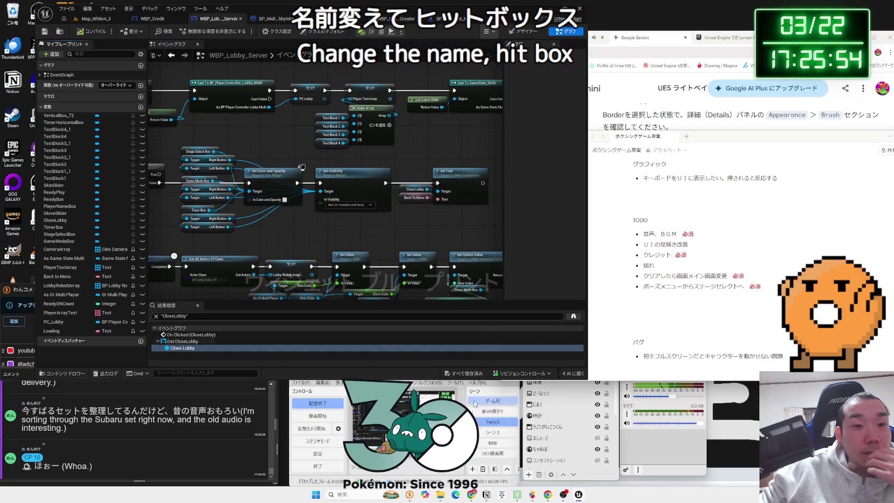
{"action": "left_click", "coordinate": [471, 495]}
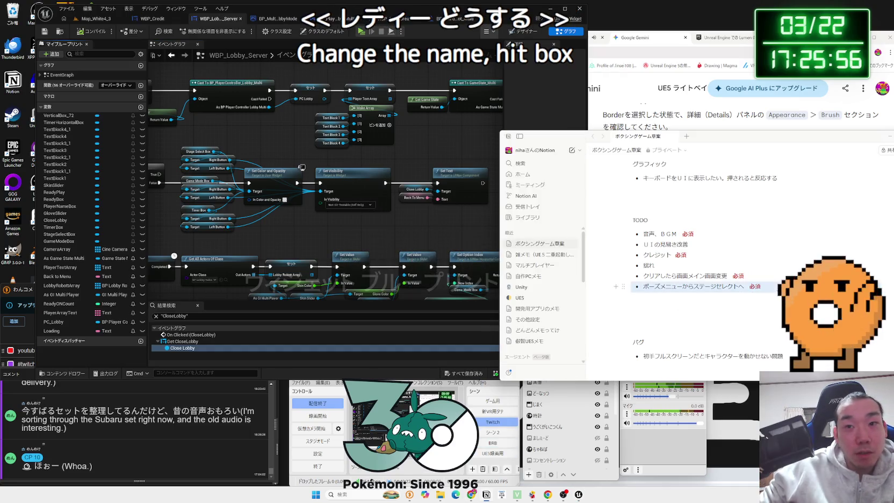
Add a 'Readyのオンオフ' TODO bullet under the pause-menu item, then return to Unreal's level editor.
{"action": "left_click", "coordinate": [779, 289]}
{"action": "key", "text": "Return"}
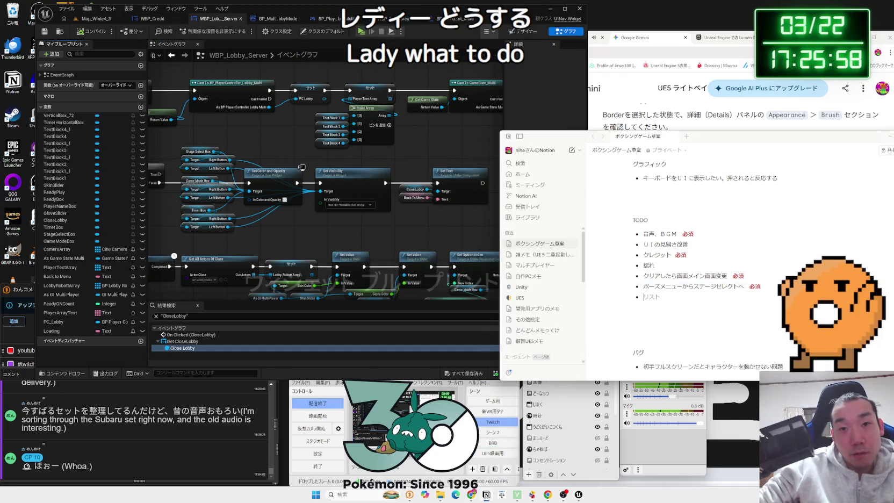
{"action": "type", "text": "Ready"}
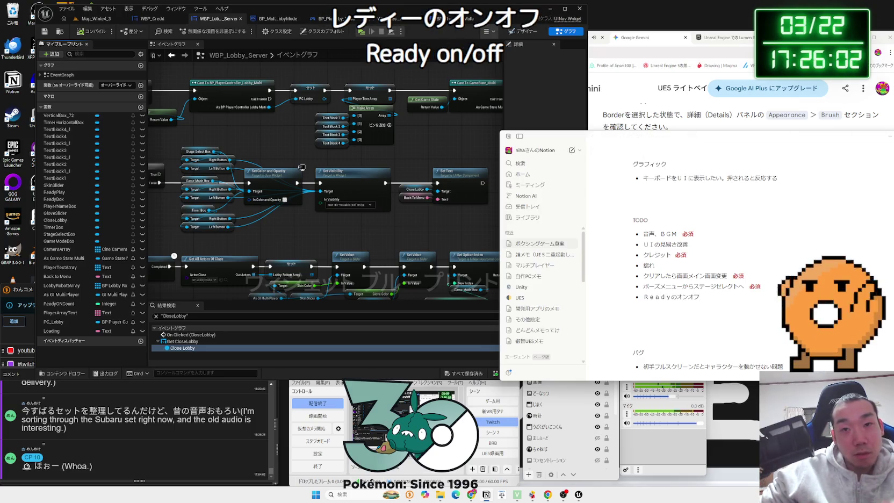
{"action": "left_click", "coordinate": [478, 127]}
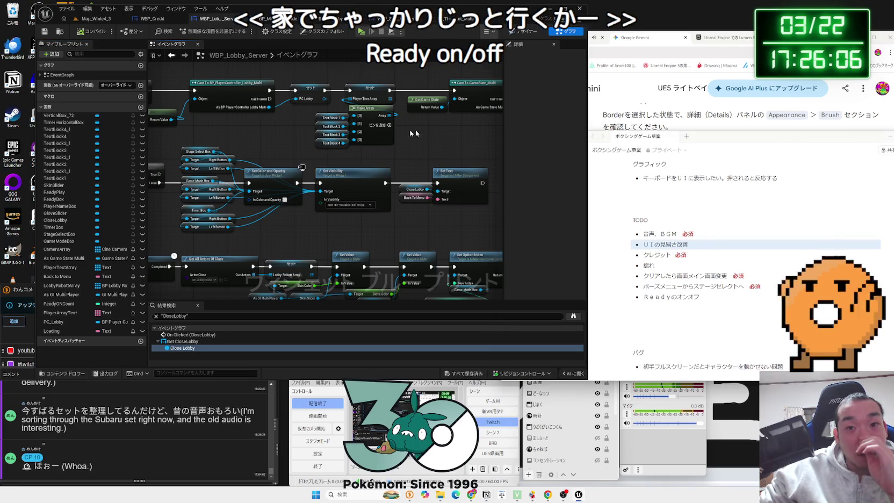
{"action": "left_click", "coordinate": [95, 18]}
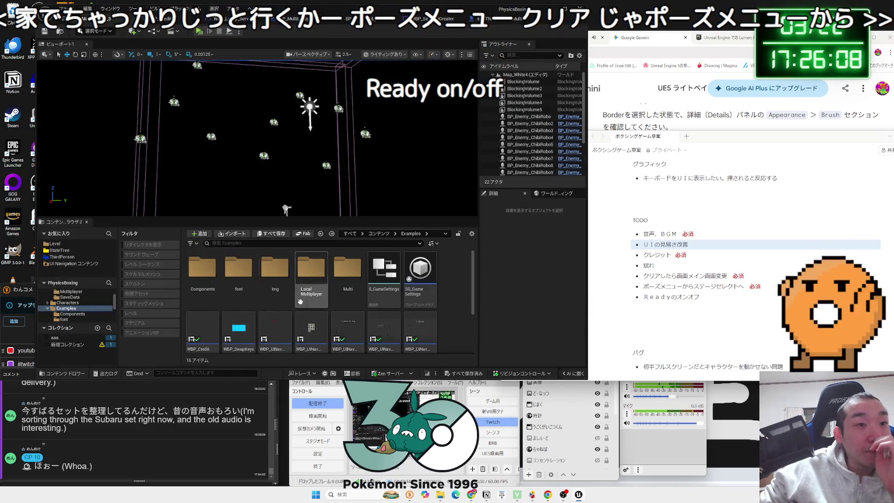
Open WBP_UINavPauseMenu and relabel its MainMenuButton text to 'Stage Select'.
{"action": "scroll", "coordinate": [300, 302], "scroll_direction": "down", "scroll_amount": 2}
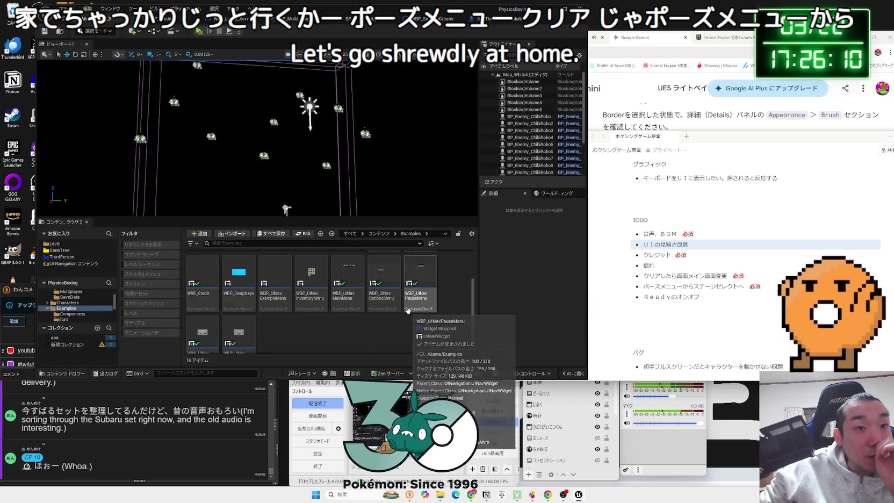
{"action": "double_click", "coordinate": [407, 310]}
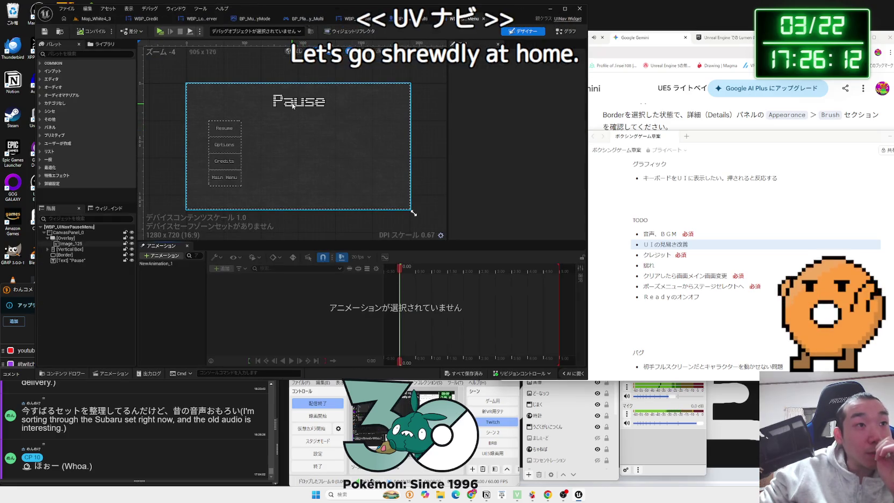
{"action": "scroll", "coordinate": [261, 176], "scroll_direction": "up", "scroll_amount": 2}
{"action": "left_click", "coordinate": [187, 180]}
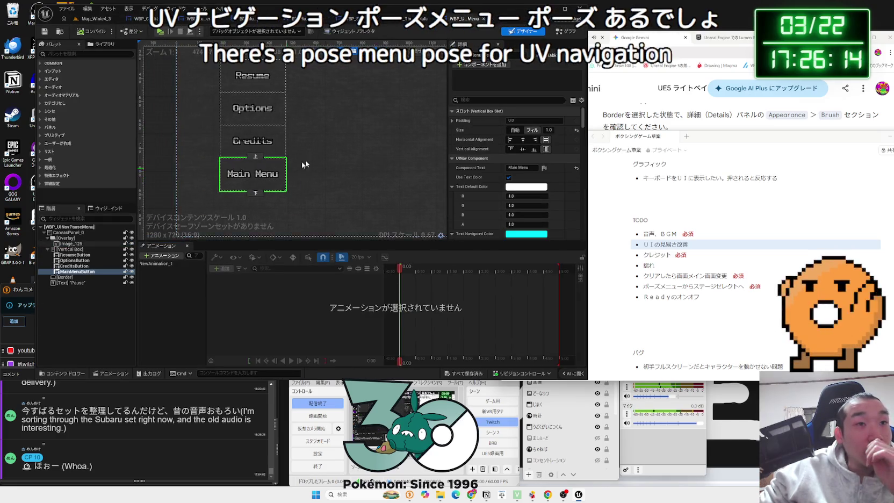
{"action": "double_click", "coordinate": [521, 167]}
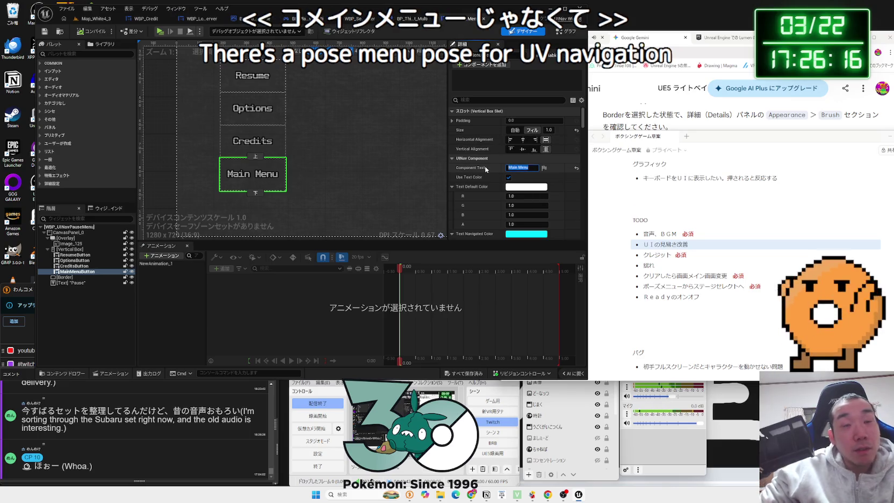
{"action": "type", "text": "Stage"}
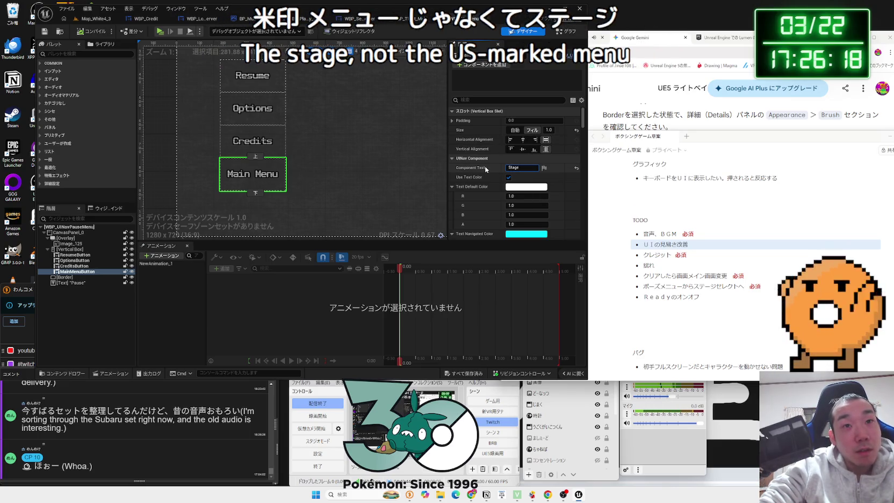
{"action": "type", "text": " Select"}
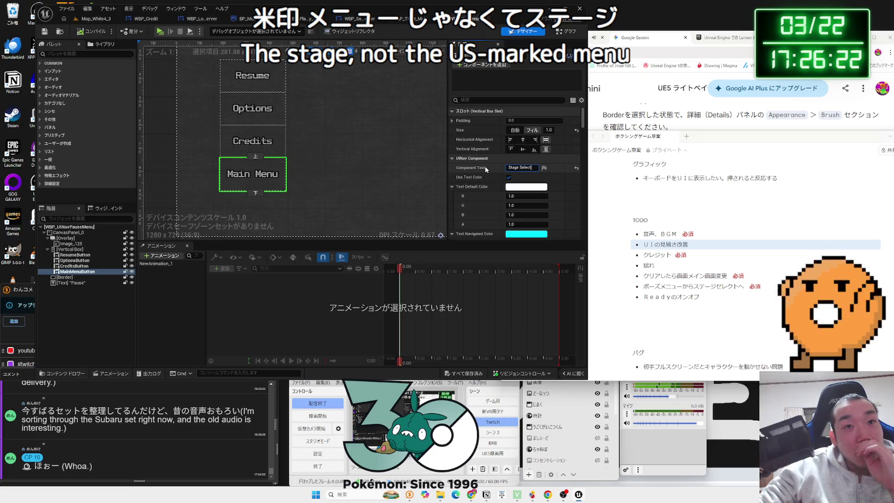
Revert the button label back to 'Main Menu' and compile the pause menu widget.
{"action": "left_click", "coordinate": [277, 178]}
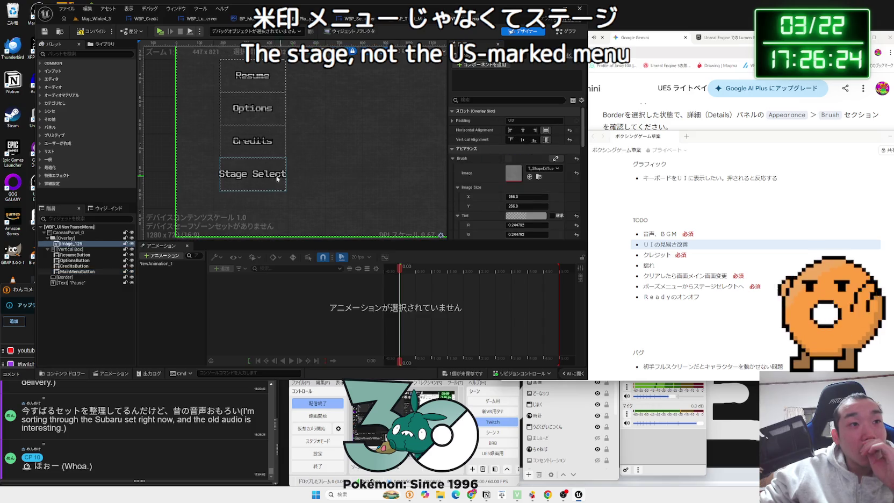
{"action": "left_click", "coordinate": [274, 175]}
{"action": "scroll", "coordinate": [242, 191], "scroll_direction": "up", "scroll_amount": 3}
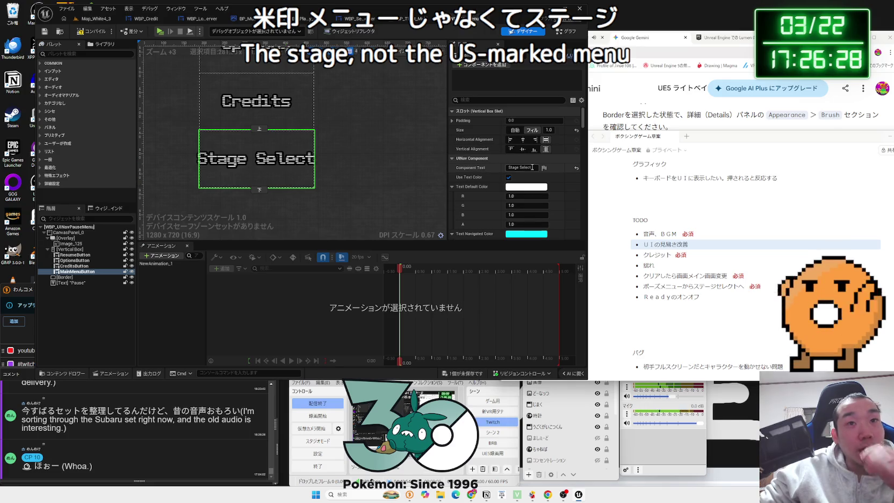
{"action": "left_click", "coordinate": [404, 191]}
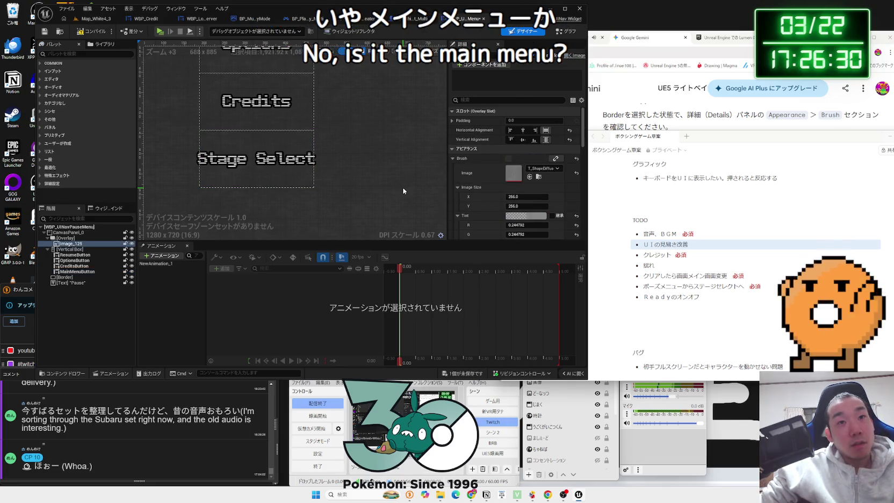
{"action": "key", "text": "ctrl+z"}
{"action": "key", "text": "ctrl+z"}
{"action": "key", "text": "ctrl+z"}
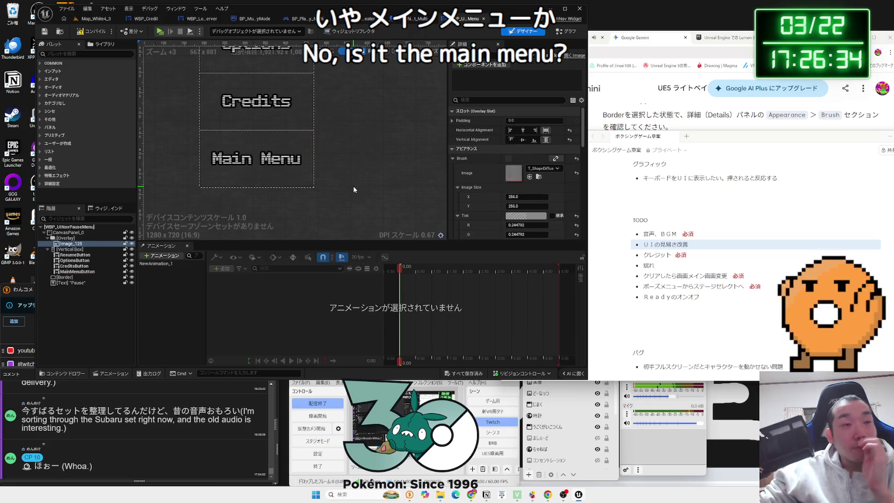
{"action": "left_click", "coordinate": [96, 34]}
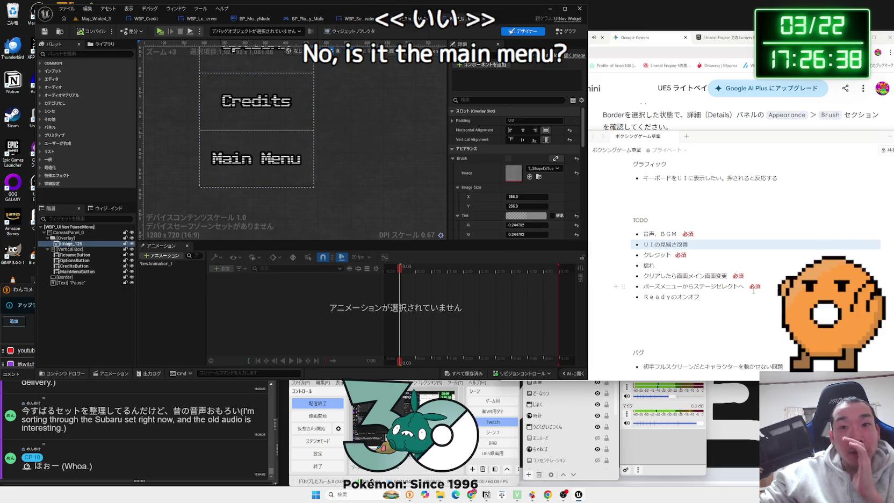
Delete the pause-menu stage select item from the Notion TODO list.
{"action": "left_click_drag", "start_coordinate": [752, 283], "coordinate": [634, 289]}
{"action": "key", "text": "BackSpace"}
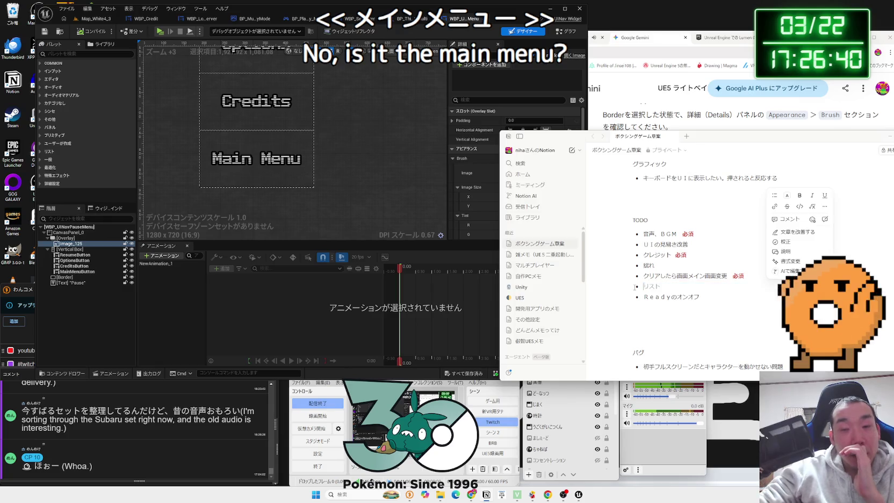
{"action": "key", "text": "BackSpace"}
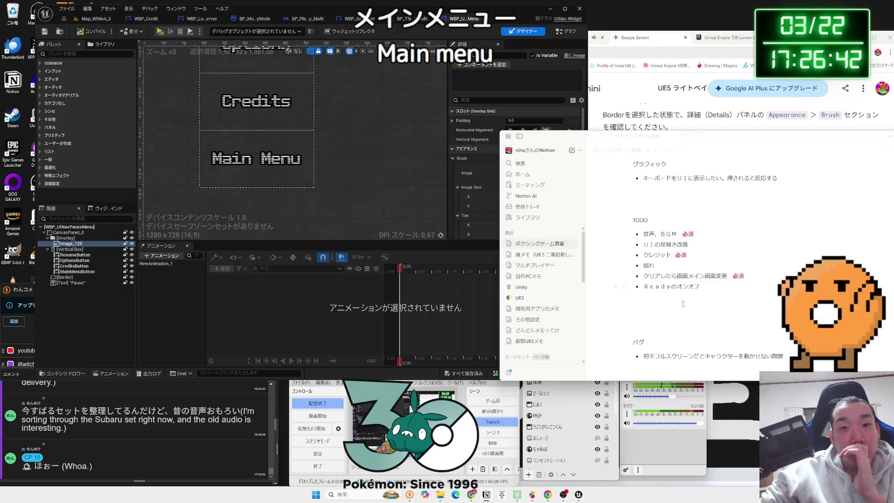
{"action": "left_click_drag", "start_coordinate": [683, 304], "coordinate": [543, 266]}
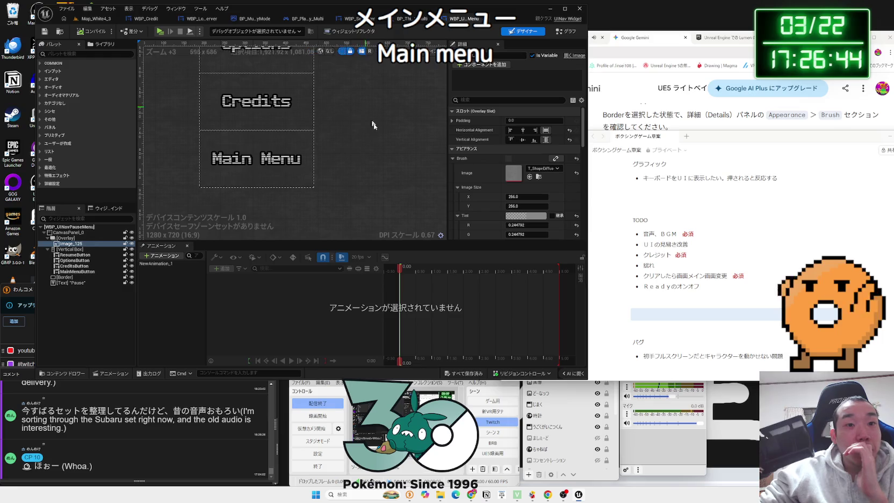
Inspect the Main Menu button's Text Navigated Color and Font settings in the Details panel.
{"action": "left_click", "coordinate": [281, 181]}
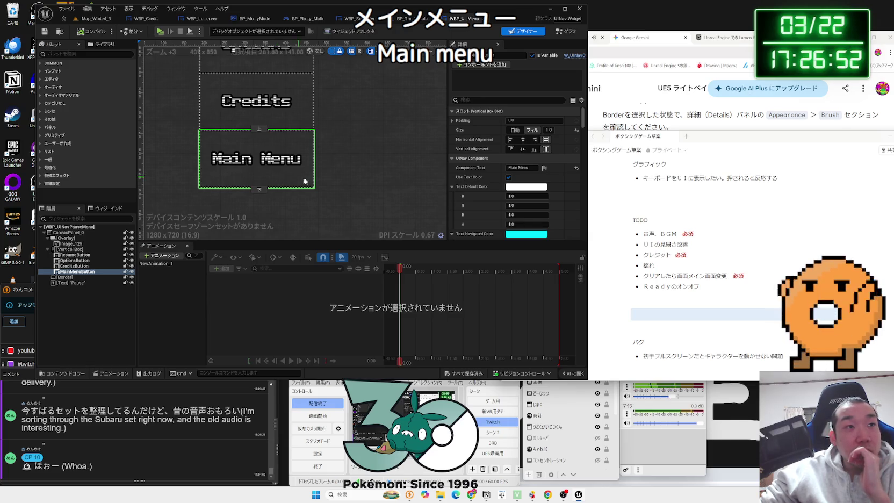
{"action": "scroll", "coordinate": [324, 181], "scroll_direction": "down", "scroll_amount": 2}
{"action": "scroll", "coordinate": [499, 183], "scroll_direction": "down", "scroll_amount": 3}
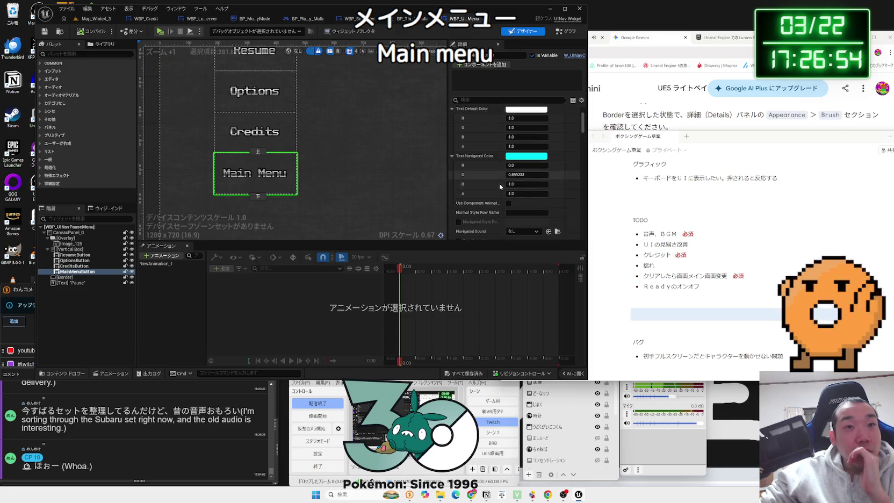
{"action": "scroll", "coordinate": [495, 183], "scroll_direction": "down", "scroll_amount": 5}
{"action": "mouse_move", "coordinate": [585, 138]}
{"action": "left_mouse_down"}
{"action": "mouse_move", "coordinate": [599, 240]}
{"action": "mouse_move", "coordinate": [591, 162]}
{"action": "left_mouse_up"}
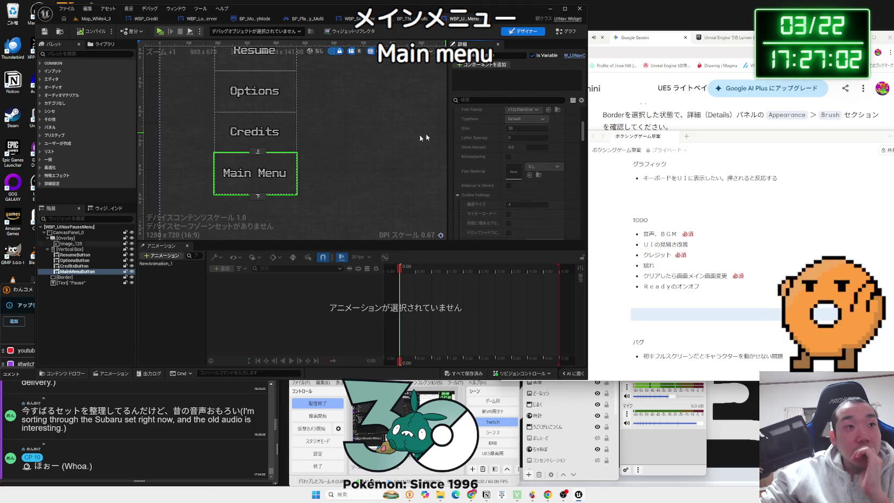
Locate every reference to CreditsButton in the pause menu's event graph.
{"action": "left_click", "coordinate": [278, 138]}
{"action": "key", "text": "Delete"}
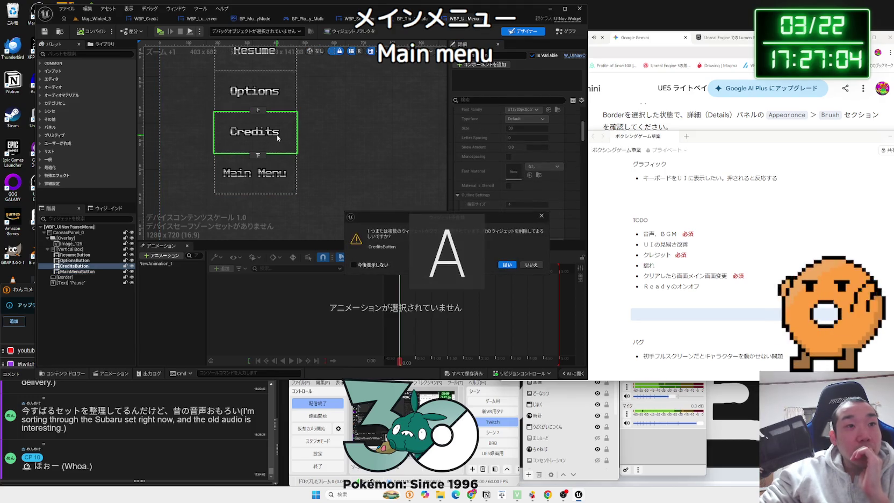
{"action": "left_click", "coordinate": [536, 266]}
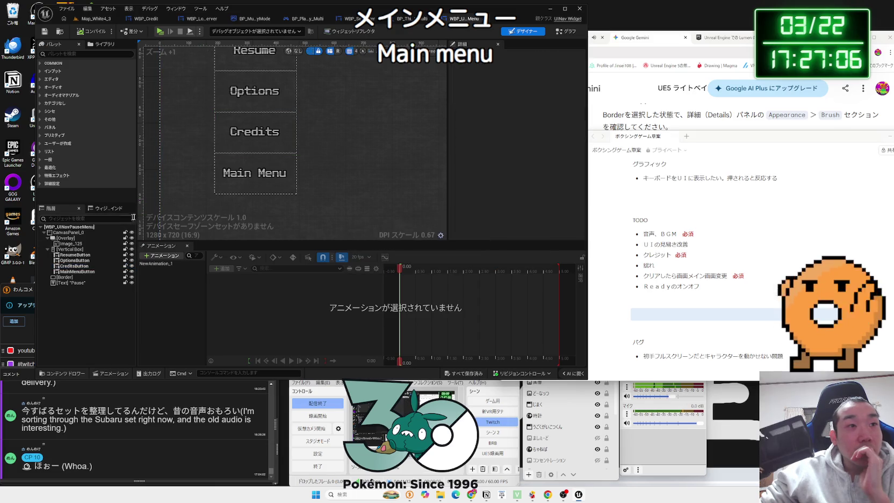
{"action": "left_click", "coordinate": [291, 144]}
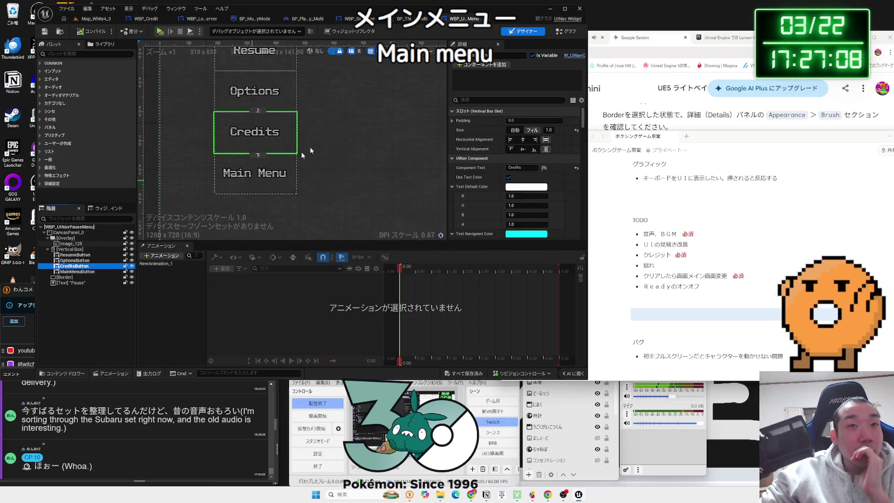
{"action": "left_click", "coordinate": [572, 33]}
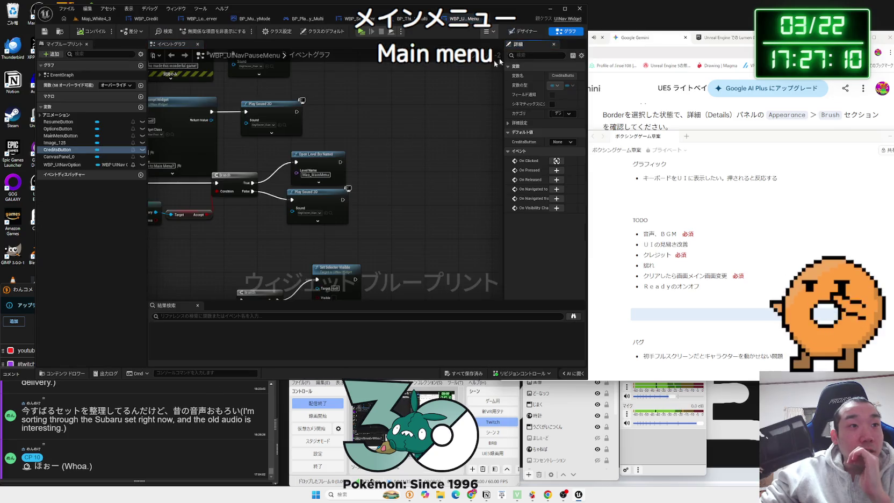
{"action": "right_click", "coordinate": [56, 150]}
{"action": "mouse_move", "coordinate": [86, 177]}
{"action": "left_click", "coordinate": [148, 182]}
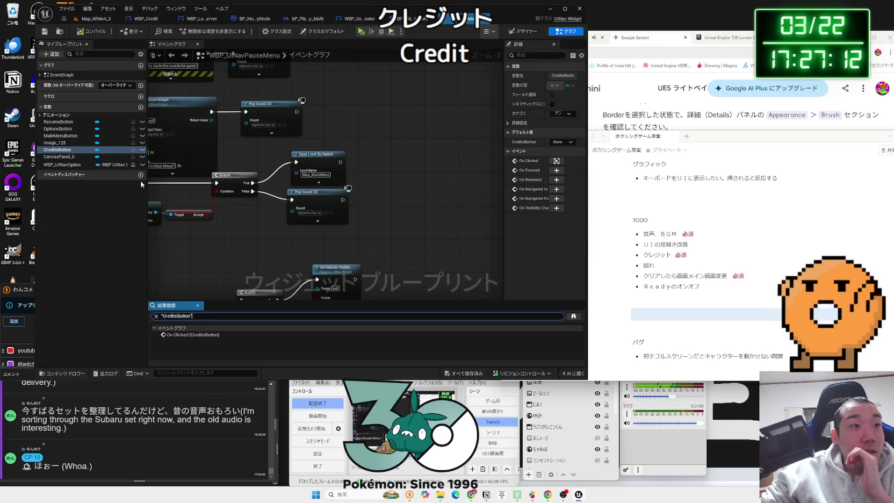
Delete the On Clicked (CreditsButton) event nodes and save the pause menu blueprint.
{"action": "left_click", "coordinate": [196, 336]}
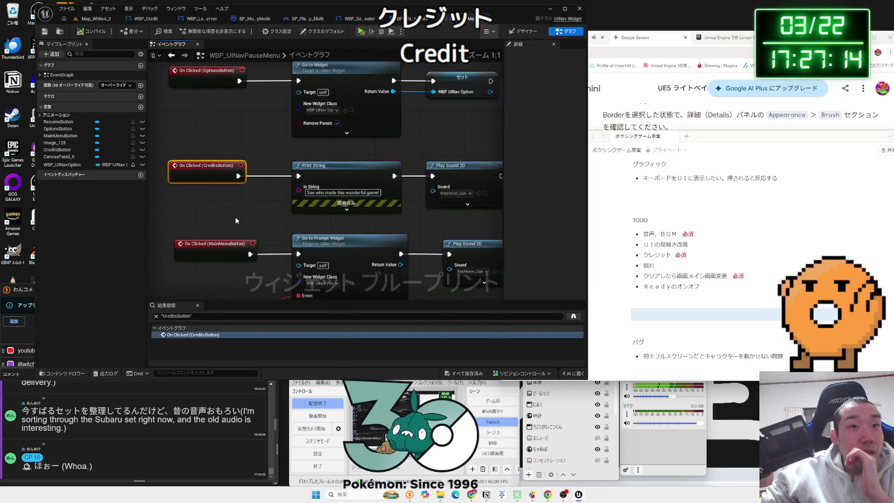
{"action": "left_click_drag", "start_coordinate": [344, 211], "coordinate": [411, 218]}
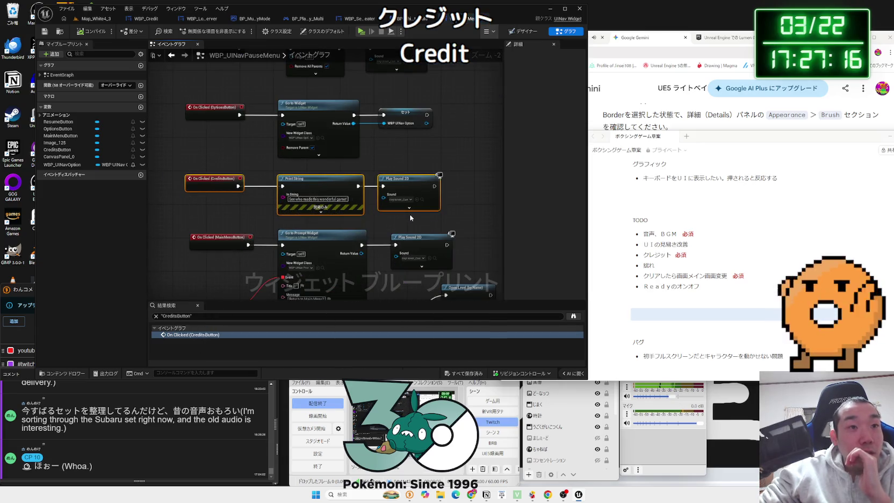
{"action": "key", "text": "Delete"}
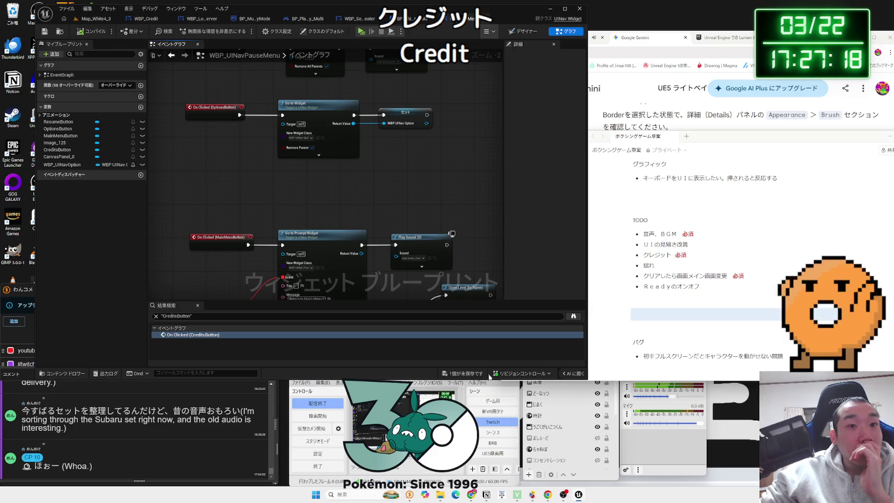
{"action": "left_click", "coordinate": [463, 377]}
{"action": "left_click", "coordinate": [494, 326]}
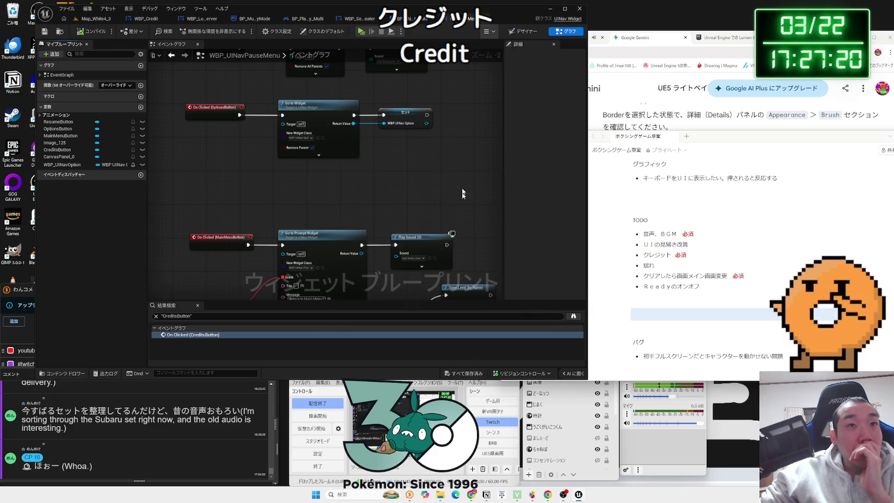
Remove the Credits button from the pause menu layout in the Designer.
{"action": "left_click", "coordinate": [520, 34]}
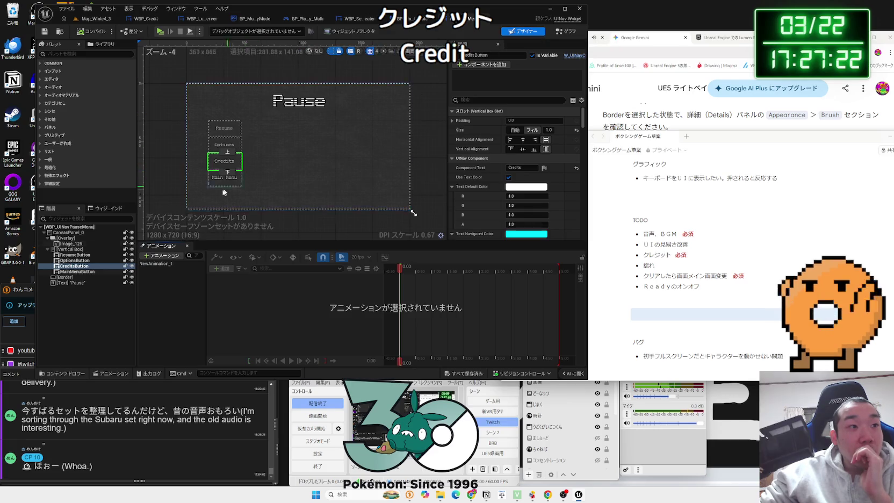
{"action": "key", "text": "Delete"}
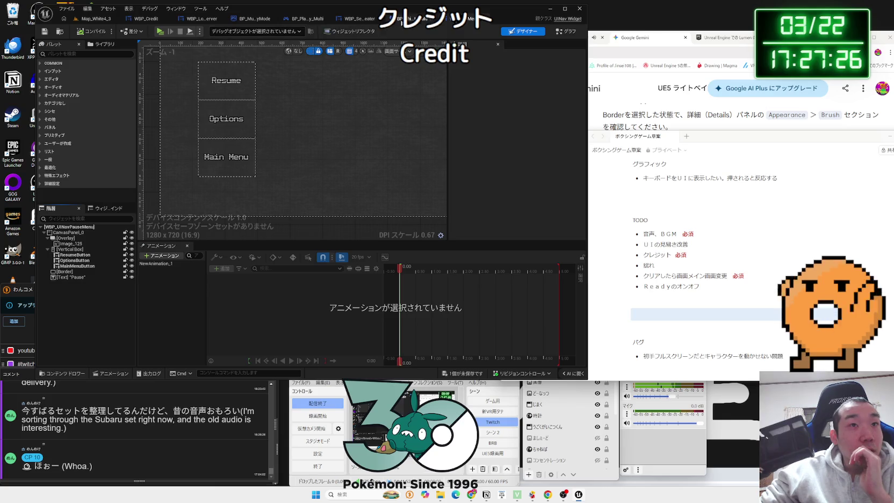
{"action": "left_click", "coordinate": [95, 19]}
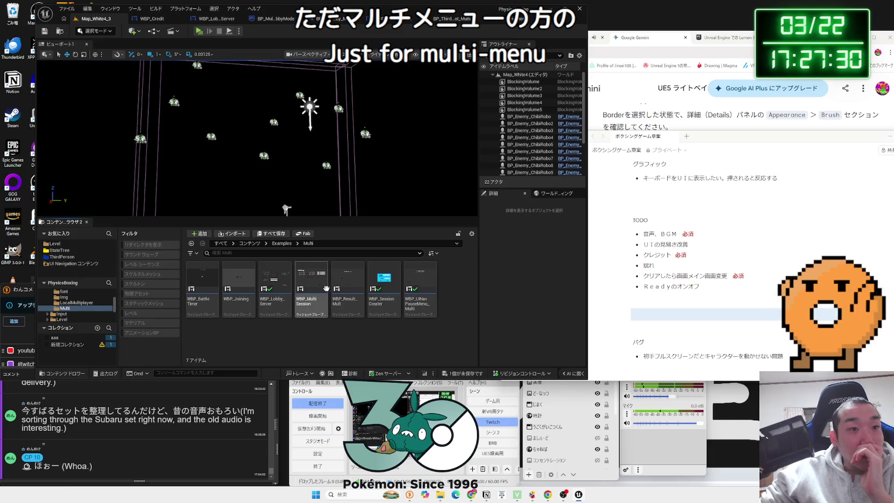
Check WBP_UINavPauseMenu_Multi has no Credits button, then save all modified assets.
{"action": "double_click", "coordinate": [414, 287]}
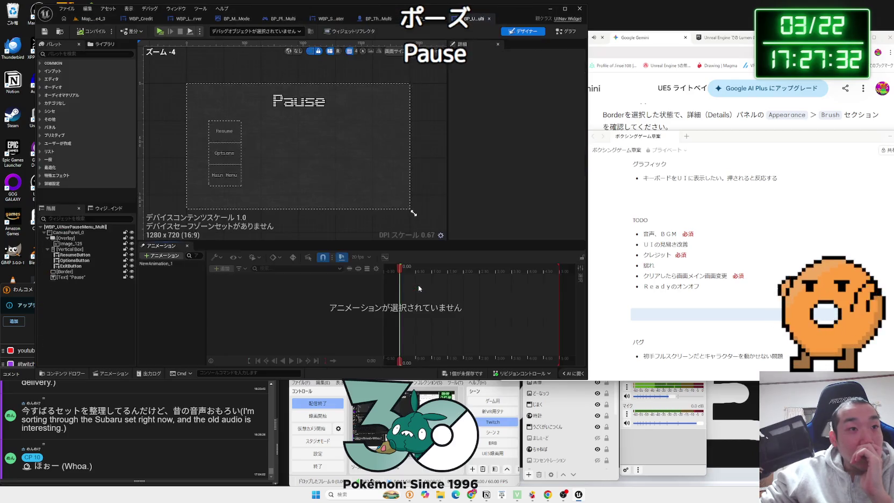
{"action": "scroll", "coordinate": [228, 167], "scroll_direction": "up", "scroll_amount": 2}
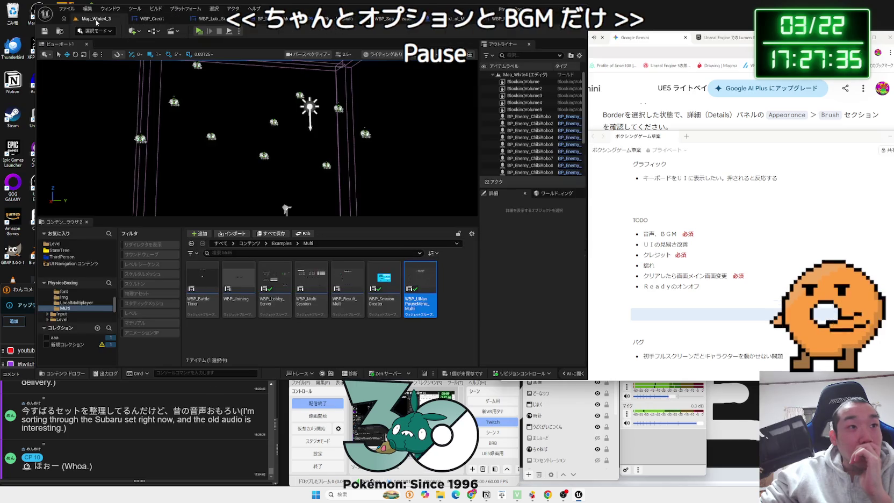
{"action": "left_click", "coordinate": [96, 18]}
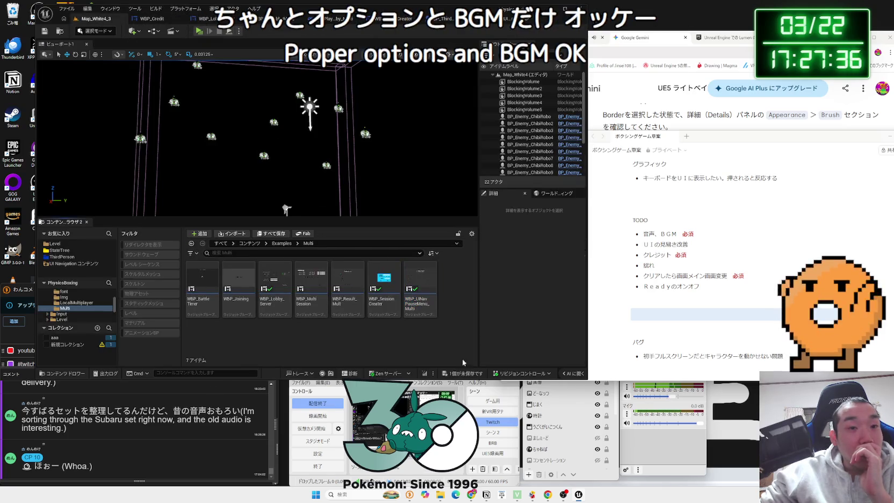
{"action": "key", "text": "ctrl+shift+s"}
{"action": "left_click", "coordinate": [499, 325]}
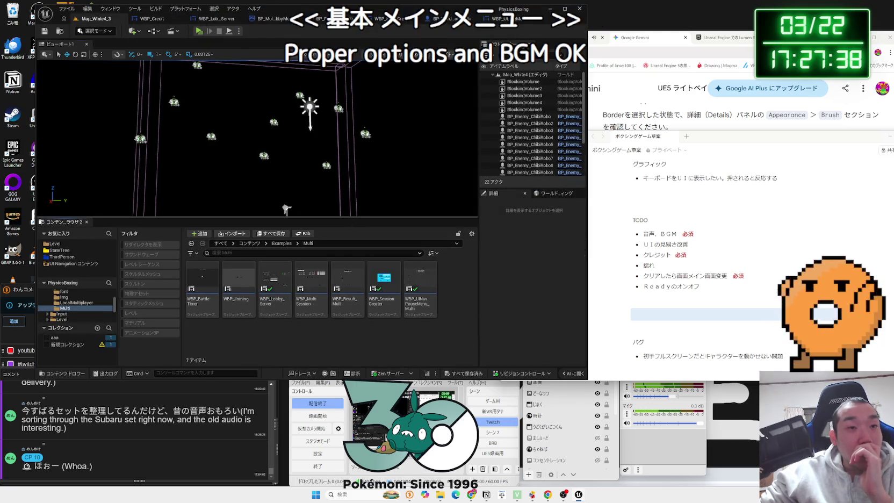
{"action": "key", "text": "alt+Tab"}
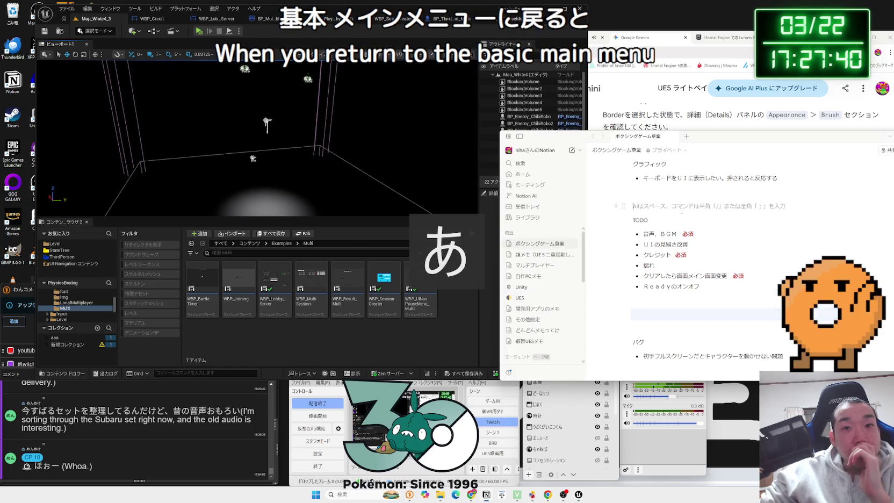
Review the post-clear main screen TODO item in Notion, then open the WBP_Credit widget tab.
{"action": "scroll", "coordinate": [687, 239], "scroll_direction": "down", "scroll_amount": 1}
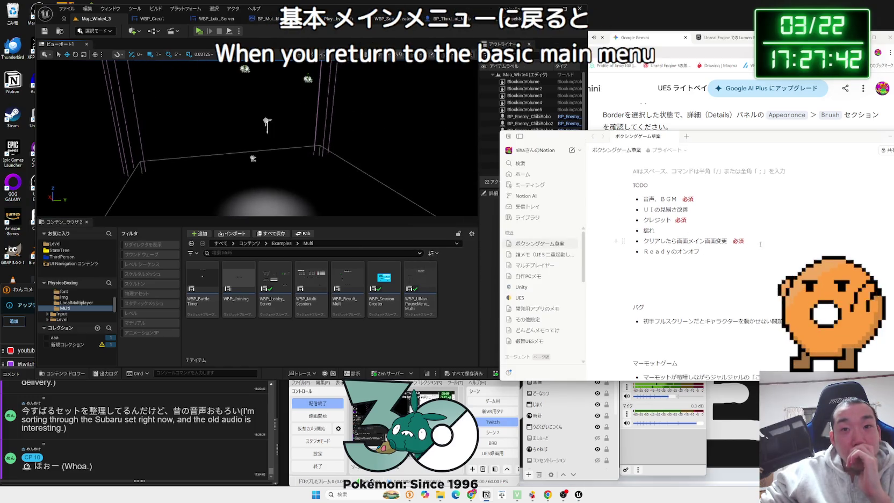
{"action": "left_click_drag", "start_coordinate": [649, 240], "coordinate": [756, 241]}
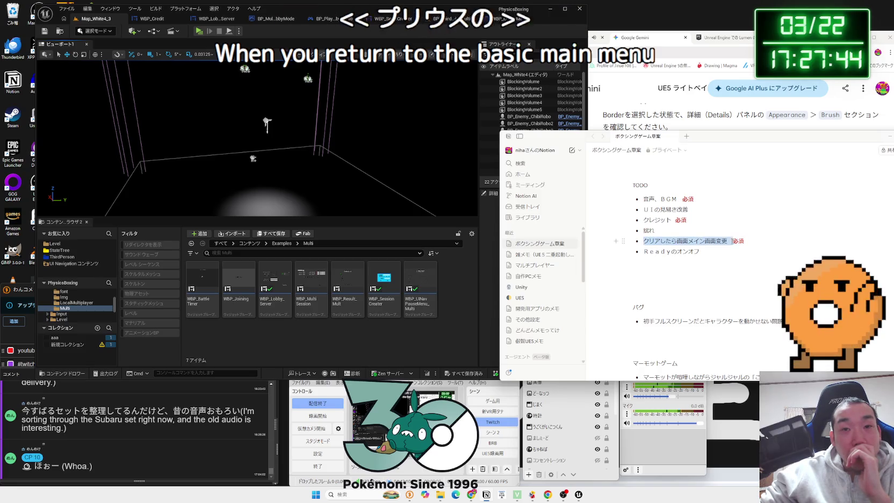
{"action": "left_click", "coordinate": [756, 241]}
{"action": "left_click", "coordinate": [438, 330]}
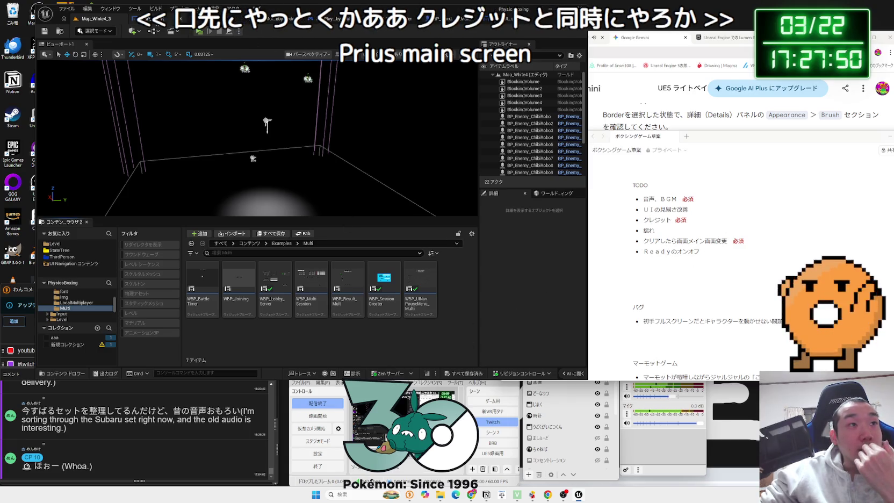
{"action": "left_click", "coordinate": [242, 18]}
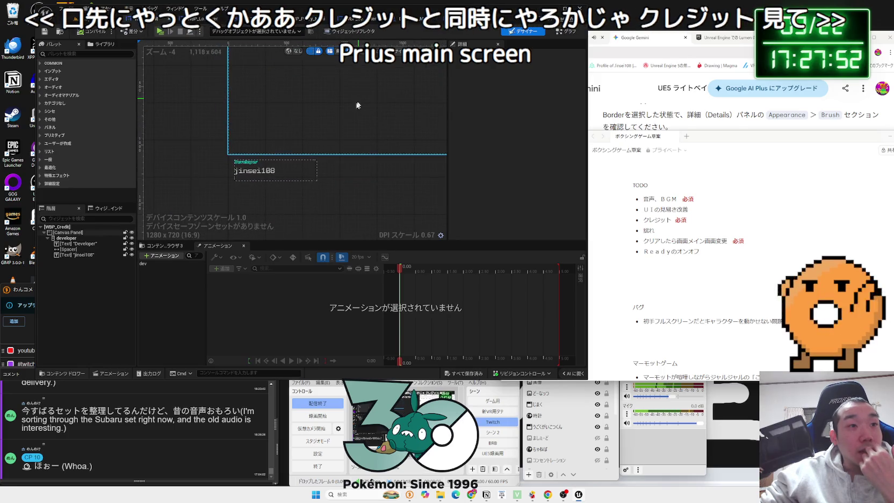
Give the Developer heading text an outline size of 3.
{"action": "left_click", "coordinate": [286, 175]}
{"action": "scroll", "coordinate": [281, 193], "scroll_direction": "up", "scroll_amount": 3}
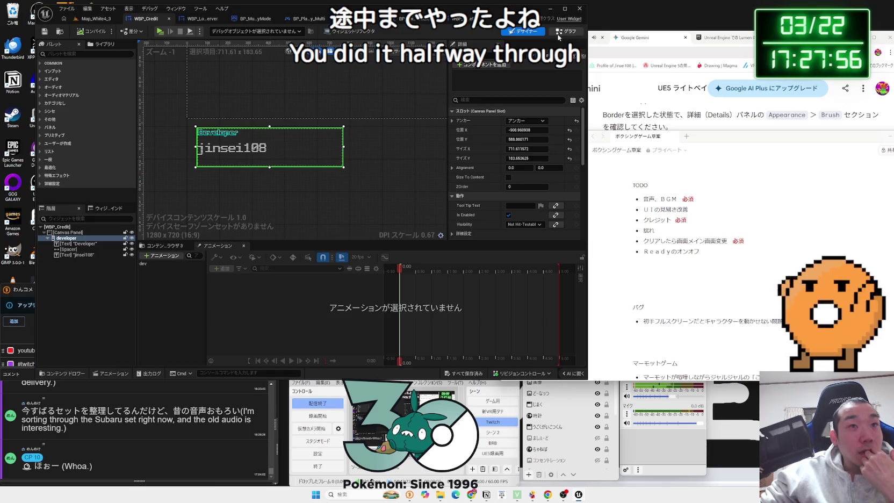
{"action": "left_click", "coordinate": [225, 135]}
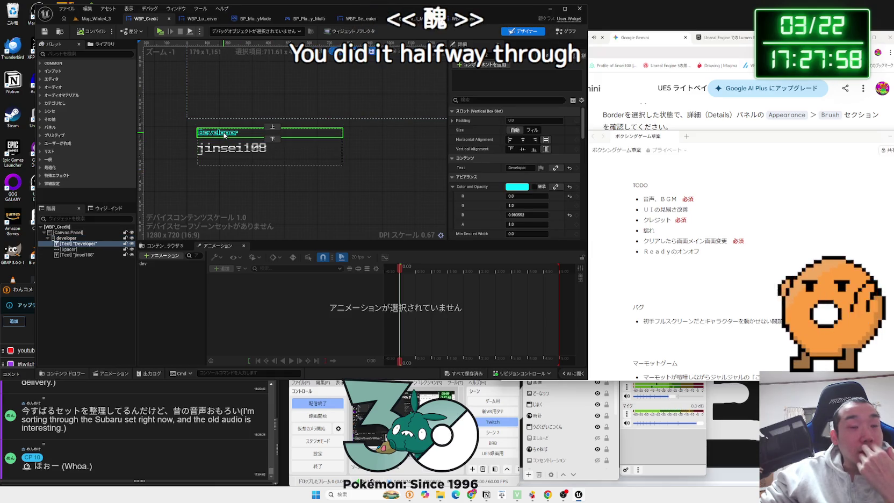
{"action": "scroll", "coordinate": [225, 136], "scroll_direction": "up", "scroll_amount": 15}
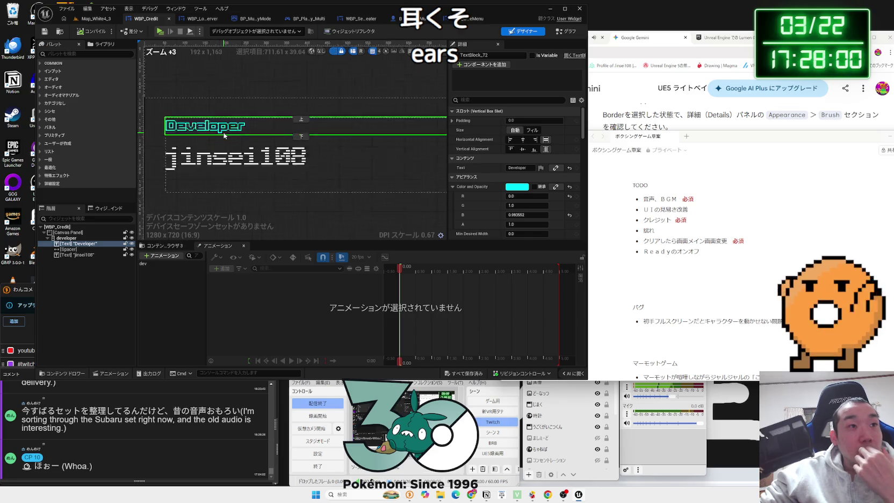
{"action": "scroll", "coordinate": [225, 136], "scroll_direction": "down", "scroll_amount": 7}
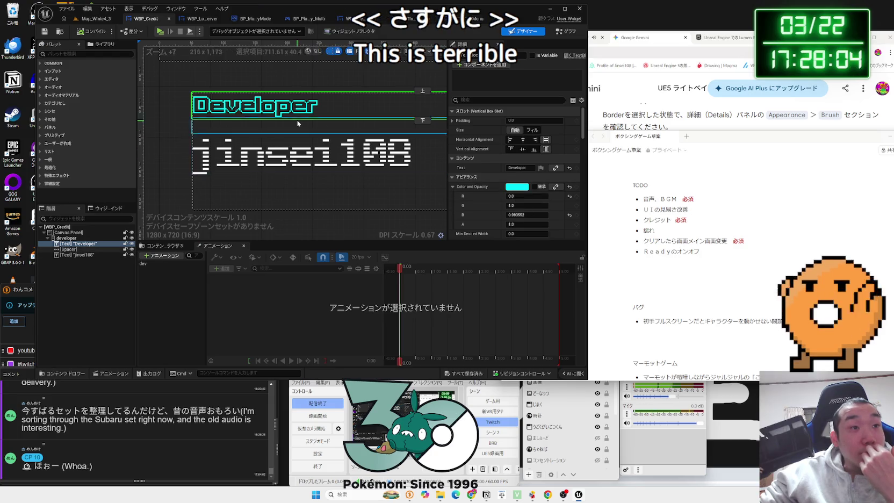
{"action": "scroll", "coordinate": [297, 121], "scroll_direction": "up", "scroll_amount": 4}
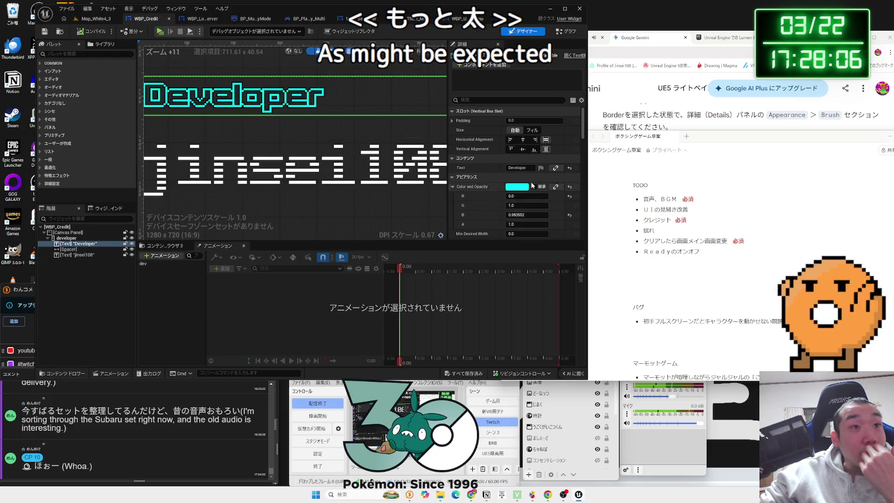
{"action": "scroll", "coordinate": [526, 180], "scroll_direction": "down", "scroll_amount": 4}
{"action": "scroll", "coordinate": [524, 181], "scroll_direction": "down", "scroll_amount": 3}
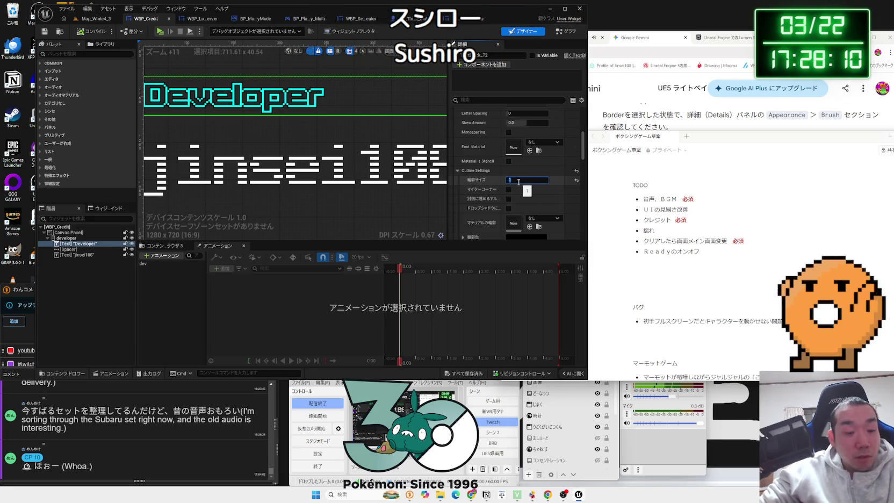
{"action": "type", "text": "3"}
{"action": "key", "text": "Return"}
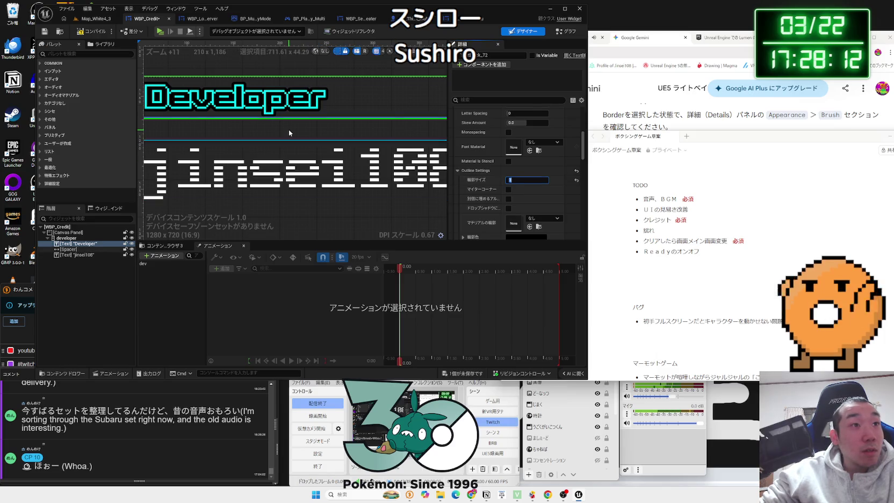
Inspect the spacer and developer name text, then move Notion's notes over the editor.
{"action": "left_click", "coordinate": [289, 129]}
{"action": "scroll", "coordinate": [289, 129], "scroll_direction": "down", "scroll_amount": 5}
{"action": "scroll", "coordinate": [289, 132], "scroll_direction": "down", "scroll_amount": 1}
{"action": "scroll", "coordinate": [289, 132], "scroll_direction": "down", "scroll_amount": 2}
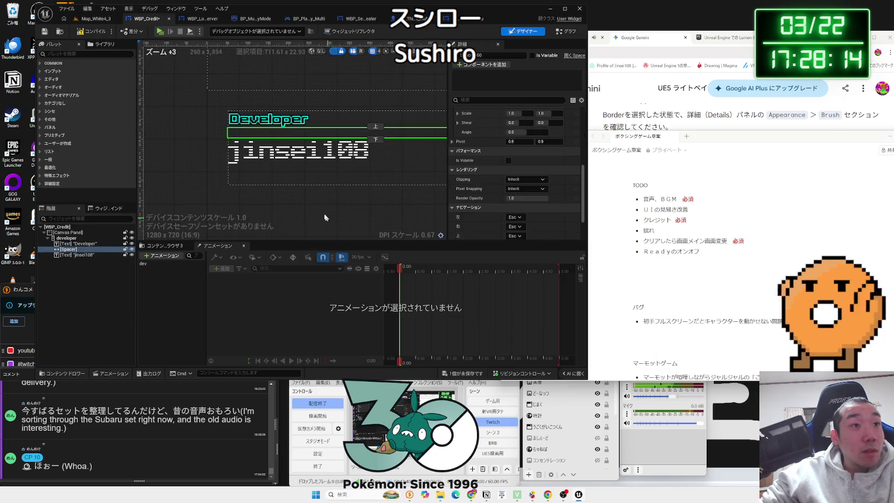
{"action": "left_click", "coordinate": [289, 163]}
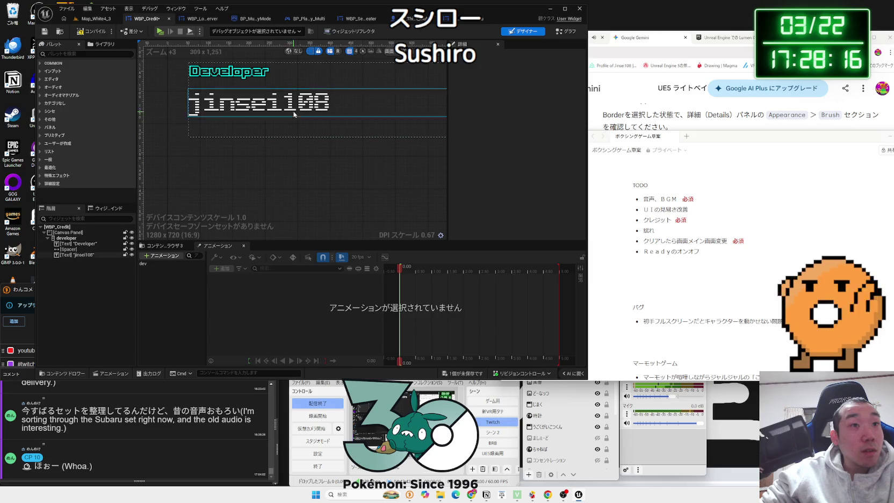
{"action": "left_click", "coordinate": [294, 114]}
{"action": "scroll", "coordinate": [296, 123], "scroll_direction": "down", "scroll_amount": 2}
{"action": "left_click", "coordinate": [305, 141]}
{"action": "scroll", "coordinate": [308, 145], "scroll_direction": "down", "scroll_amount": 2}
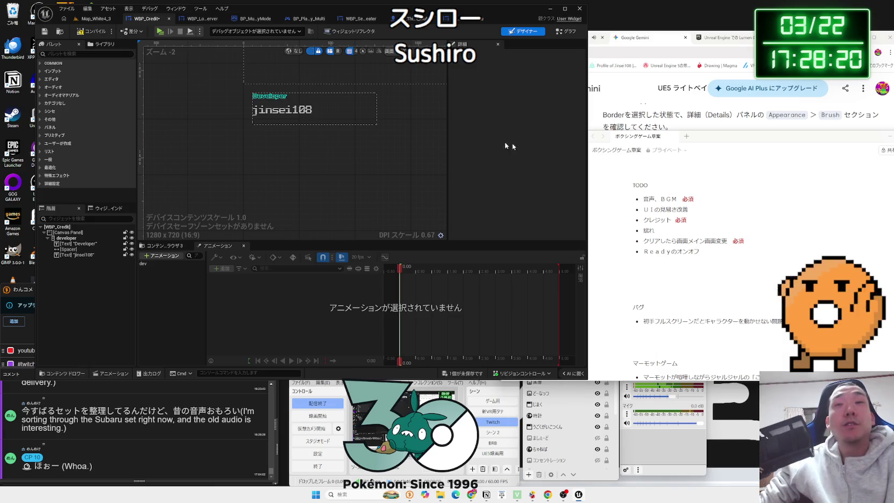
{"action": "left_click_drag", "start_coordinate": [690, 141], "coordinate": [639, 135]}
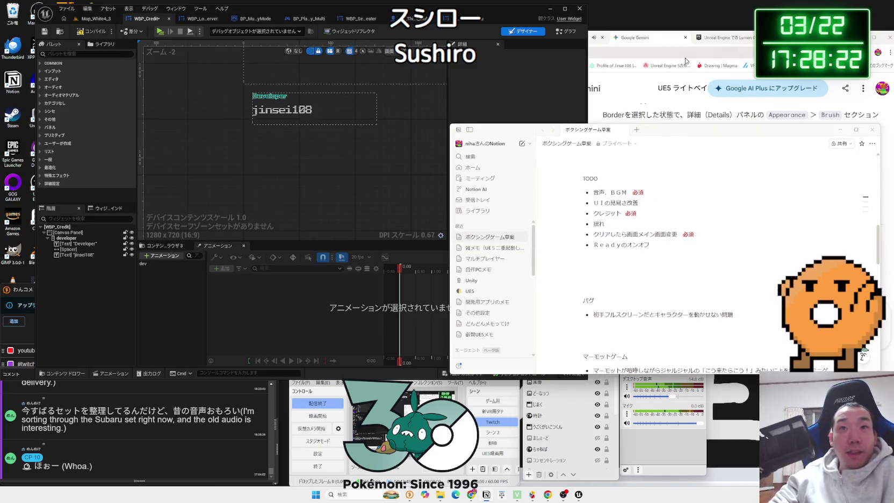
Scroll the Notion credits page to the 3D Models, Plugins, Sound Effects & BGM and Fonts lists.
{"action": "scroll", "coordinate": [661, 268], "scroll_direction": "down", "scroll_amount": 10}
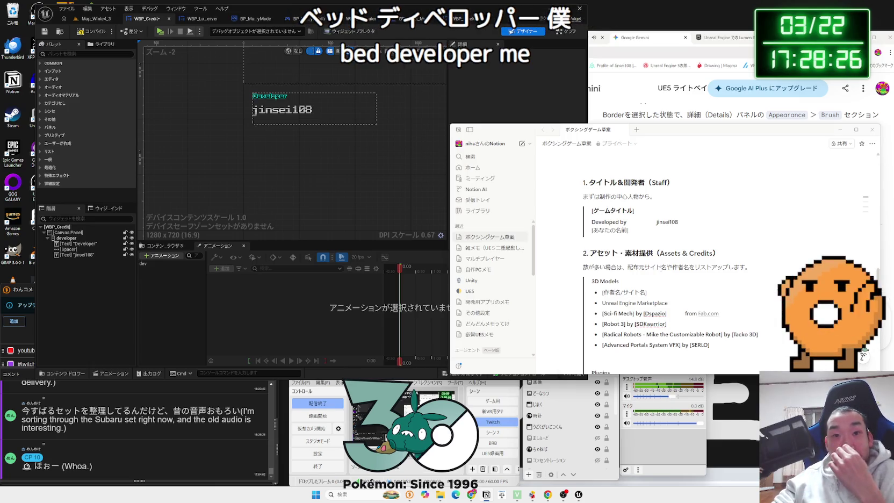
{"action": "scroll", "coordinate": [661, 267], "scroll_direction": "down", "scroll_amount": 6}
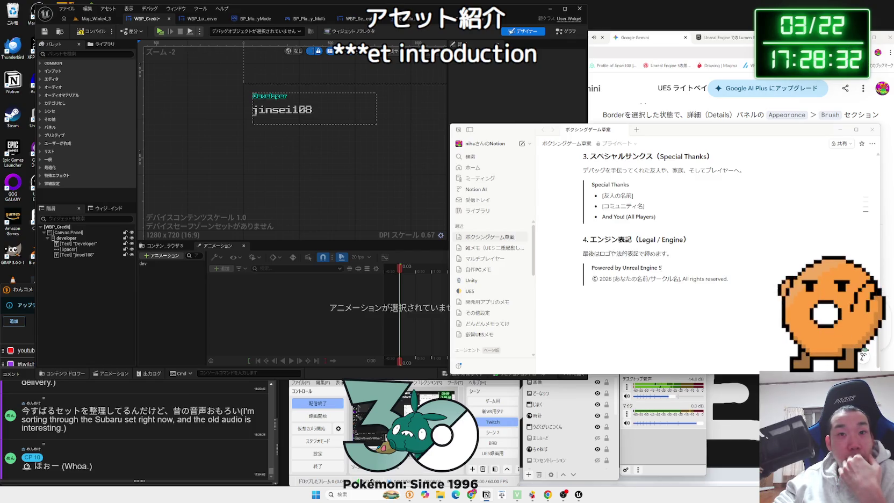
{"action": "scroll", "coordinate": [661, 268], "scroll_direction": "up", "scroll_amount": 2}
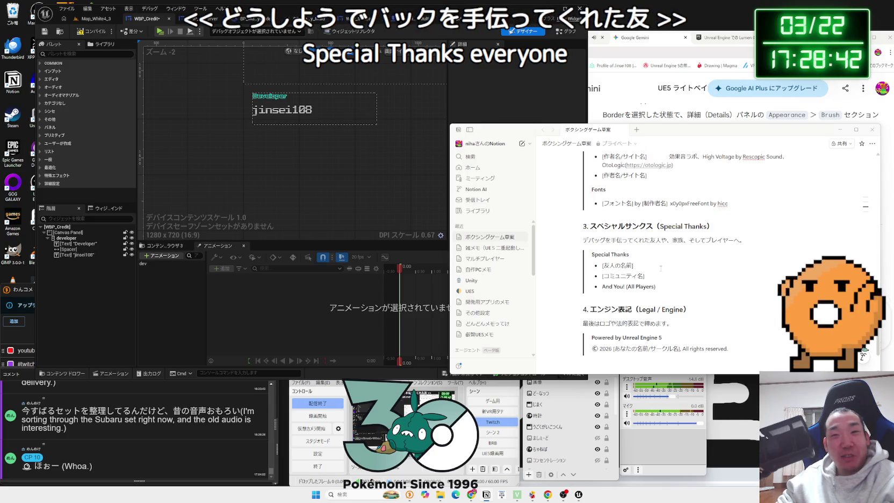
{"action": "scroll", "coordinate": [661, 266], "scroll_direction": "down", "scroll_amount": 1}
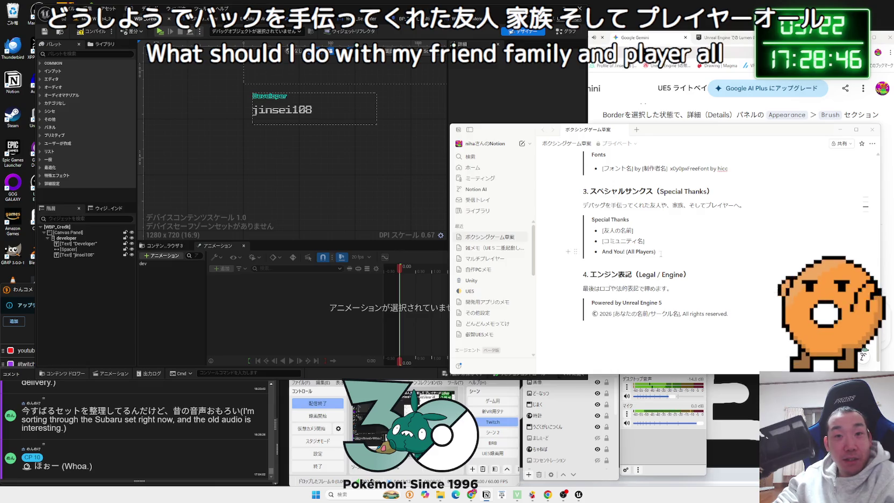
{"action": "scroll", "coordinate": [661, 254], "scroll_direction": "down", "scroll_amount": 1}
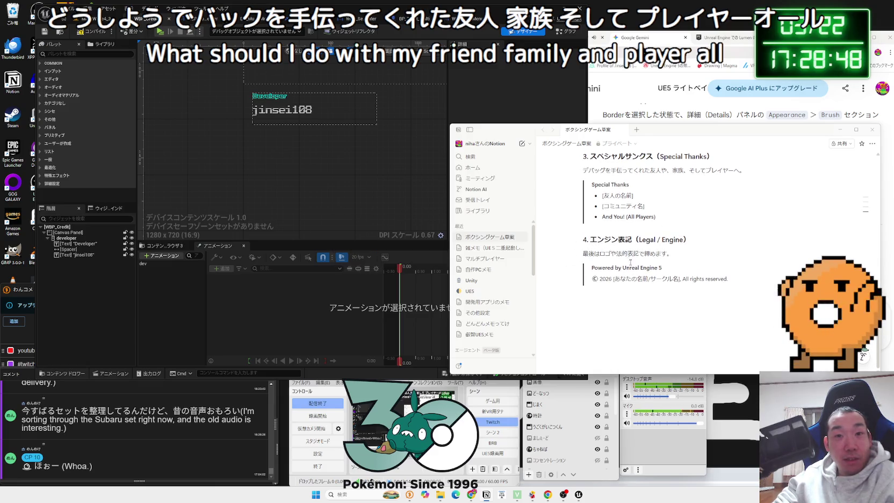
{"action": "scroll", "coordinate": [715, 271], "scroll_direction": "up", "scroll_amount": 2}
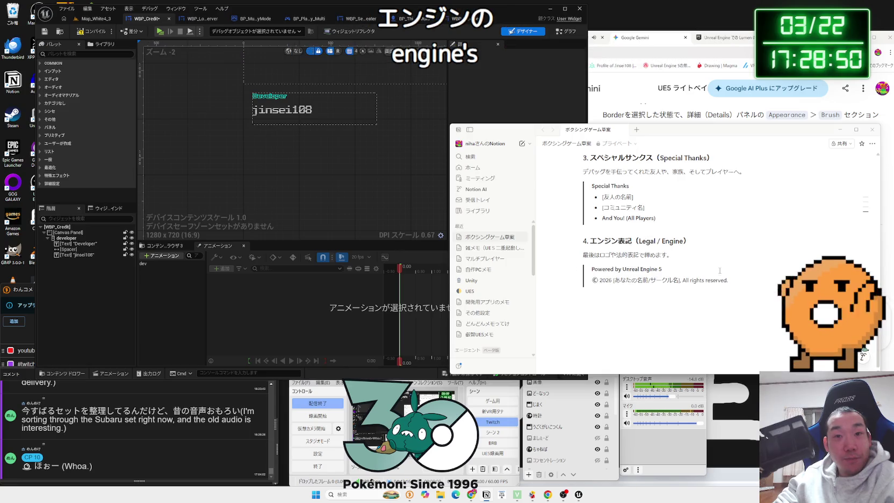
{"action": "scroll", "coordinate": [720, 270], "scroll_direction": "up", "scroll_amount": 5}
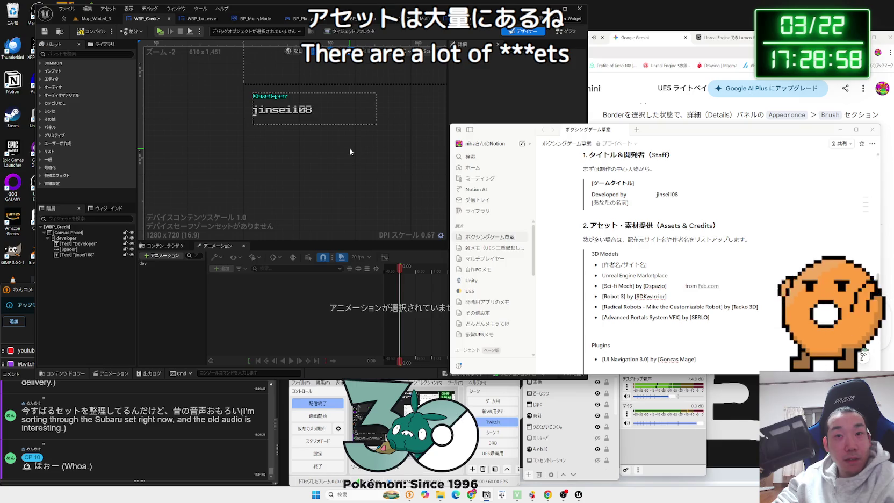
{"action": "scroll", "coordinate": [612, 245], "scroll_direction": "down", "scroll_amount": 3}
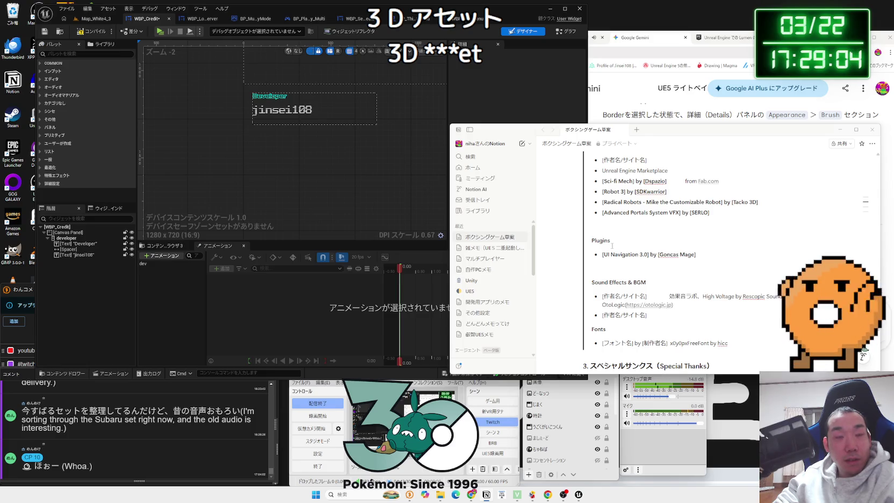
{"action": "left_click", "coordinate": [353, 205]}
{"action": "scroll", "coordinate": [276, 207], "scroll_direction": "down", "scroll_amount": 3}
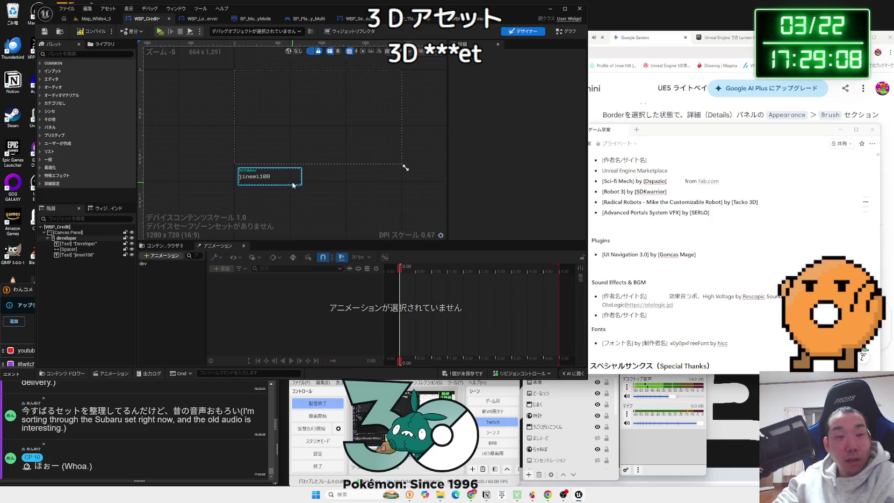
Duplicate the Developer vertical box with Ctrl+D, rename the copy 3DAsset, and drag it right.
{"action": "left_click", "coordinate": [293, 185]}
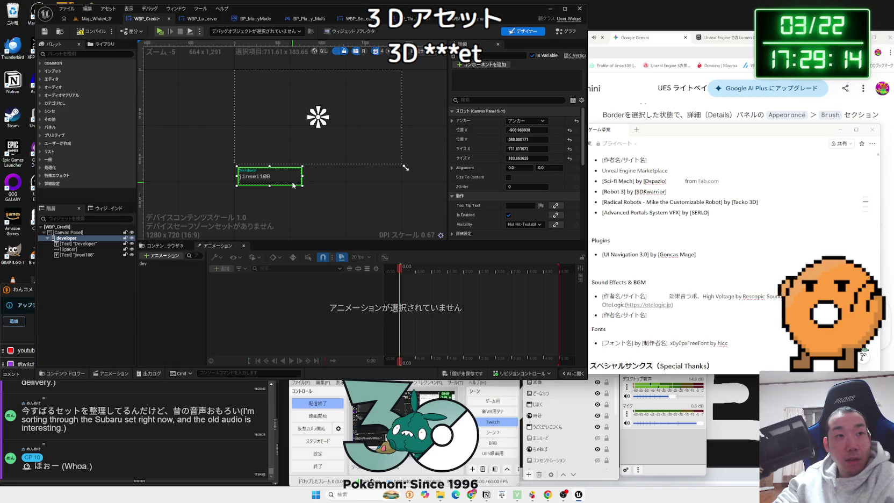
{"action": "left_click", "coordinate": [332, 182]}
{"action": "scroll", "coordinate": [358, 187], "scroll_direction": "up", "scroll_amount": 1}
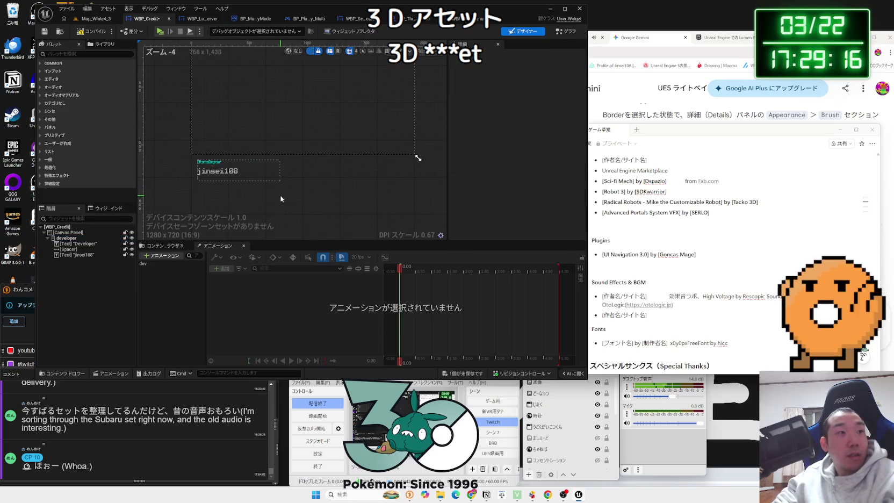
{"action": "left_click", "coordinate": [242, 174]}
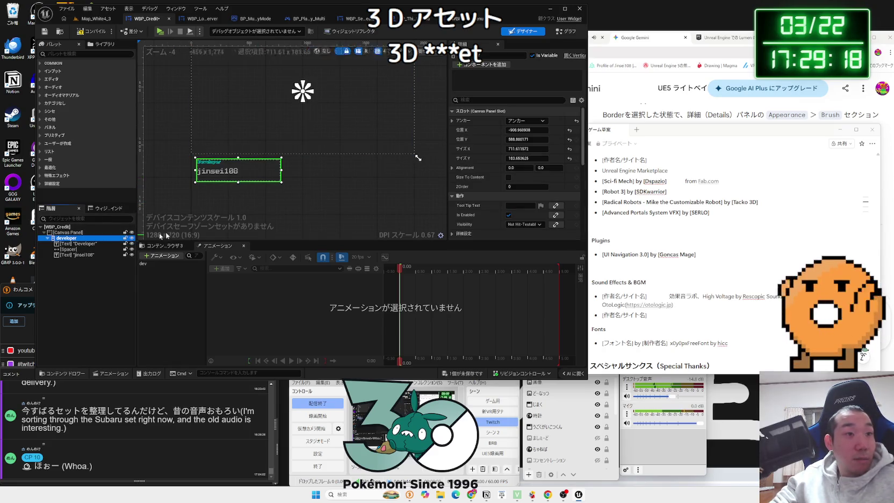
{"action": "left_click", "coordinate": [300, 213]}
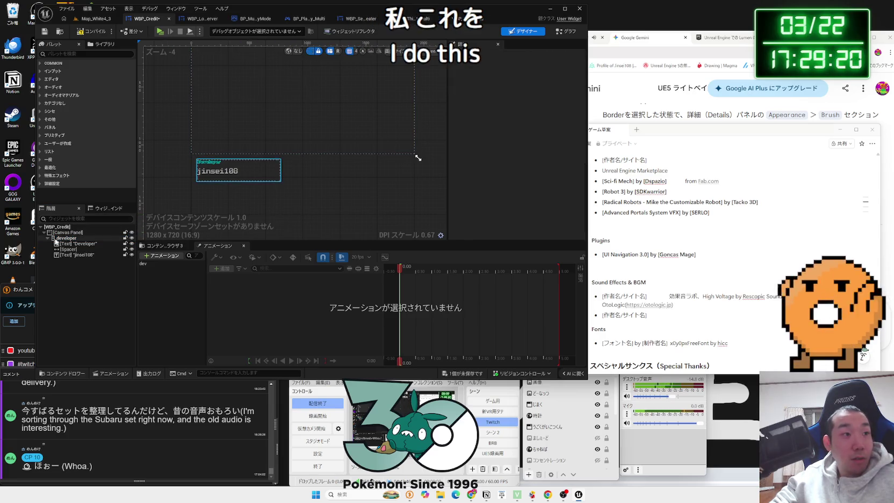
{"action": "key", "text": "ctrl+d"}
{"action": "left_click", "coordinate": [501, 55]}
{"action": "key", "text": "BackSpace"}
{"action": "type", "text": "3DAsset"}
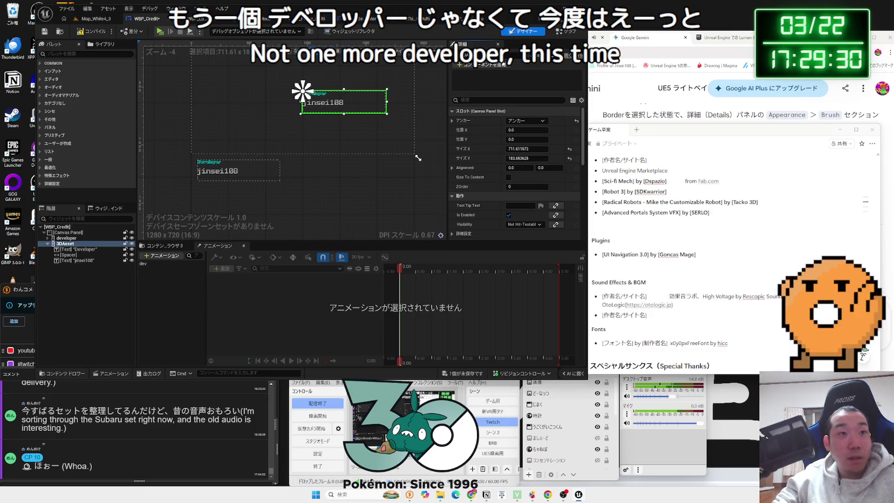
{"action": "left_click_drag", "start_coordinate": [350, 111], "coordinate": [375, 183]}
Change the copied block's heading text from Developer to 3DAsset.
{"action": "scroll", "coordinate": [371, 180], "scroll_direction": "up", "scroll_amount": 3}
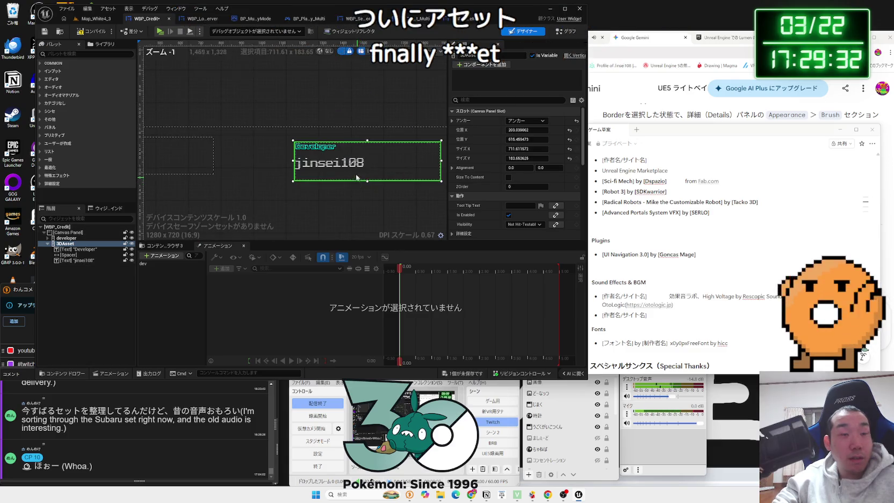
{"action": "left_click", "coordinate": [334, 151]}
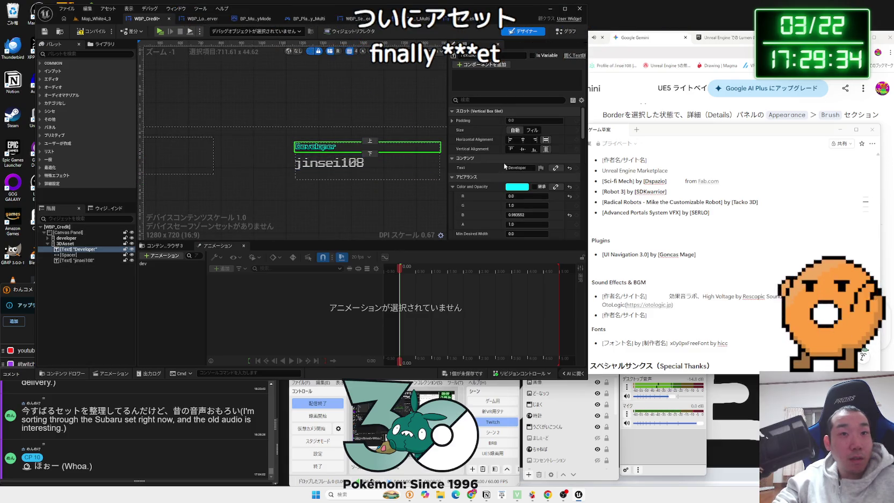
{"action": "left_click", "coordinate": [518, 168]}
{"action": "type", "text": "3DAsse"}
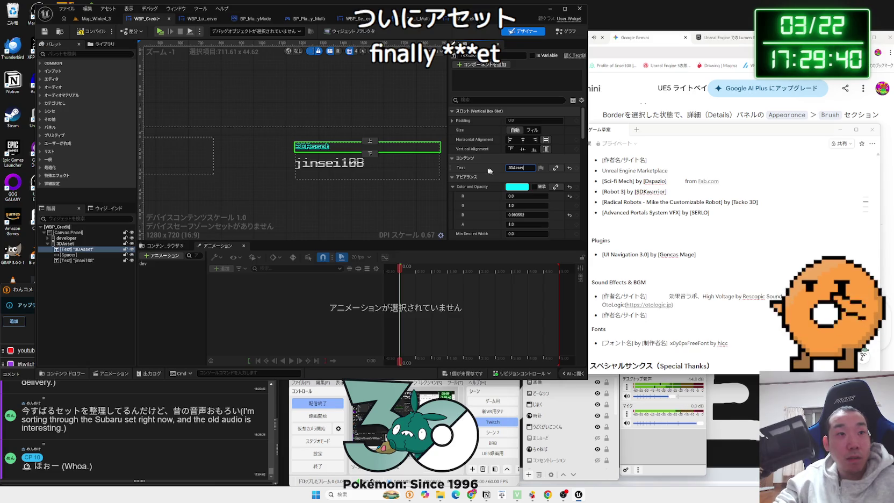
{"action": "type", "text": "t"}
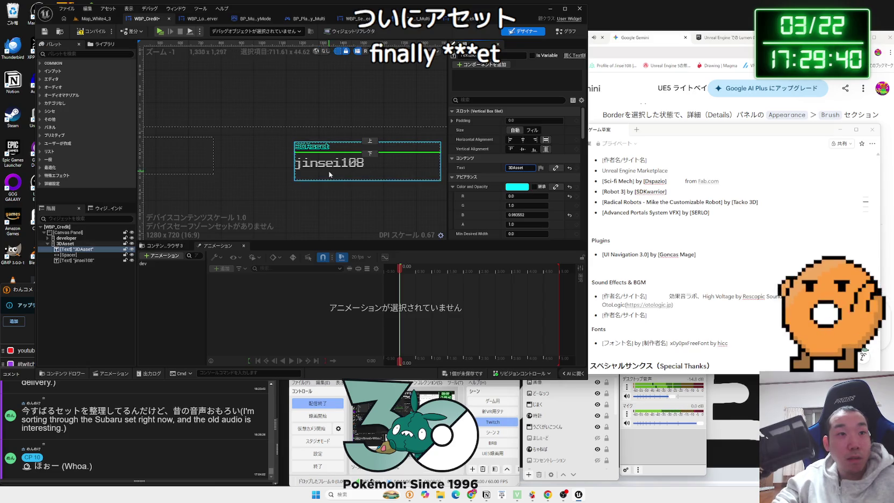
{"action": "key", "text": "Return"}
Check the Notion credits notes, then nudge the 3DAsset box slightly up and right.
{"action": "left_click", "coordinate": [680, 188]}
{"action": "scroll", "coordinate": [680, 188], "scroll_direction": "up", "scroll_amount": 3}
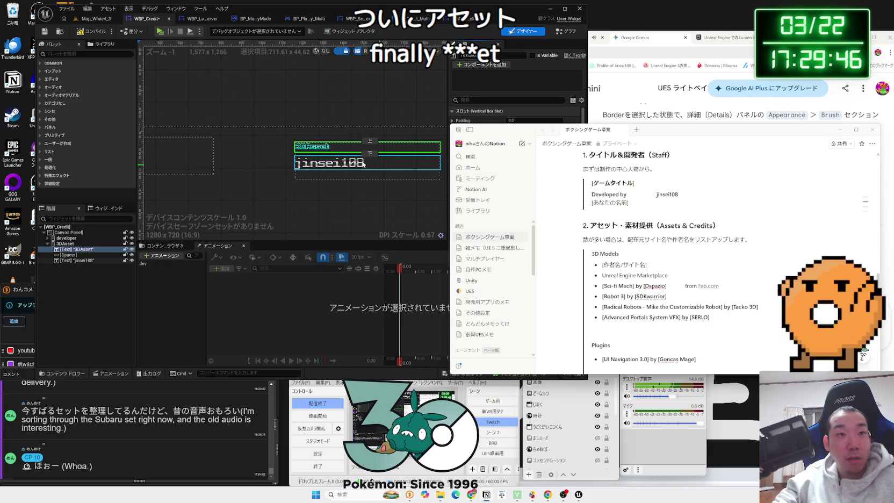
{"action": "left_click", "coordinate": [314, 151]}
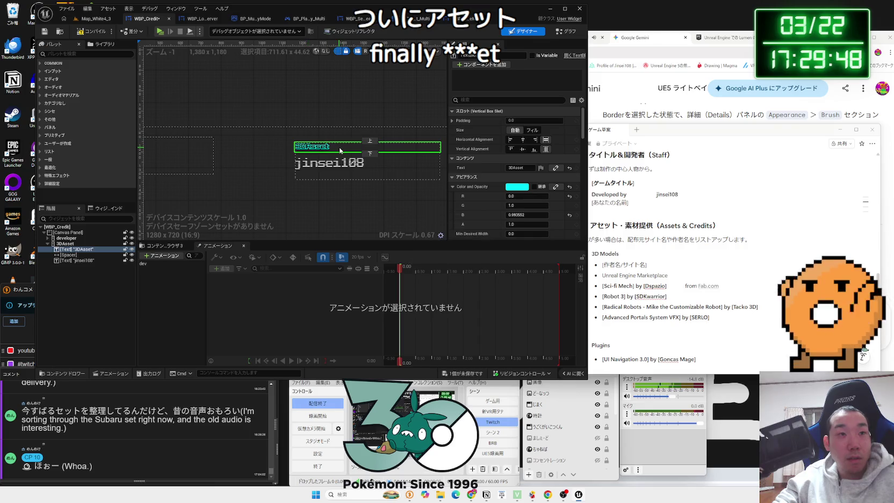
{"action": "scroll", "coordinate": [336, 185], "scroll_direction": "down", "scroll_amount": 3}
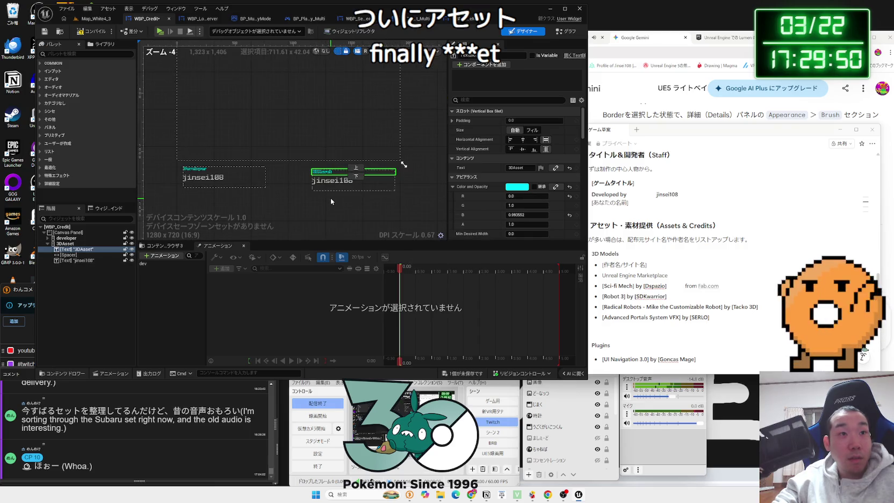
{"action": "scroll", "coordinate": [335, 184], "scroll_direction": "up", "scroll_amount": 2}
{"action": "left_click_drag", "start_coordinate": [350, 162], "coordinate": [364, 157]}
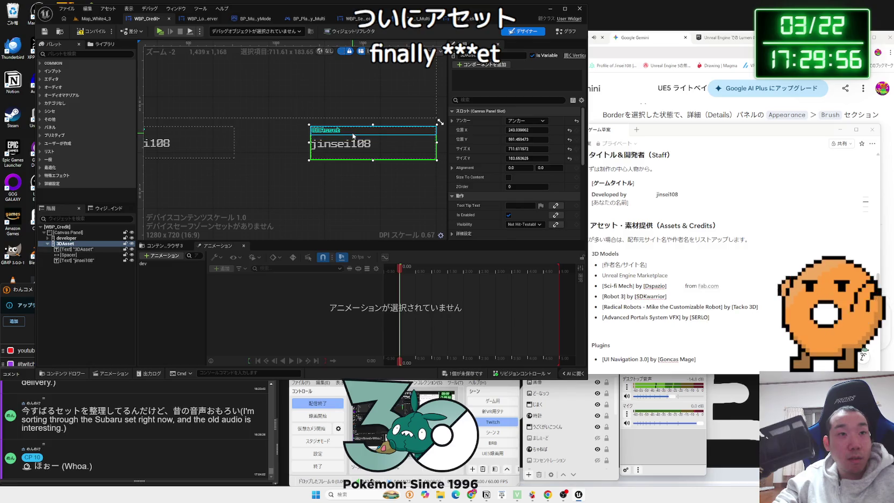
Set the 3DAsset heading's font size to 30.
{"action": "left_click", "coordinate": [76, 249]}
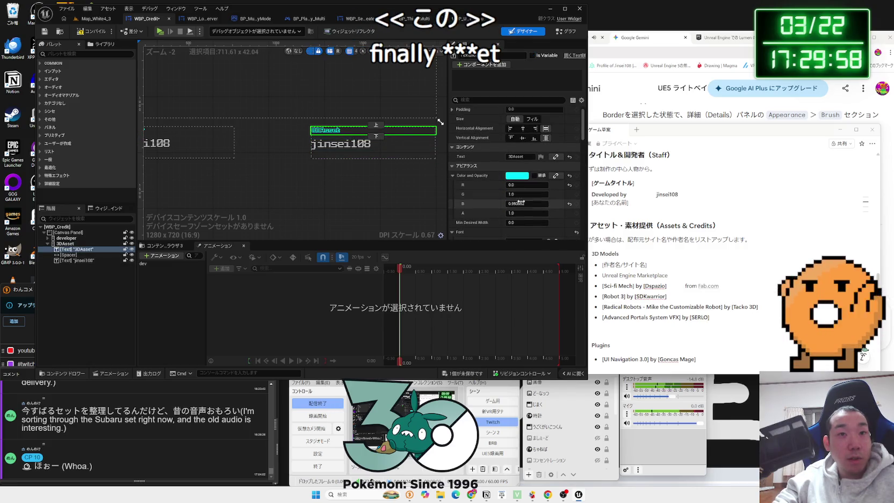
{"action": "scroll", "coordinate": [520, 200], "scroll_direction": "down", "scroll_amount": 2}
{"action": "left_click", "coordinate": [523, 216]}
{"action": "type", "text": "30"}
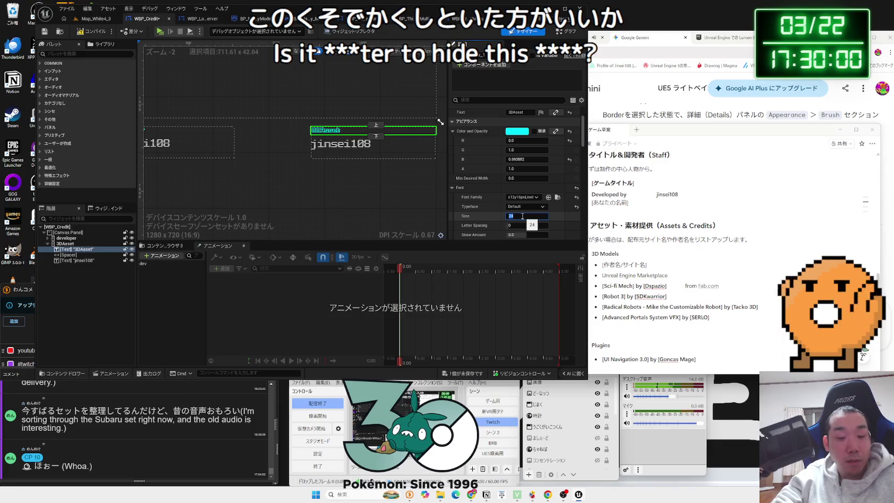
{"action": "key", "text": "Return"}
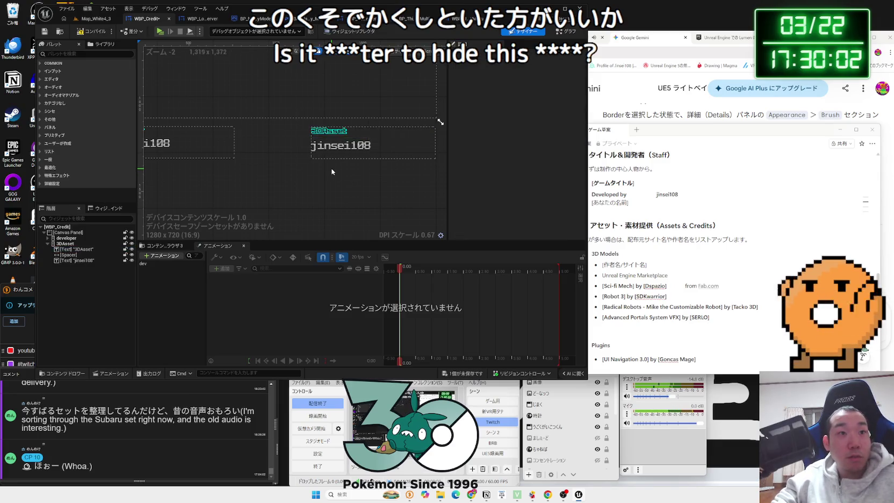
{"action": "left_click_drag", "start_coordinate": [164, 136], "coordinate": [230, 136]}
{"action": "left_click", "coordinate": [178, 131]}
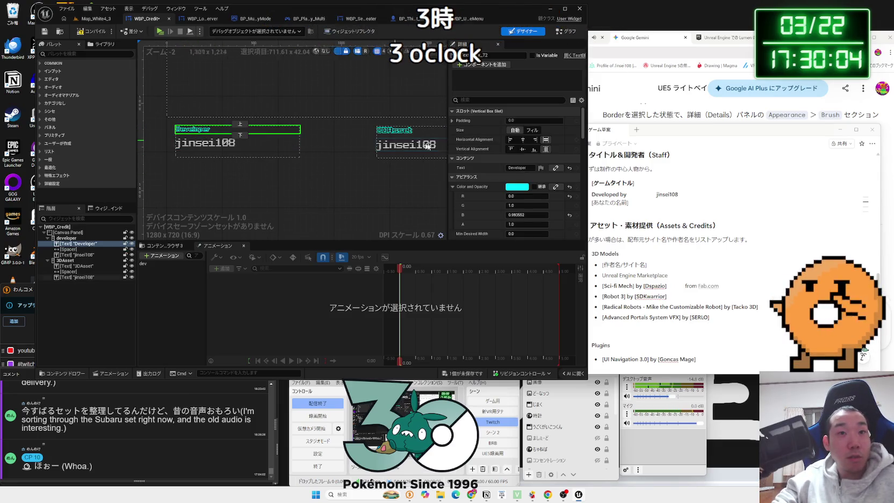
Set the Developer heading's font size to 30 to match 3DAsset.
{"action": "scroll", "coordinate": [526, 217], "scroll_direction": "down", "scroll_amount": 1}
{"action": "left_click", "coordinate": [528, 226]}
{"action": "type", "text": "30"}
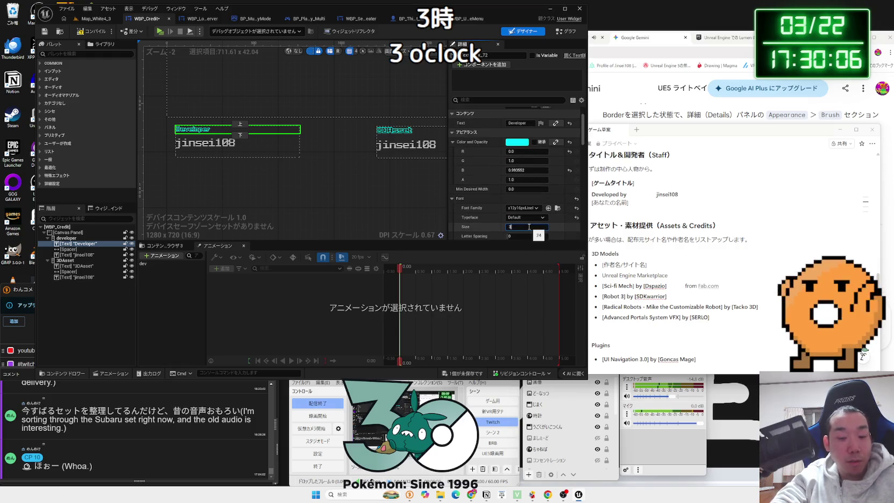
{"action": "key", "text": "Return"}
{"action": "left_click", "coordinate": [304, 211]}
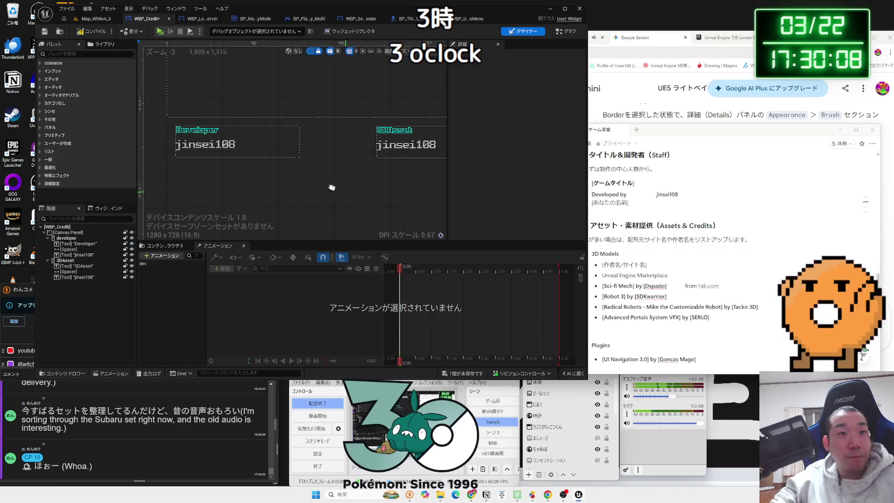
{"action": "scroll", "coordinate": [278, 176], "scroll_direction": "down", "scroll_amount": 2}
{"action": "left_click", "coordinate": [320, 142]}
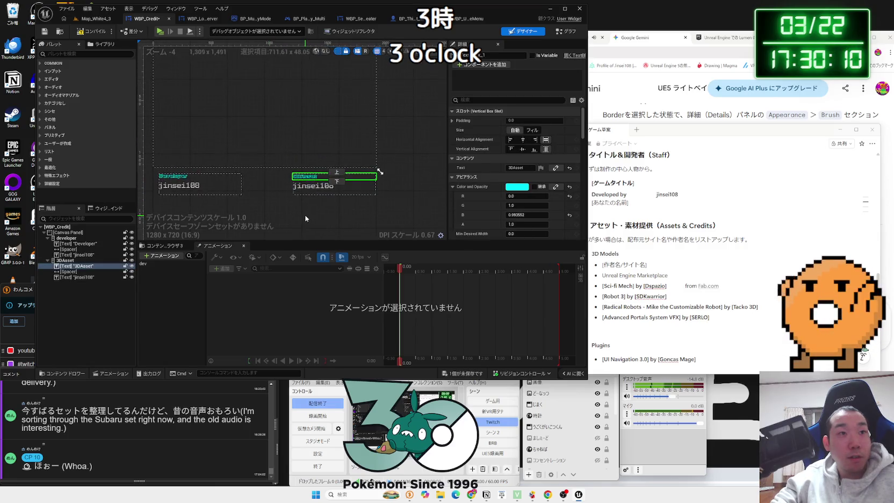
{"action": "left_click_drag", "start_coordinate": [335, 218], "coordinate": [346, 203]}
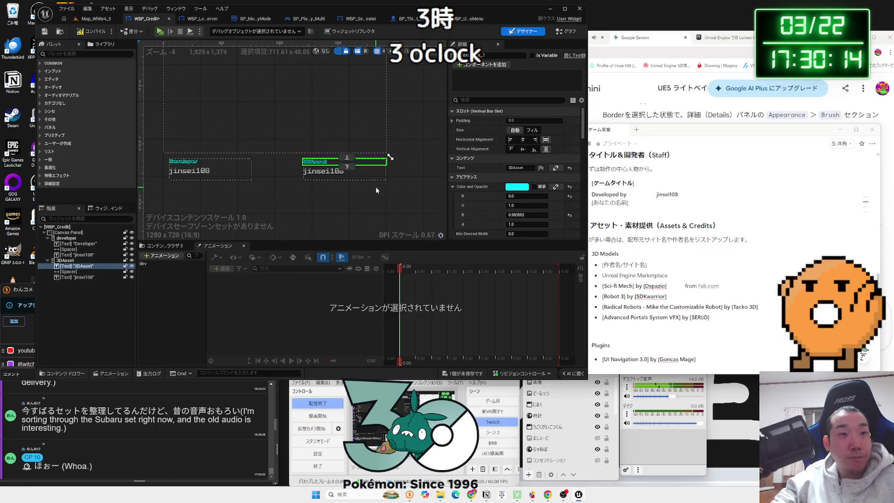
Shrink the jinsei108 name under 3DAsset to font size 30 and adjust the 3DAsset heading size.
{"action": "left_click", "coordinate": [328, 170]}
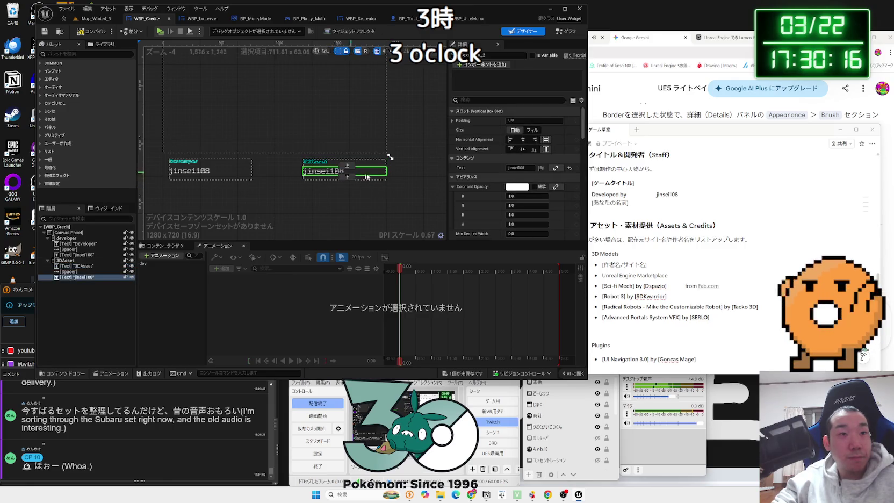
{"action": "scroll", "coordinate": [519, 202], "scroll_direction": "down", "scroll_amount": 3}
{"action": "left_click", "coordinate": [520, 204]}
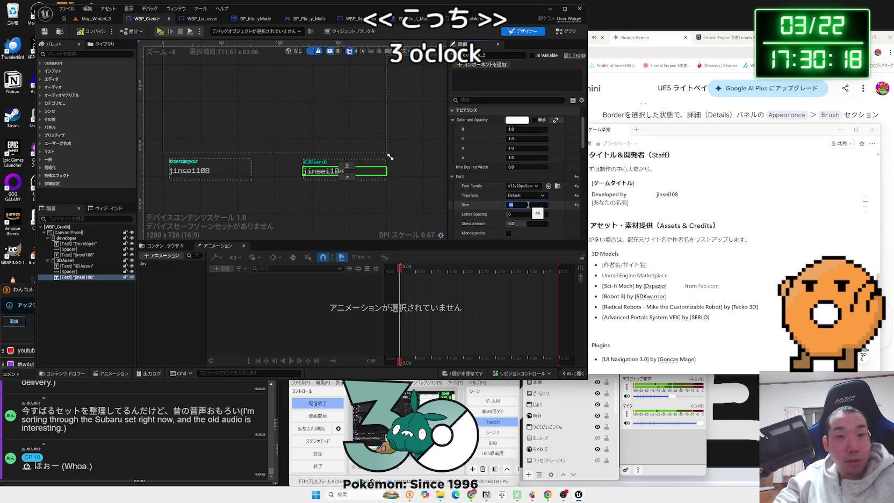
{"action": "type", "text": "30"}
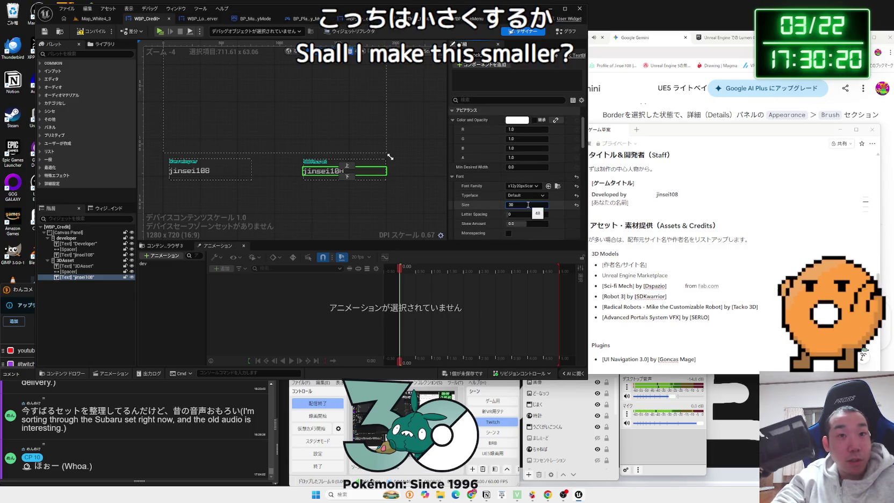
{"action": "left_click", "coordinate": [389, 154]}
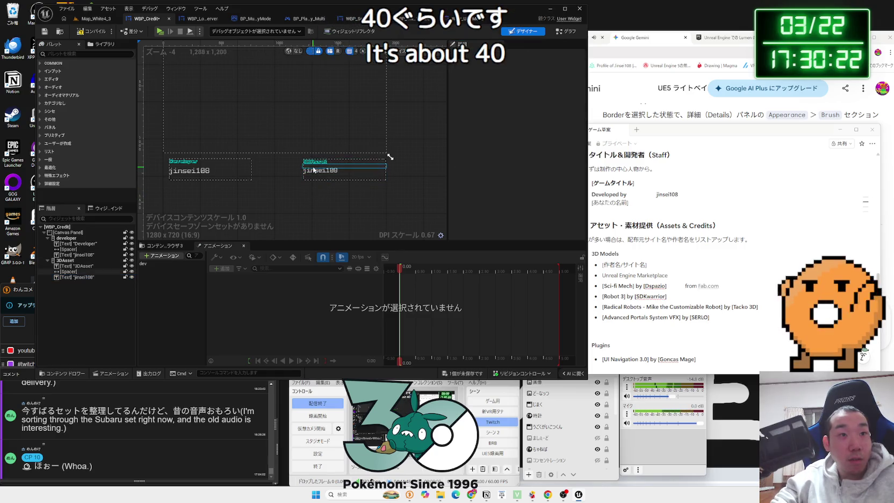
{"action": "left_click", "coordinate": [313, 167]}
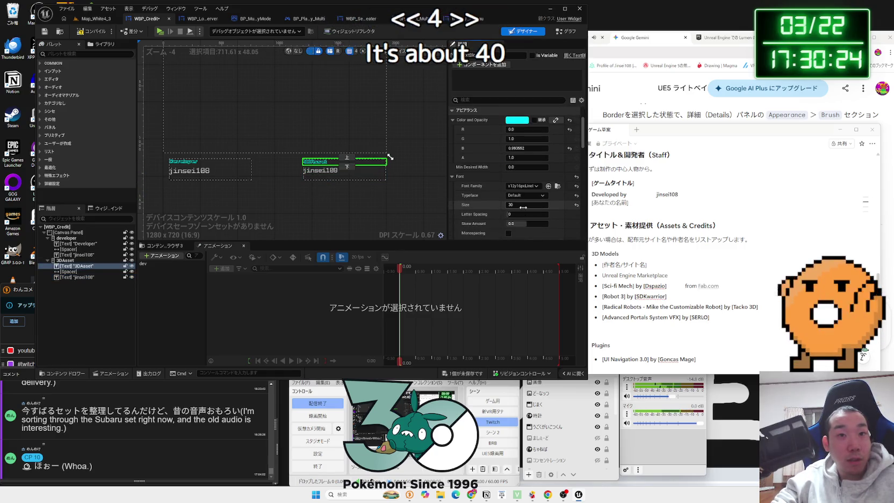
{"action": "left_click", "coordinate": [523, 207]}
{"action": "type", "text": "0"}
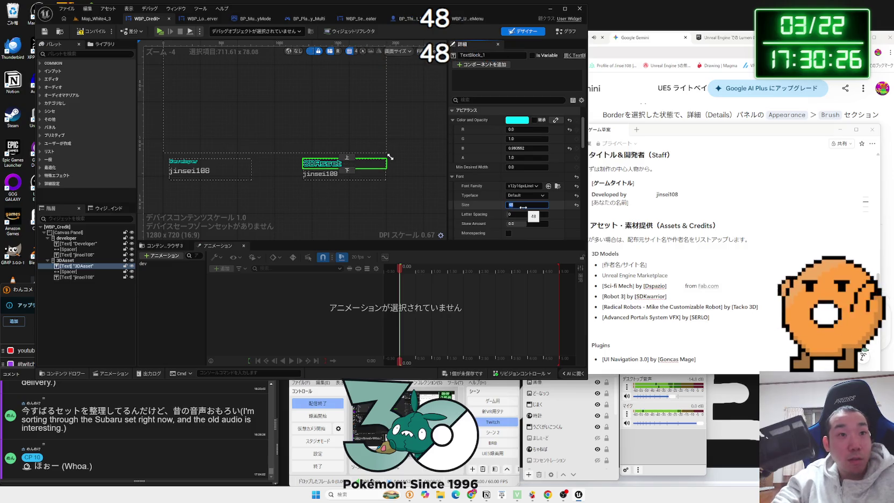
Set the Developer heading and its jinsei108 name to font size 40.
{"action": "left_click", "coordinate": [185, 161]}
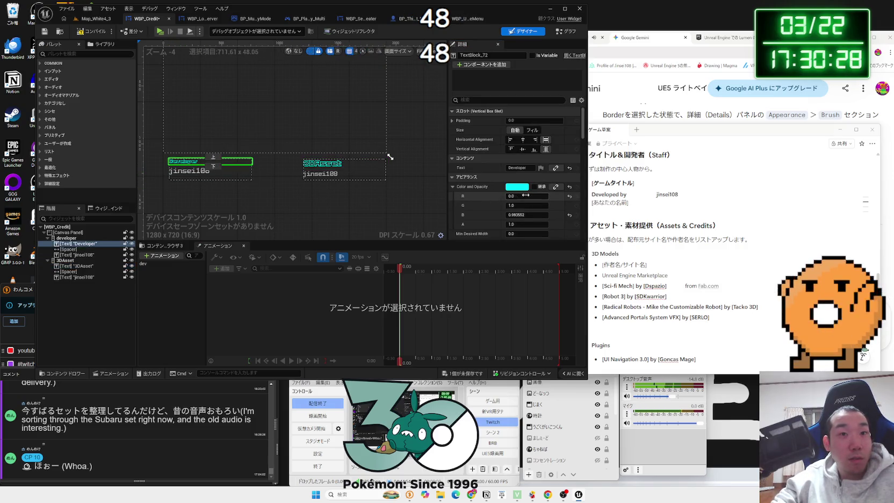
{"action": "scroll", "coordinate": [526, 207], "scroll_direction": "down", "scroll_amount": 2}
{"action": "left_click", "coordinate": [532, 226]}
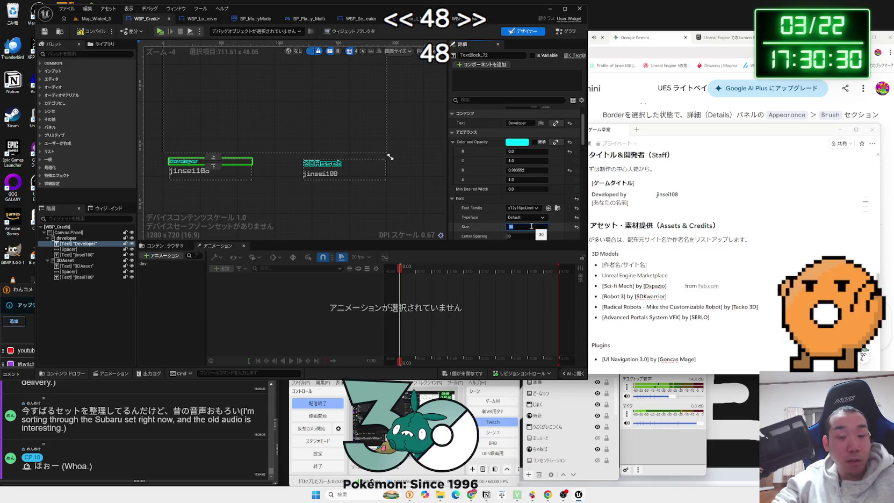
{"action": "type", "text": "40"}
{"action": "key", "text": "Return"}
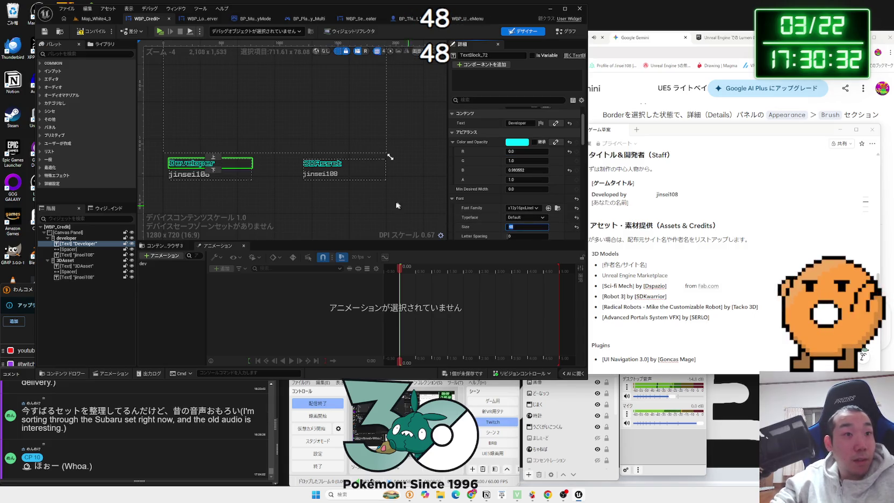
{"action": "left_click", "coordinate": [188, 174]}
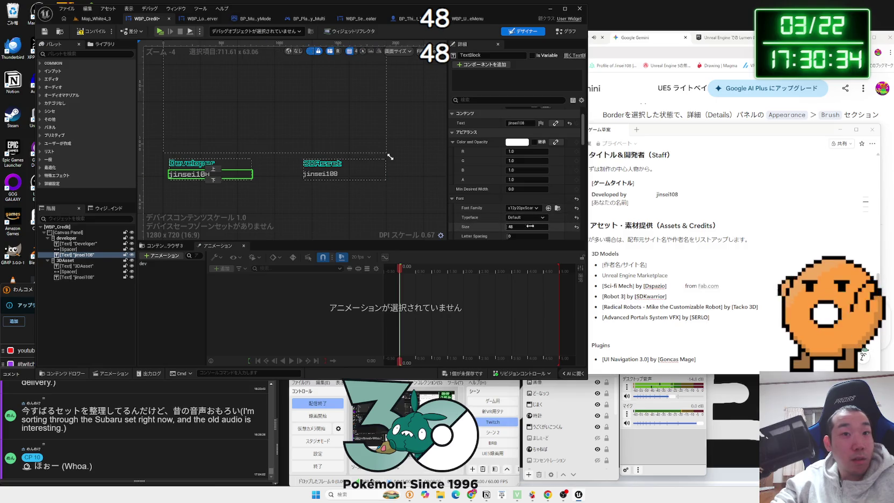
{"action": "type", "text": "40"}
{"action": "key", "text": "Return"}
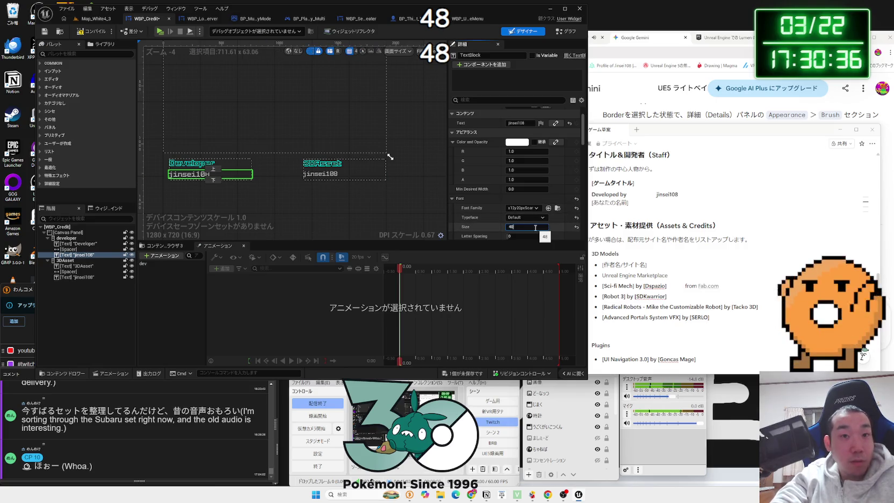
{"action": "left_click", "coordinate": [319, 174]}
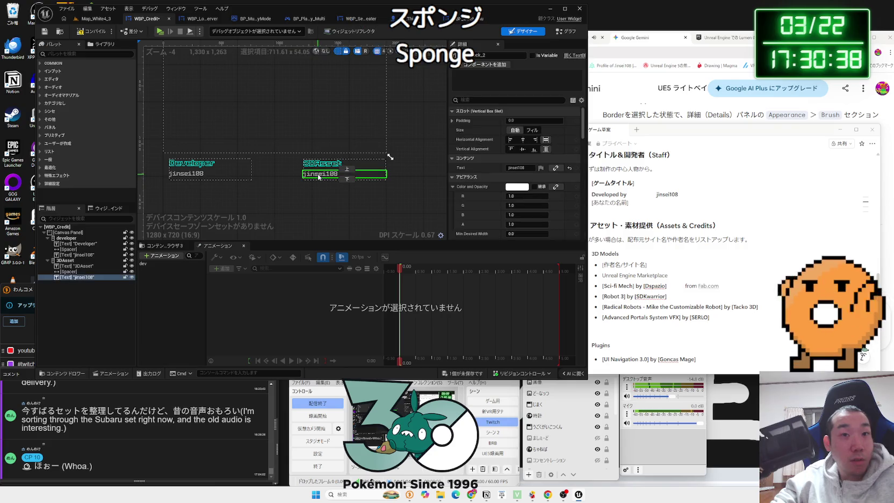
{"action": "scroll", "coordinate": [285, 183], "scroll_direction": "up", "scroll_amount": 2}
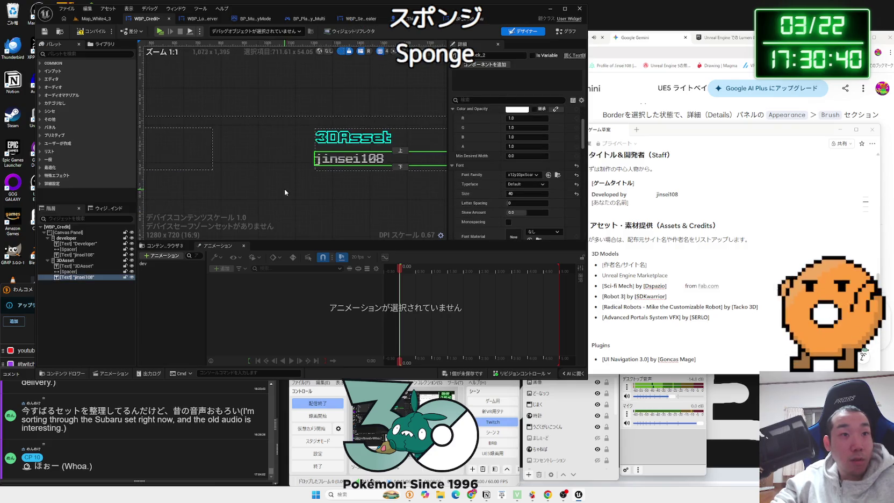
Enlarge the spacer's Size Y to widen the gap under the 3DAsset heading.
{"action": "left_click", "coordinate": [284, 189]}
{"action": "scroll", "coordinate": [309, 199], "scroll_direction": "down", "scroll_amount": 2}
{"action": "scroll", "coordinate": [309, 203], "scroll_direction": "up", "scroll_amount": 3}
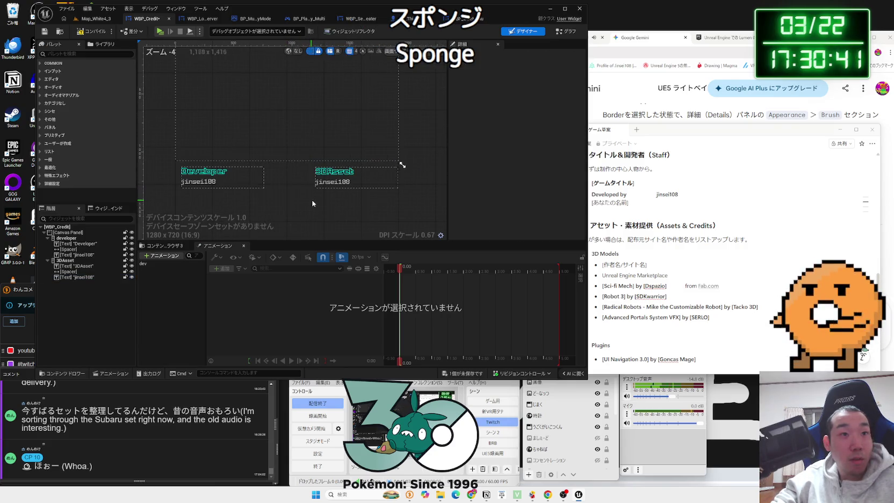
{"action": "left_click", "coordinate": [350, 171]}
{"action": "left_click", "coordinate": [348, 157]}
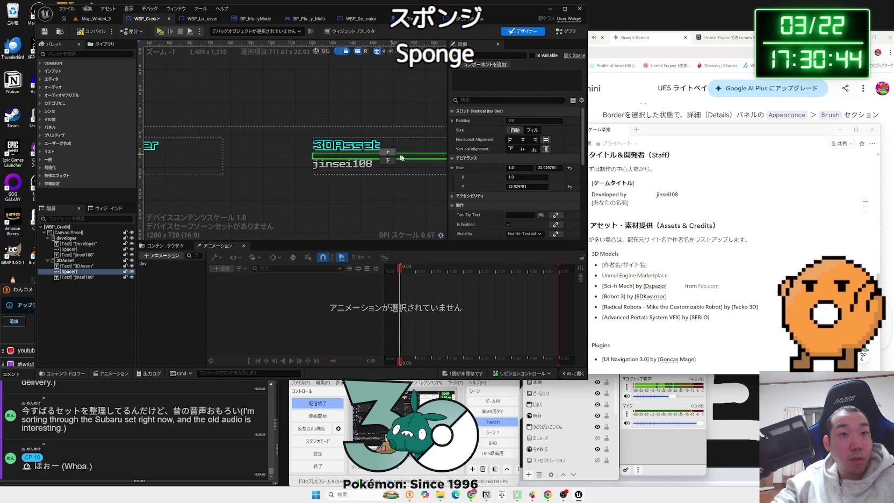
{"action": "left_click_drag", "start_coordinate": [523, 186], "coordinate": [546, 187]}
Stretch the 3DAsset column box much taller by dragging its bottom edge down.
{"action": "left_click", "coordinate": [397, 171]}
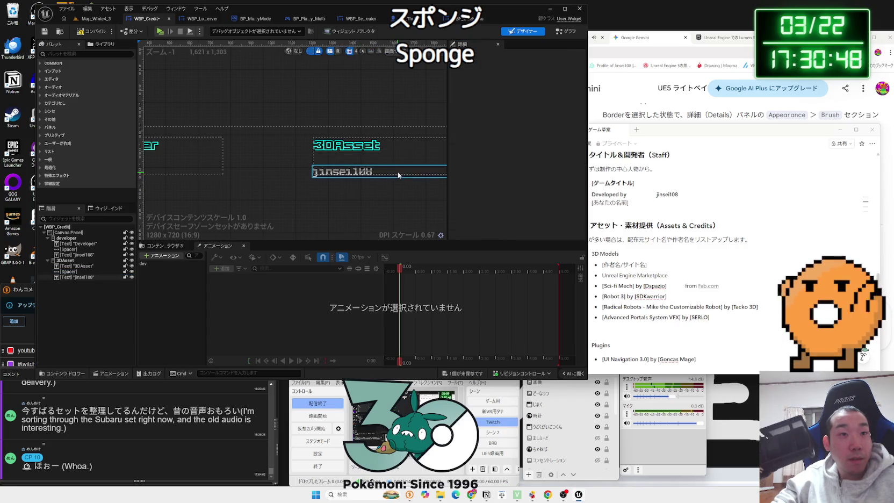
{"action": "left_click_drag", "start_coordinate": [288, 216], "coordinate": [207, 221]}
{"action": "left_click", "coordinate": [338, 153]}
{"action": "scroll", "coordinate": [273, 206], "scroll_direction": "down", "scroll_amount": 2}
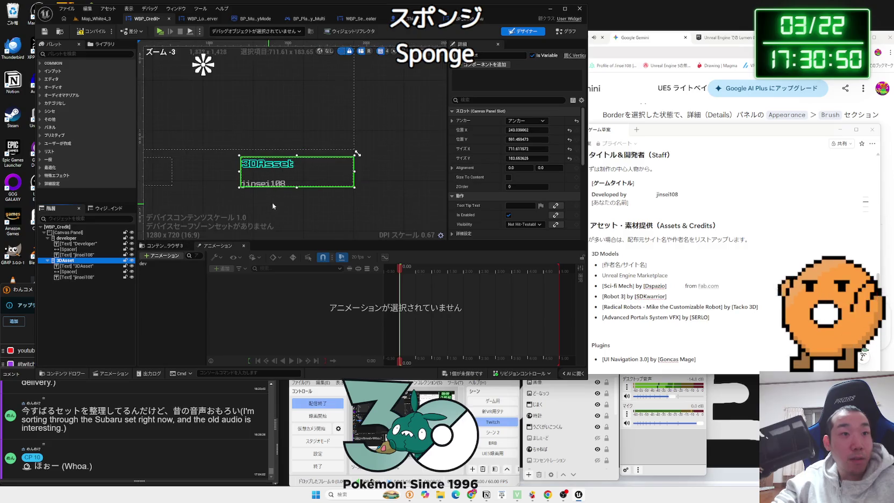
{"action": "left_click_drag", "start_coordinate": [297, 187], "coordinate": [301, 242]}
{"action": "scroll", "coordinate": [301, 242], "scroll_direction": "down", "scroll_amount": 3}
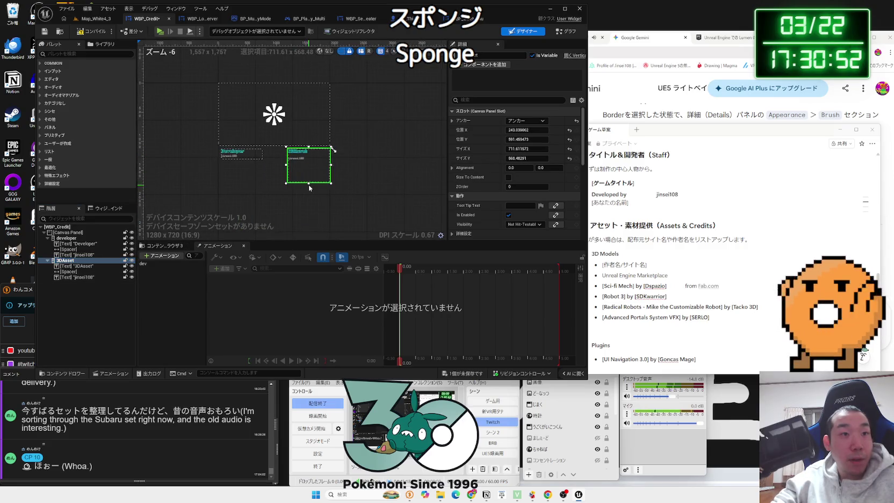
{"action": "left_click_drag", "start_coordinate": [309, 184], "coordinate": [310, 221]}
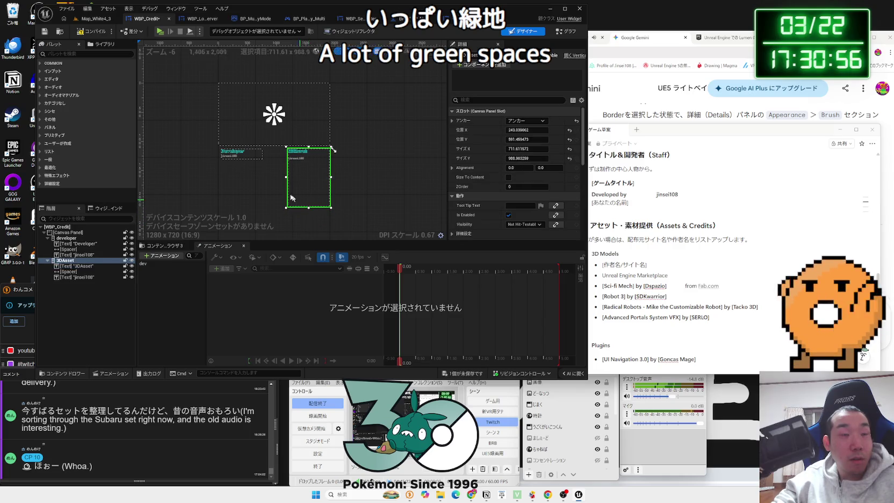
Nudge the 3DAsset column slightly right, then bring up the Notion credits notes.
{"action": "left_click", "coordinate": [251, 129]}
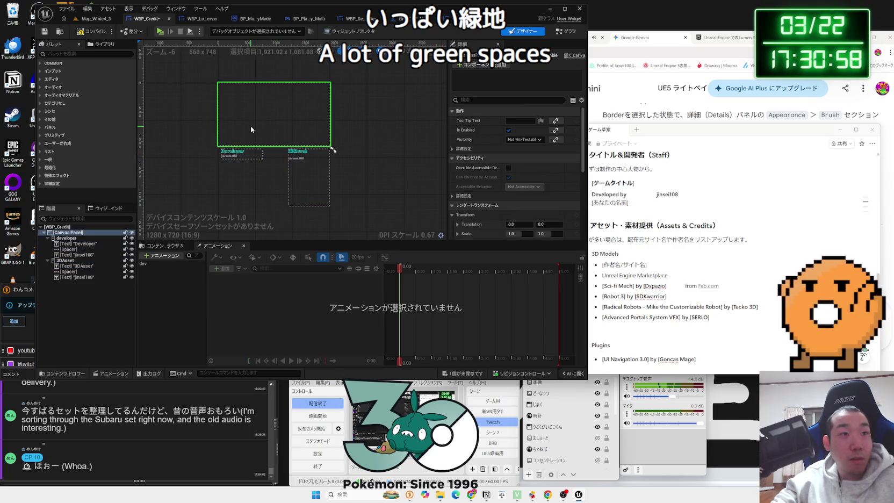
{"action": "left_click", "coordinate": [319, 177]}
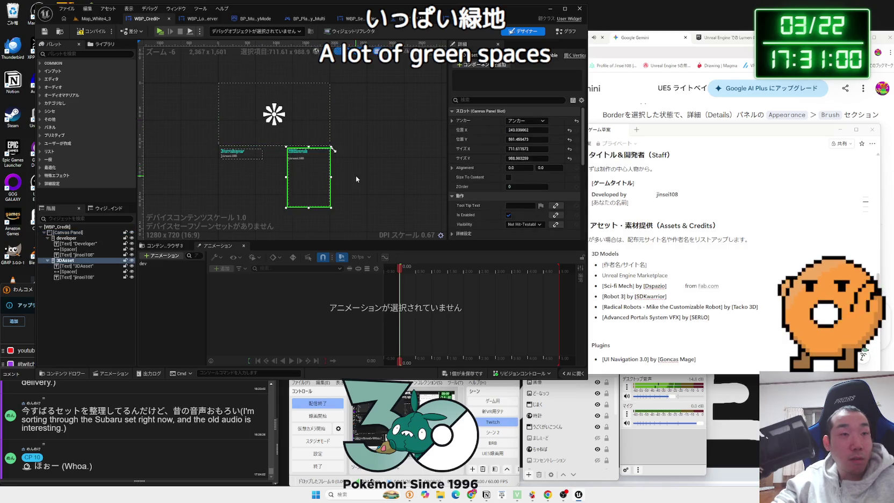
{"action": "scroll", "coordinate": [355, 176], "scroll_direction": "up", "scroll_amount": 3}
{"action": "left_click_drag", "start_coordinate": [336, 131], "coordinate": [339, 130]}
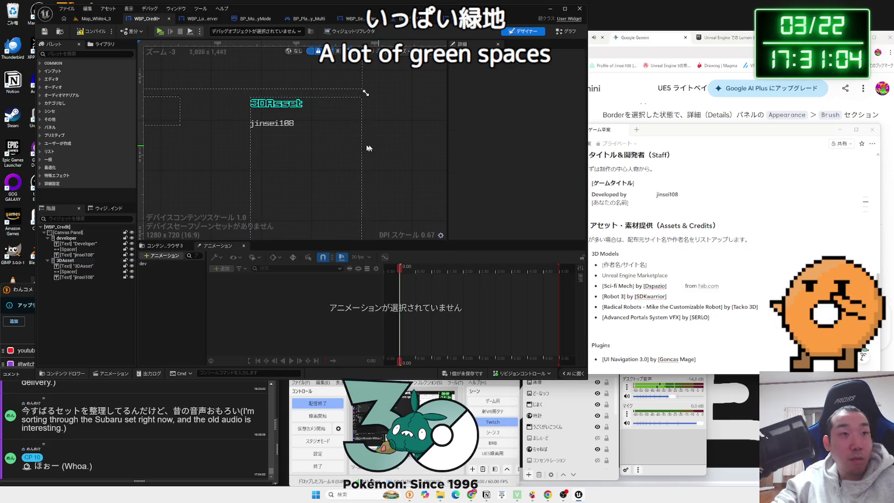
{"action": "left_click", "coordinate": [292, 128]}
{"action": "scroll", "coordinate": [293, 128], "scroll_direction": "up", "scroll_amount": 3}
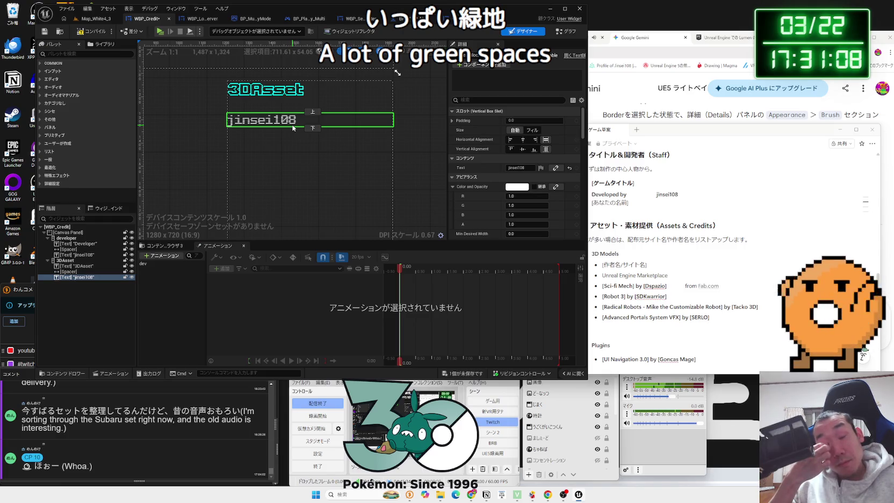
{"action": "left_click", "coordinate": [691, 232]}
{"action": "scroll", "coordinate": [691, 232], "scroll_direction": "up", "scroll_amount": 3}
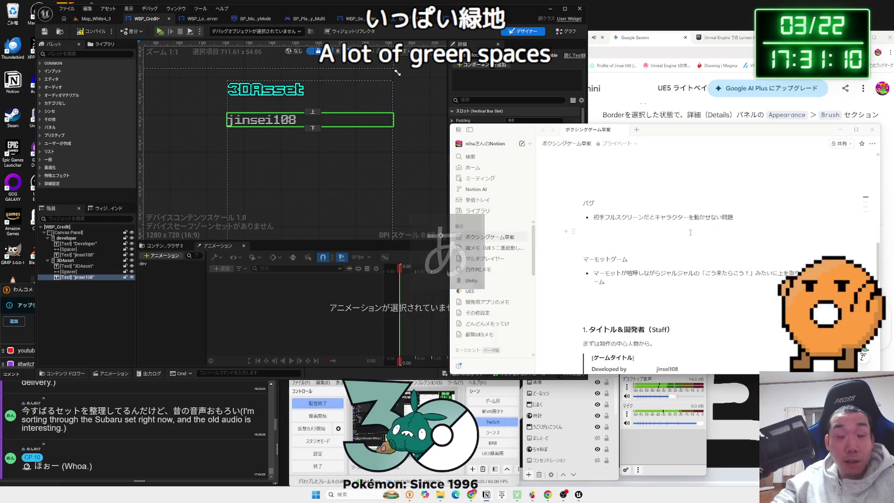
Replace jinsei108 under 3DAsset with the '[Sci-fi Mech] by [Dspazio]' credit copied from Notion.
{"action": "scroll", "coordinate": [691, 232], "scroll_direction": "down", "scroll_amount": 5}
{"action": "scroll", "coordinate": [690, 232], "scroll_direction": "up", "scroll_amount": 1}
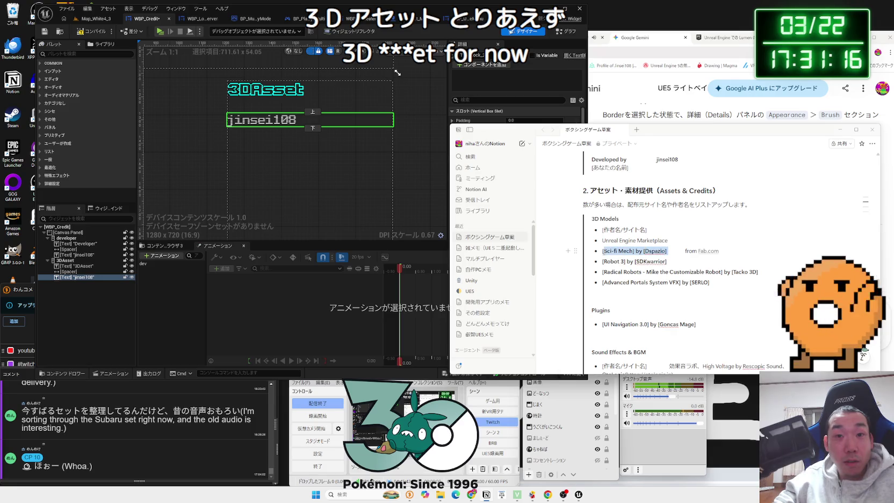
{"action": "left_click_drag", "start_coordinate": [603, 251], "coordinate": [611, 251]}
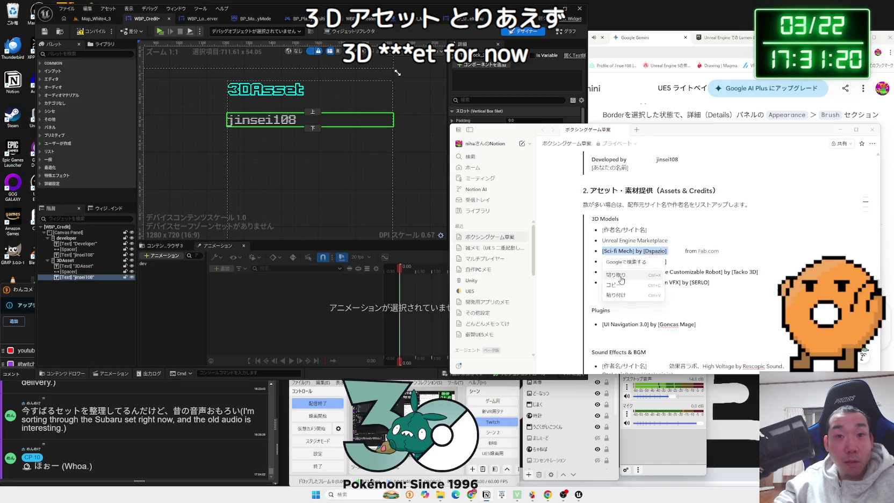
{"action": "left_click", "coordinate": [289, 125]}
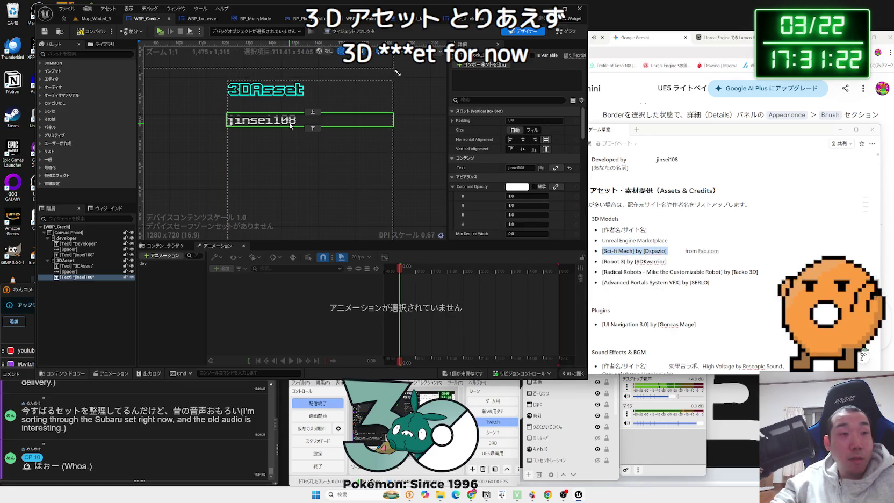
{"action": "left_click", "coordinate": [523, 167]}
{"action": "type", "text": "[Sci-fi Mech] by [Dspazio]"}
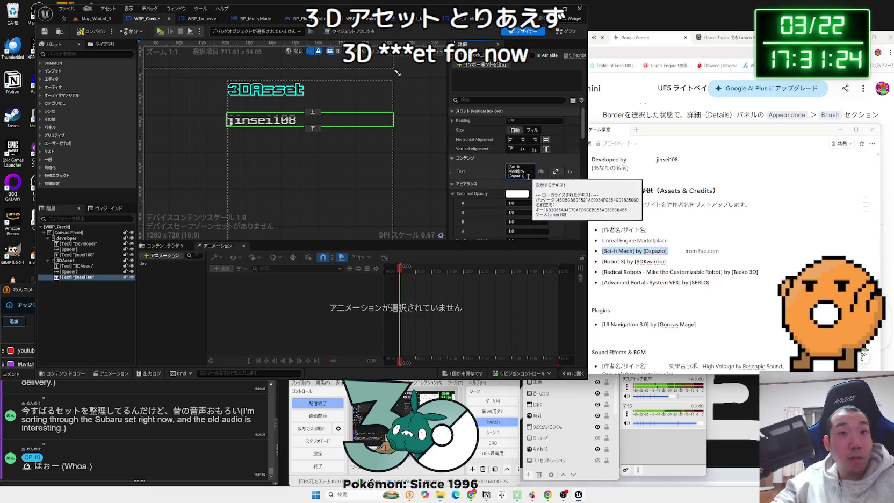
{"action": "key", "text": "Return"}
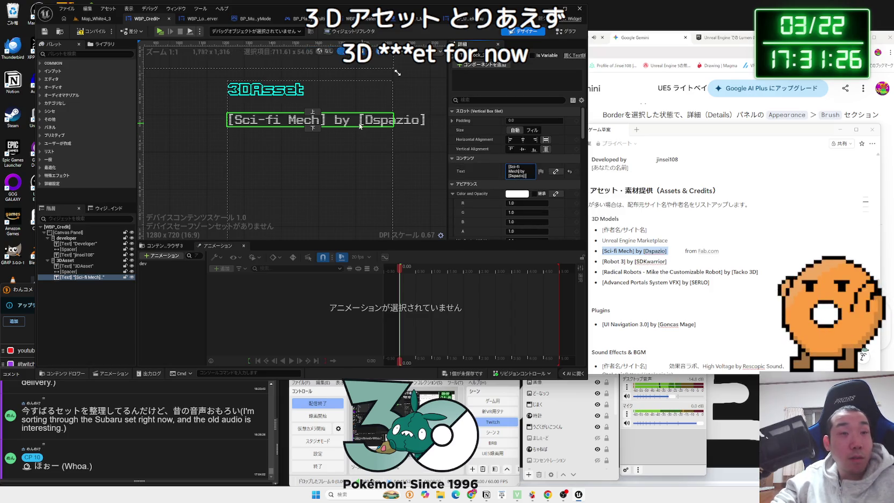
Set the Sci-fi Mech credit's font size to 30.
{"action": "scroll", "coordinate": [360, 127], "scroll_direction": "down", "scroll_amount": 2}
{"action": "scroll", "coordinate": [516, 162], "scroll_direction": "down", "scroll_amount": 1}
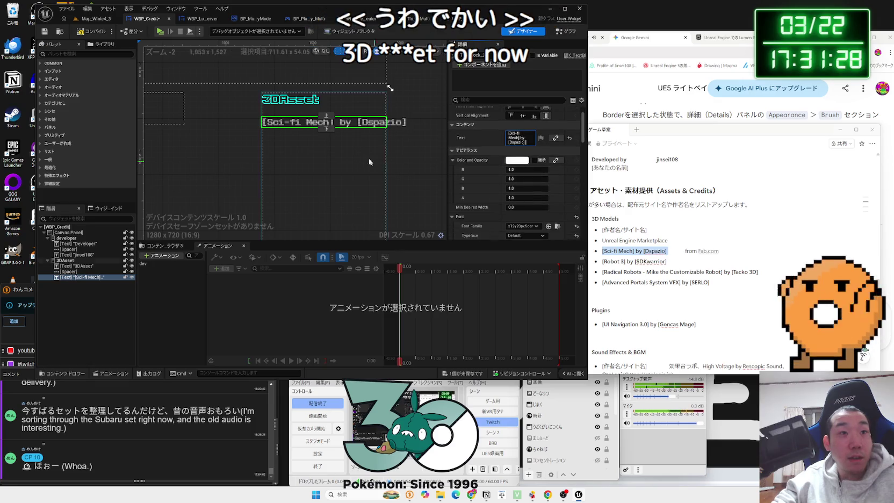
{"action": "scroll", "coordinate": [422, 176], "scroll_direction": "down", "scroll_amount": 2}
{"action": "scroll", "coordinate": [516, 204], "scroll_direction": "down", "scroll_amount": 1}
{"action": "left_click", "coordinate": [532, 222]}
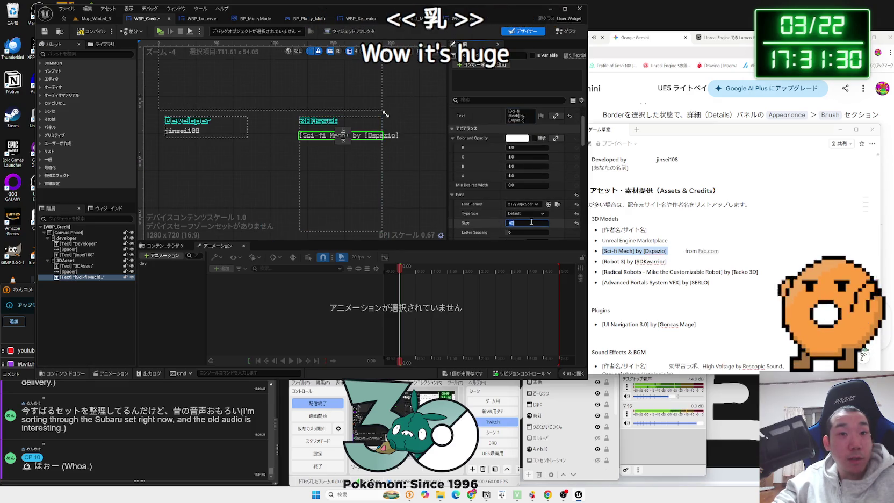
{"action": "type", "text": "30"}
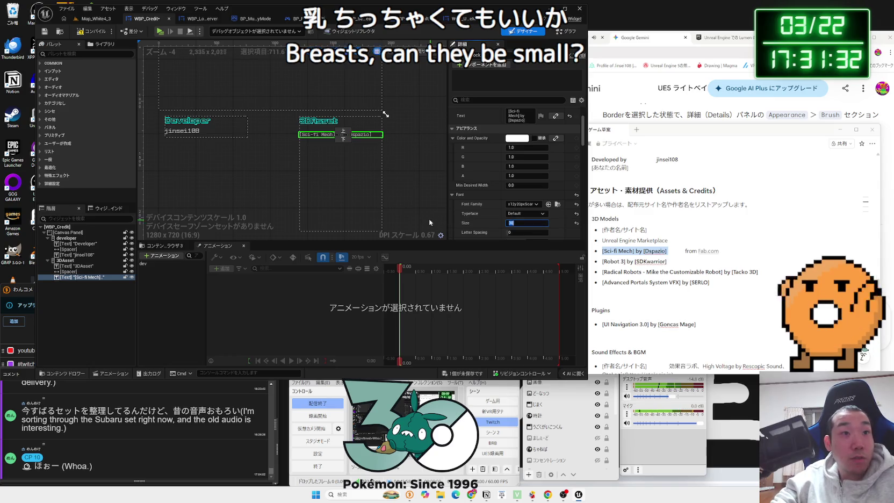
{"action": "left_click", "coordinate": [413, 178]}
{"action": "scroll", "coordinate": [365, 155], "scroll_direction": "up", "scroll_amount": 2}
{"action": "left_click", "coordinate": [352, 125]}
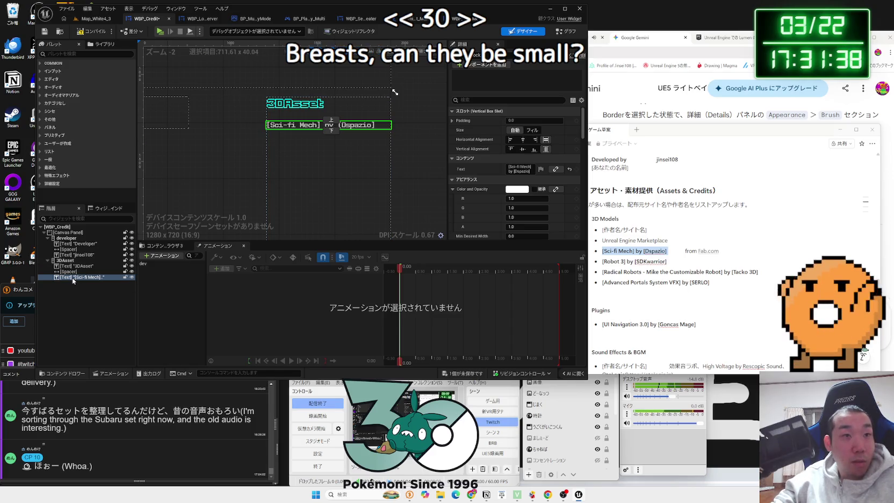
Duplicate the credit line with a smaller spacer between, then duplicate the spacer-and-line pair.
{"action": "key", "text": "ctrl+d"}
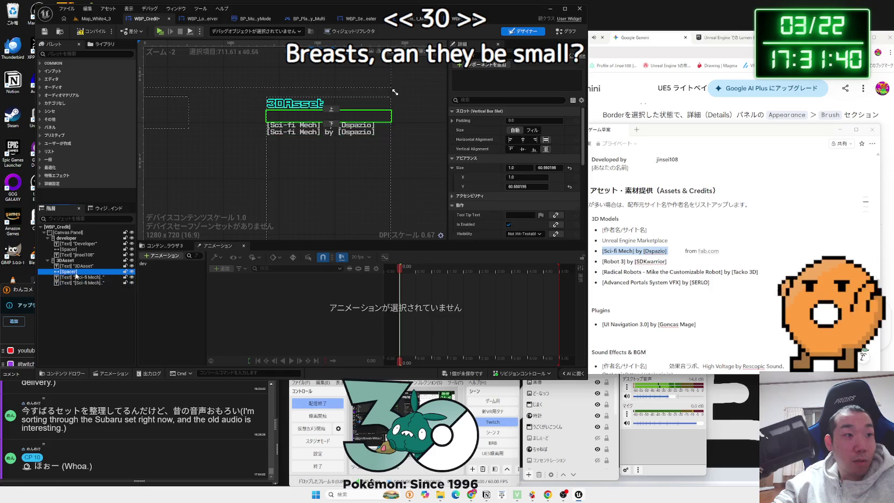
{"action": "left_click", "coordinate": [73, 277]}
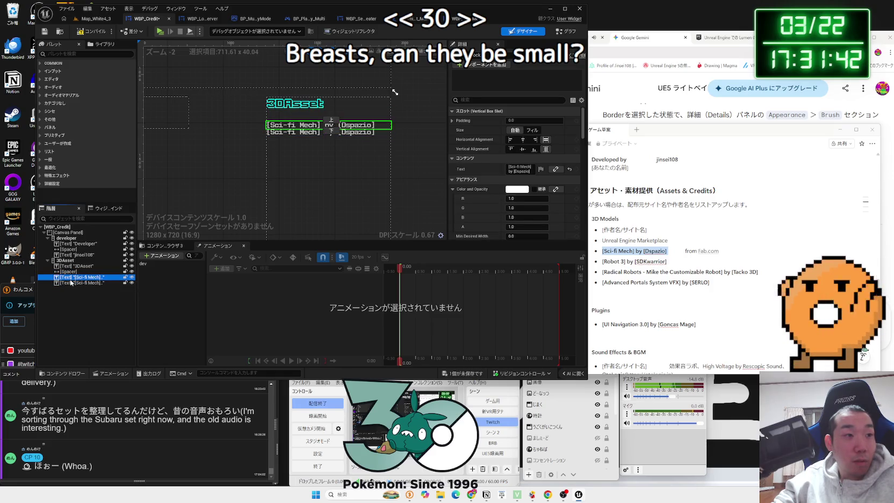
{"action": "key", "text": "ctrl+v"}
{"action": "mouse_move", "coordinate": [548, 167]}
{"action": "left_mouse_down"}
{"action": "mouse_move", "coordinate": [526, 167]}
{"action": "mouse_move", "coordinate": [538, 168]}
{"action": "left_mouse_up"}
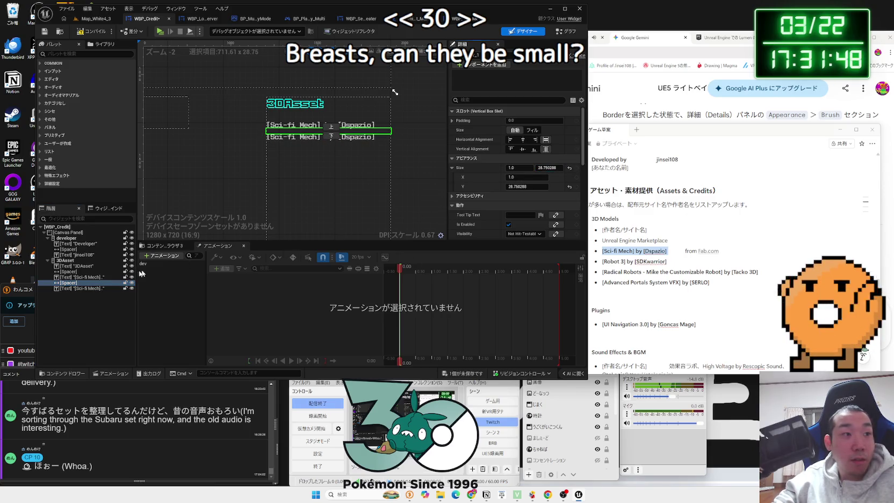
{"action": "left_click", "coordinate": [68, 288], "text": "ctrl"}
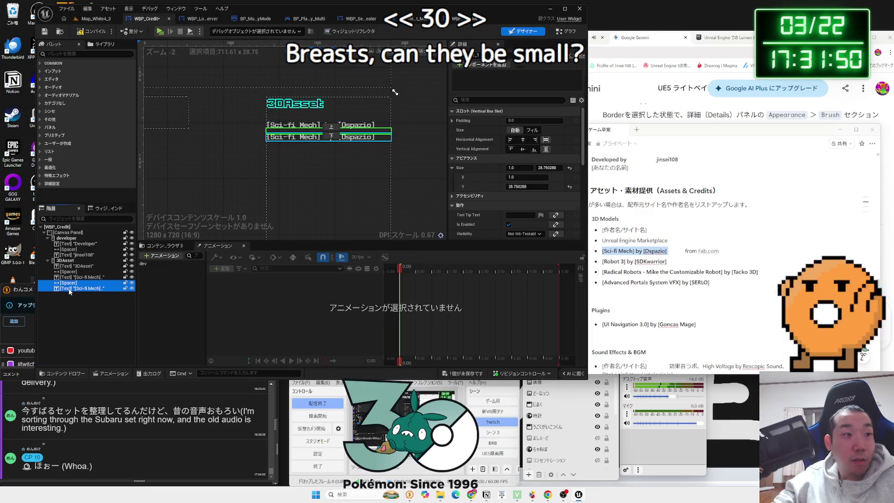
{"action": "key", "text": "ctrl+d"}
{"action": "left_click_drag", "start_coordinate": [78, 297], "coordinate": [76, 294]}
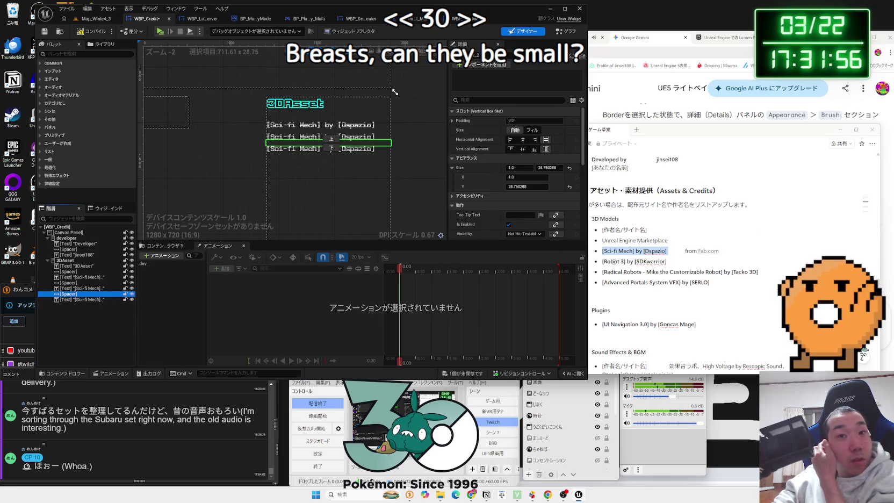
Set the middle credit line to '[Robot 3] by [SDKwarrior]' copied from Notion.
{"action": "left_click", "coordinate": [660, 261]}
{"action": "left_click_drag", "start_coordinate": [667, 261], "coordinate": [602, 262]}
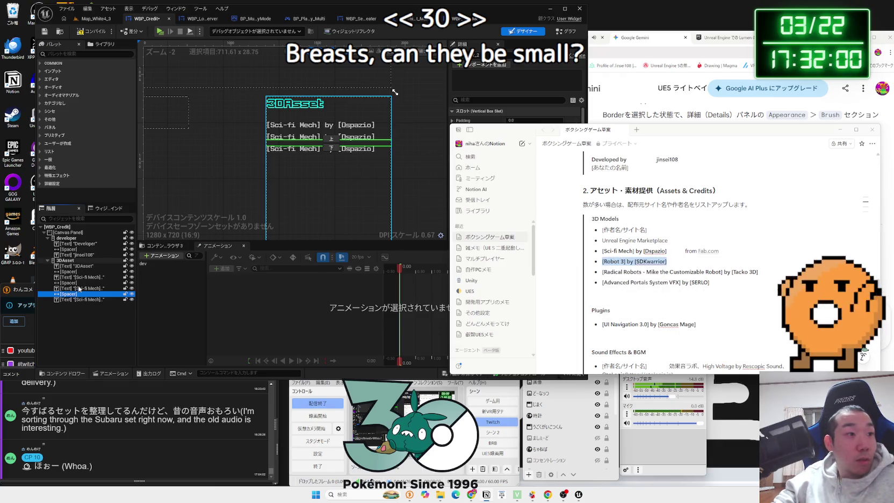
{"action": "left_click", "coordinate": [79, 289]}
{"action": "left_click", "coordinate": [520, 169]}
{"action": "key", "text": "ctrl+v"}
{"action": "left_click", "coordinate": [359, 168]}
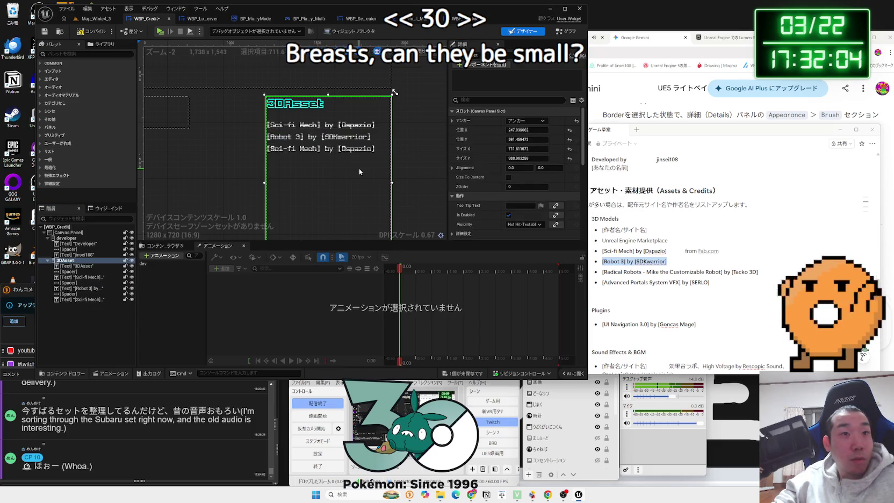
Select the third credit line and the Radical Robots credit text in Notion.
{"action": "left_click", "coordinate": [324, 152]}
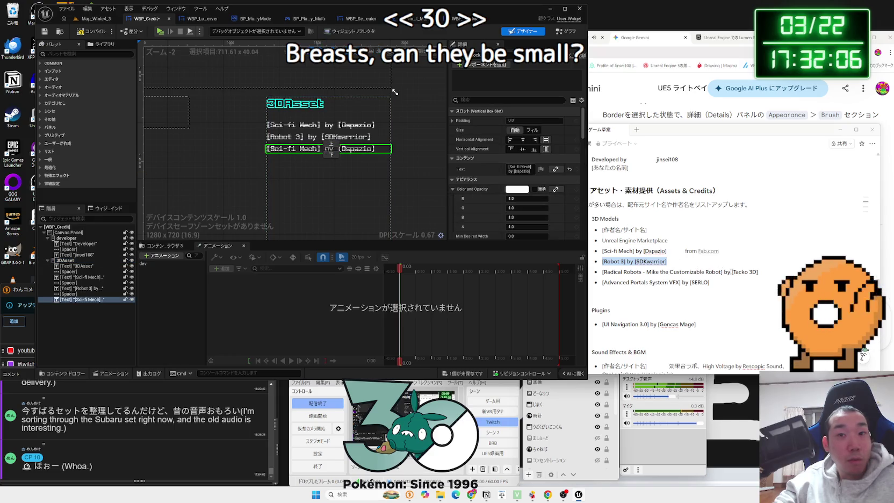
{"action": "left_click_drag", "start_coordinate": [762, 271], "coordinate": [602, 272]}
{"action": "right_click", "coordinate": [603, 275]}
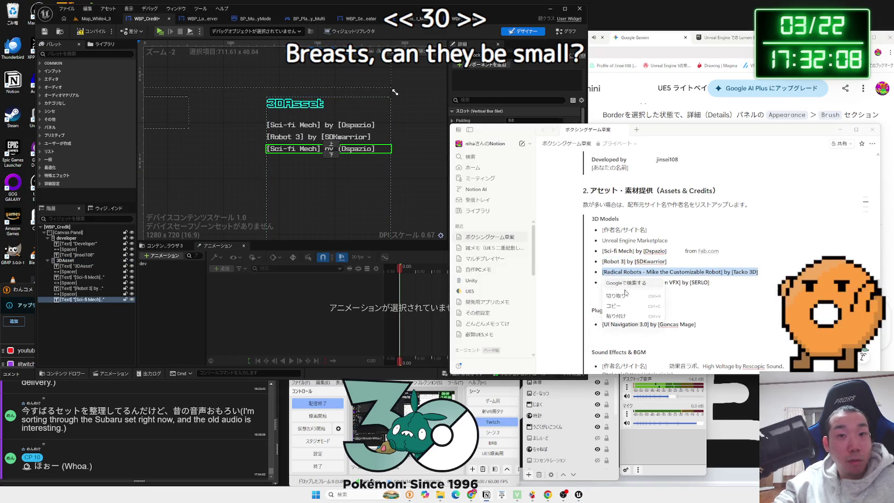
Paste the copied Radical Robots credit into the third credit line's text.
{"action": "left_click", "coordinate": [626, 306]}
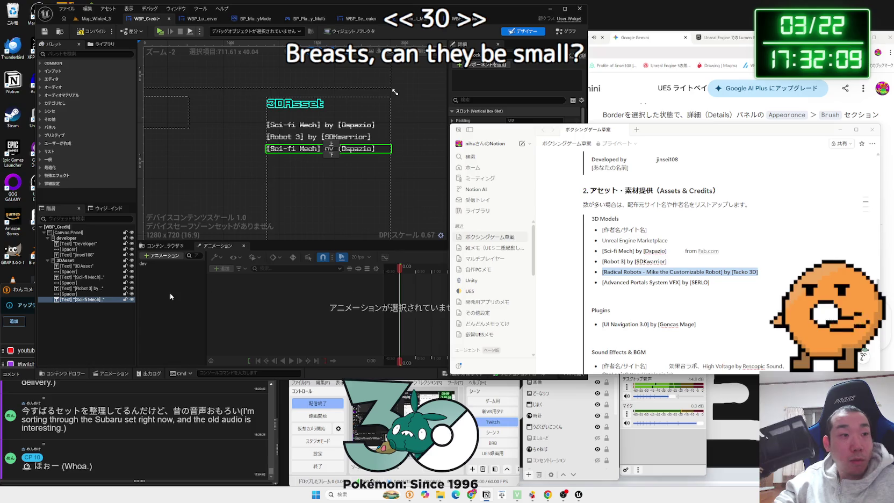
{"action": "left_click", "coordinate": [82, 300]}
{"action": "left_click", "coordinate": [520, 169]}
{"action": "key", "text": "ctrl+a"}
{"action": "key", "text": "ctrl+v"}
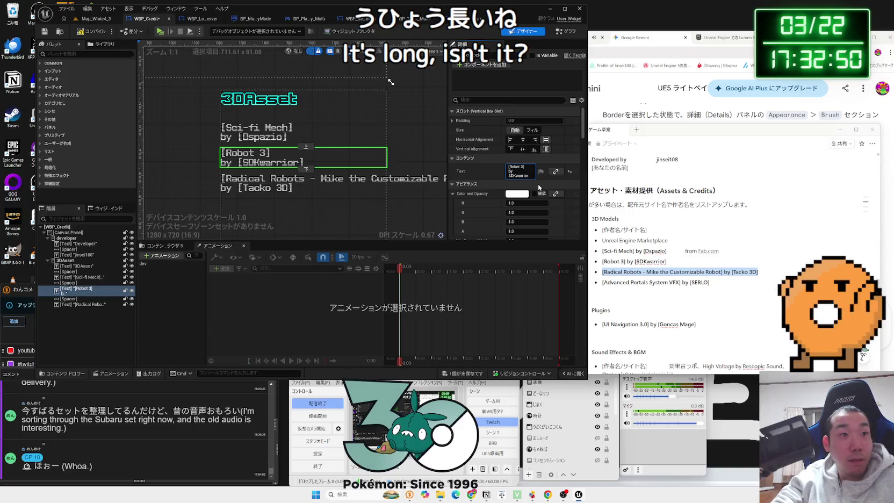
Remove the brackets around Tacko 3D and right-align the Radical Robots credit.
{"action": "left_click", "coordinate": [259, 188]}
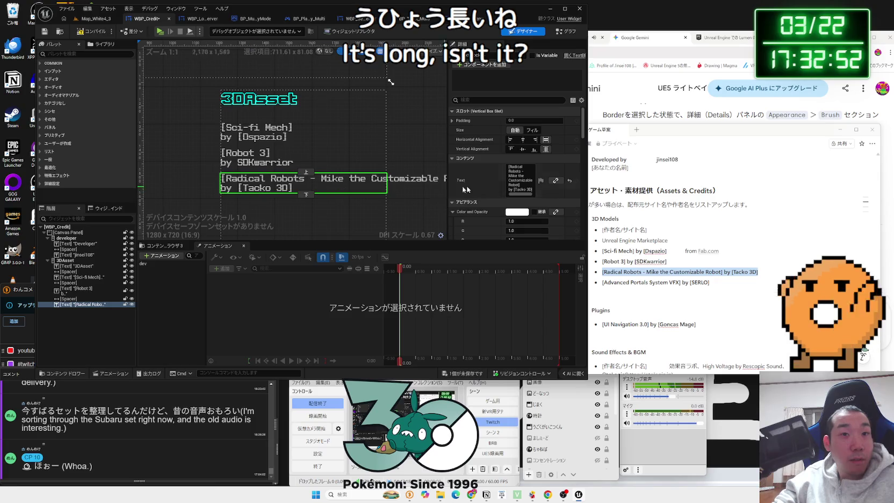
{"action": "left_click", "coordinate": [535, 197]}
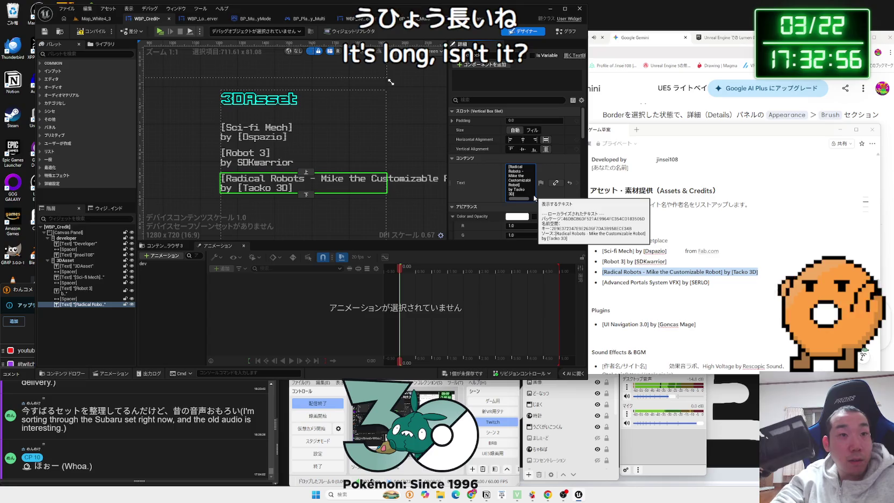
{"action": "key", "text": "BackSpace"}
{"action": "key", "text": "Return"}
{"action": "scroll", "coordinate": [372, 199], "scroll_direction": "down", "scroll_amount": 3}
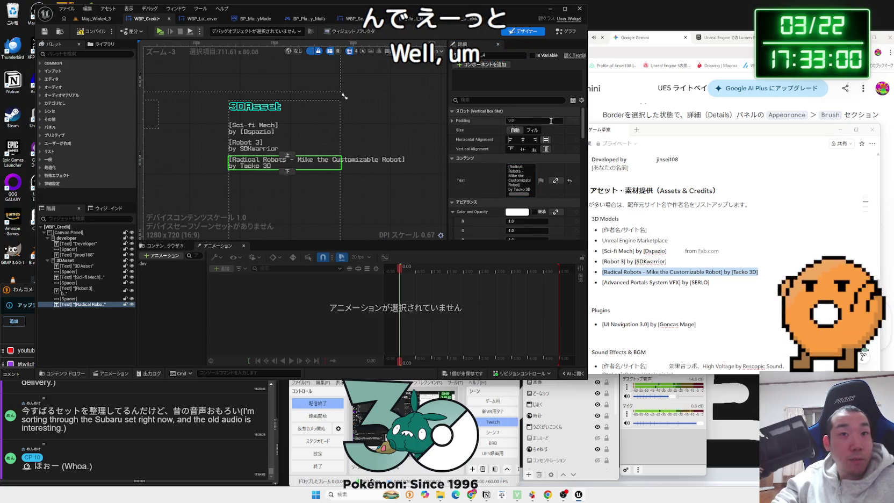
{"action": "left_click", "coordinate": [535, 140]}
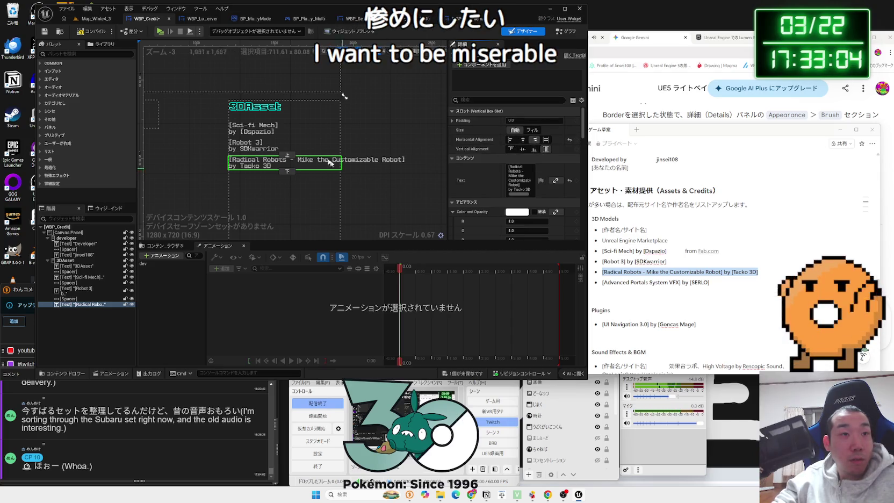
{"action": "left_click", "coordinate": [241, 221]}
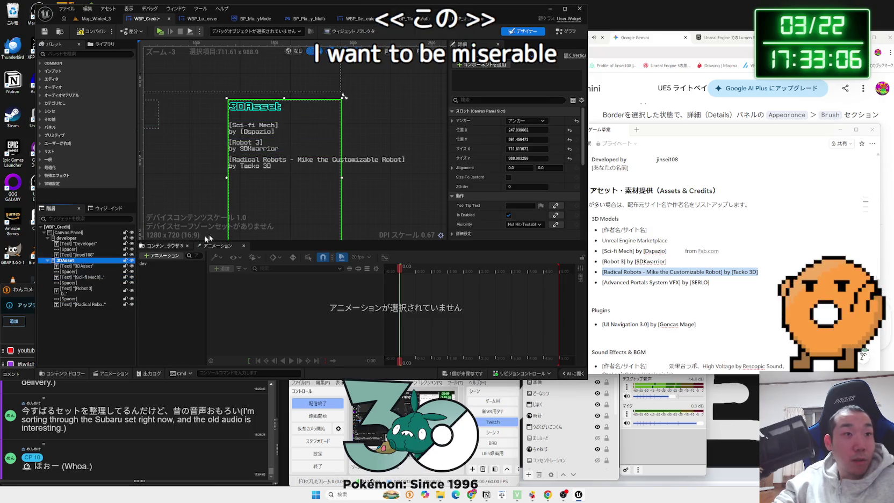
{"action": "mouse_move", "coordinate": [375, 176]}
{"action": "left_mouse_down"}
{"action": "mouse_move", "coordinate": [438, 159]}
{"action": "mouse_move", "coordinate": [368, 188]}
{"action": "left_mouse_up"}
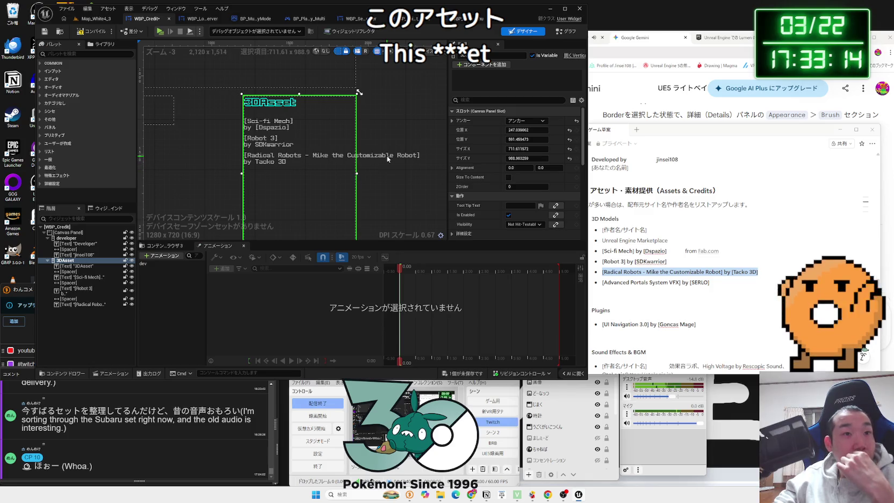
{"action": "left_click", "coordinate": [646, 47]}
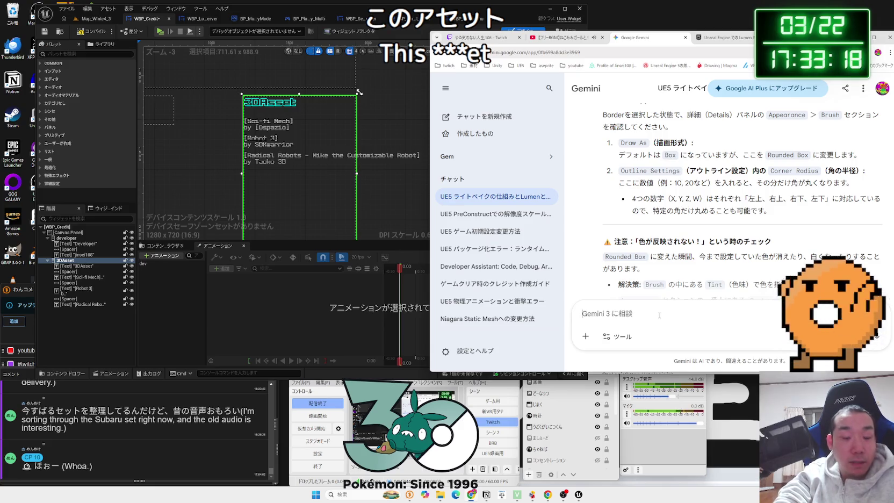
Ask Gemini how to make overflowing VerticalBox text extend left instead of right.
{"action": "type", "text": "てきストボックス"}
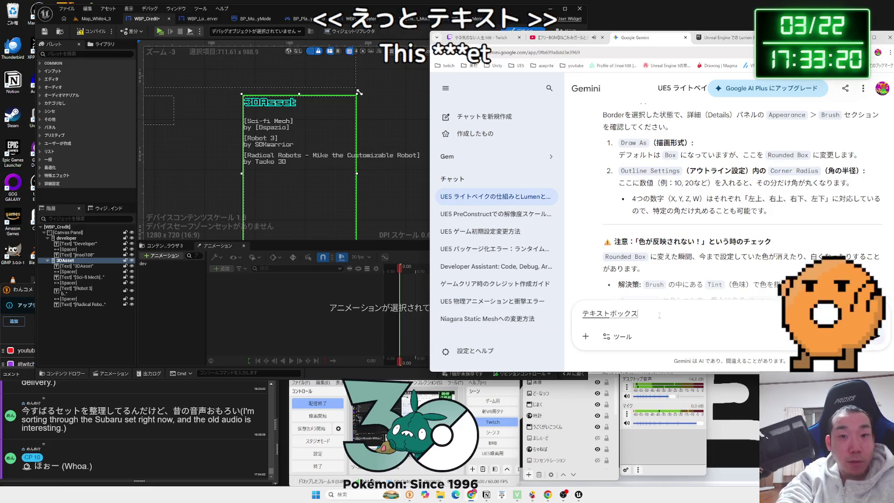
{"action": "type", "text": "（）"}
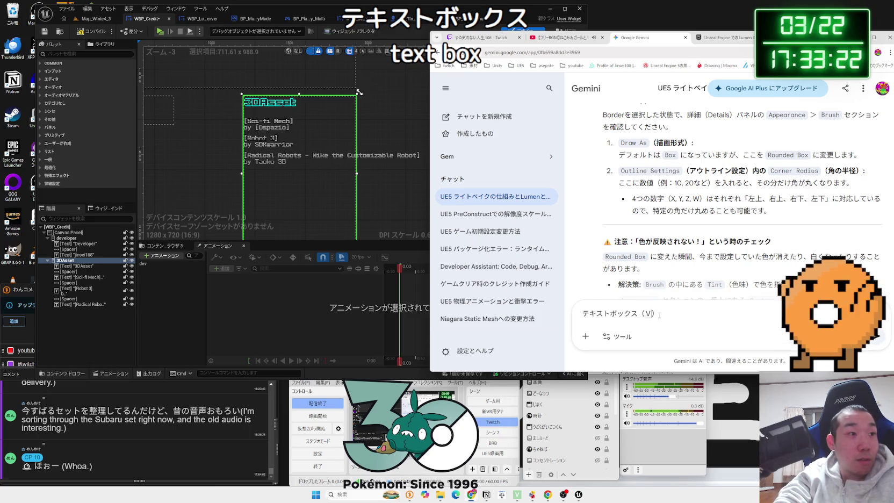
{"action": "type", "text": "eriti"}
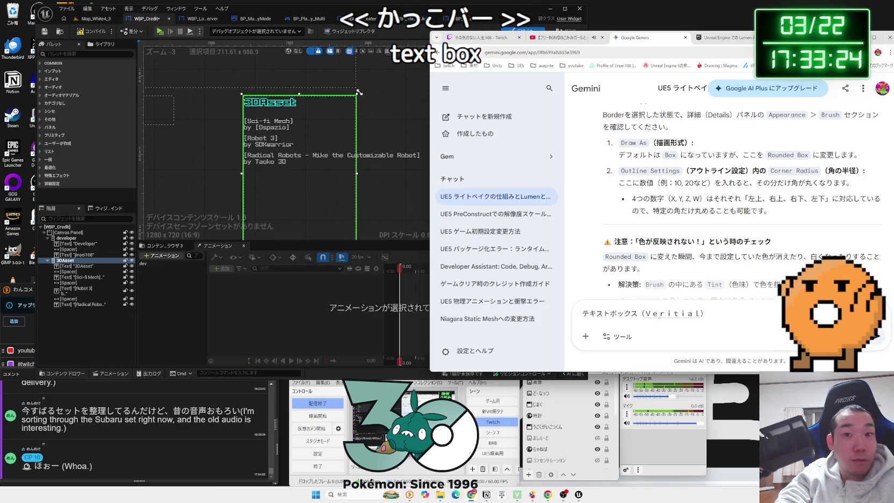
{"action": "type", "text": "VBox"}
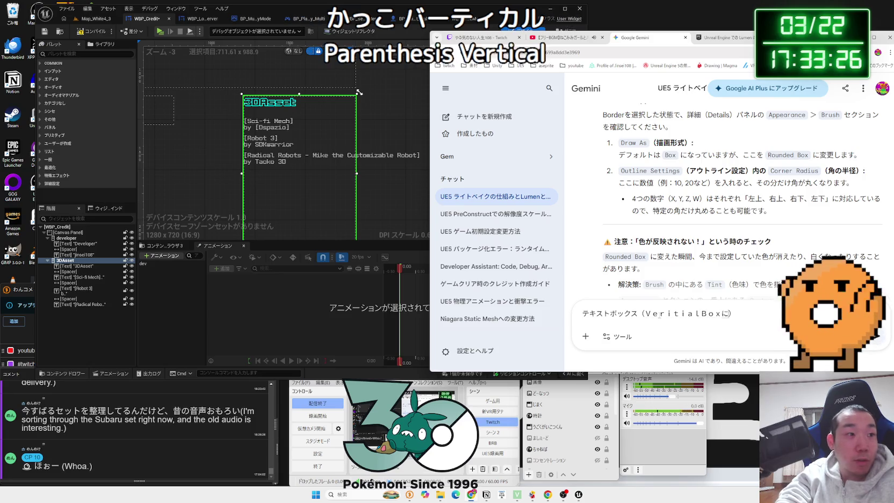
{"action": "type", "text": "はいt"}
{"action": "key", "text": "space"}
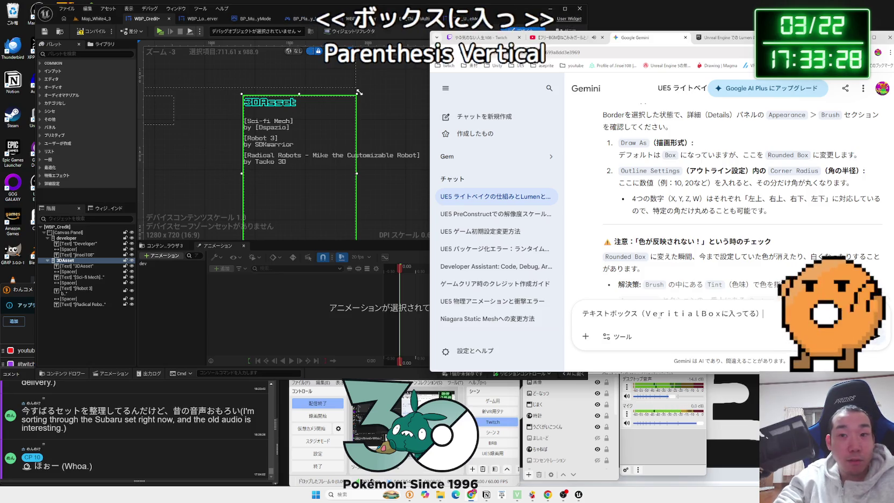
{"action": "type", "text": "を"}
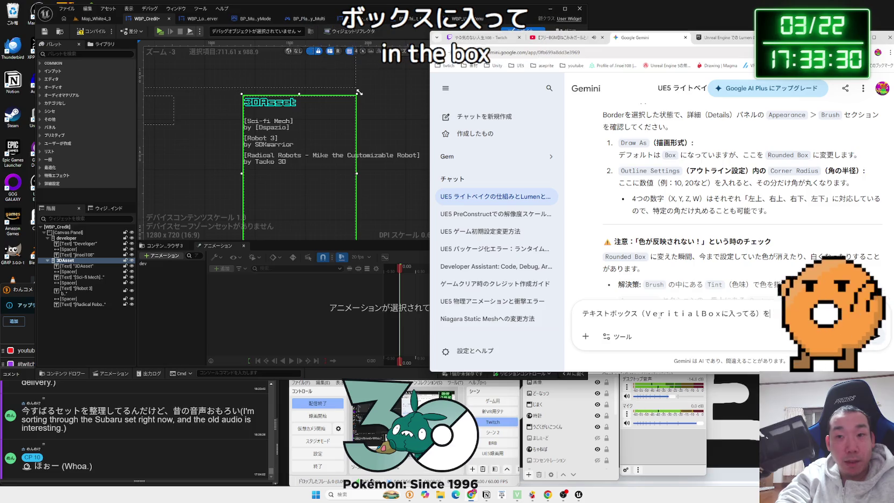
{"action": "type", "text": "もし"}
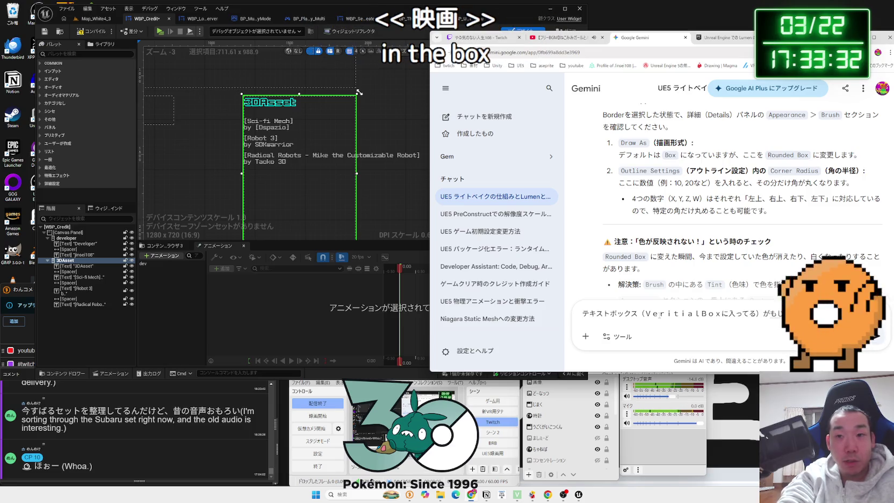
{"action": "type", "text": "文字数と"}
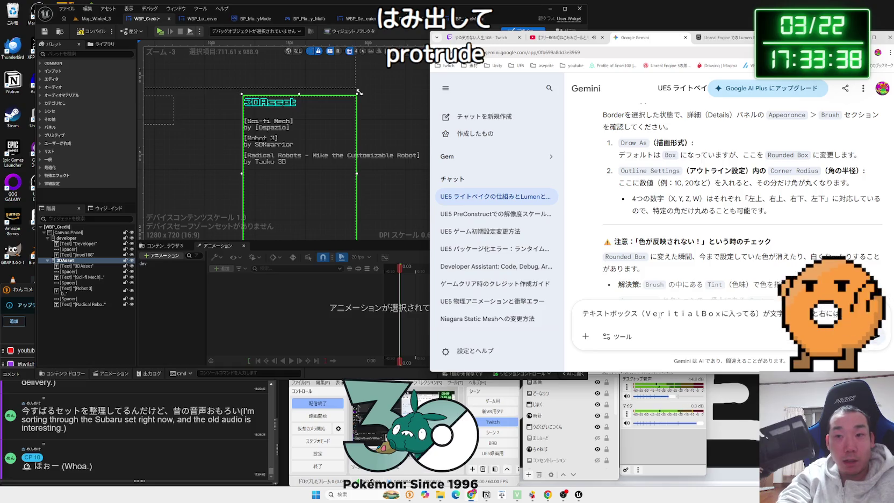
{"action": "type", "text": "み出します。"}
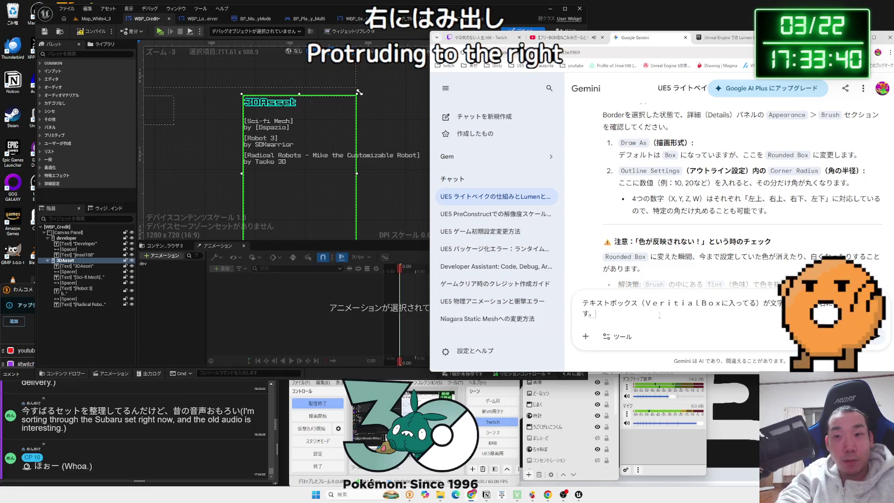
{"action": "type", "text": "みだ"}
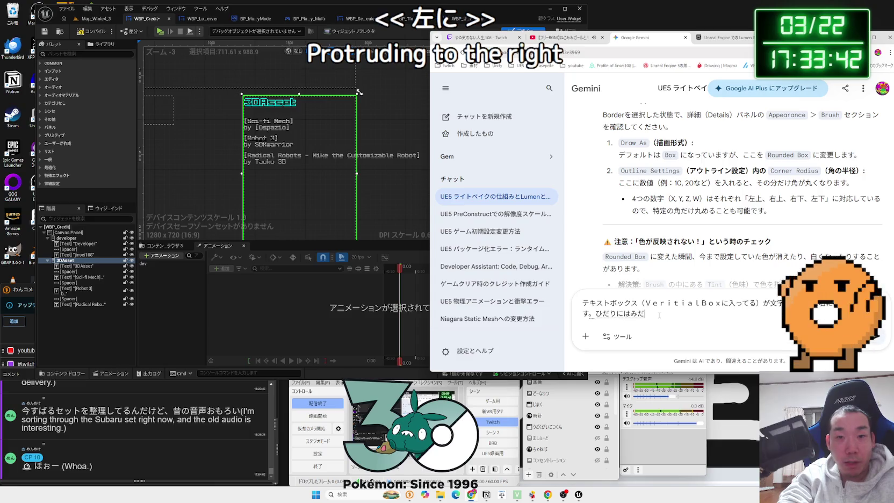
{"action": "type", "text": "せたいでs"}
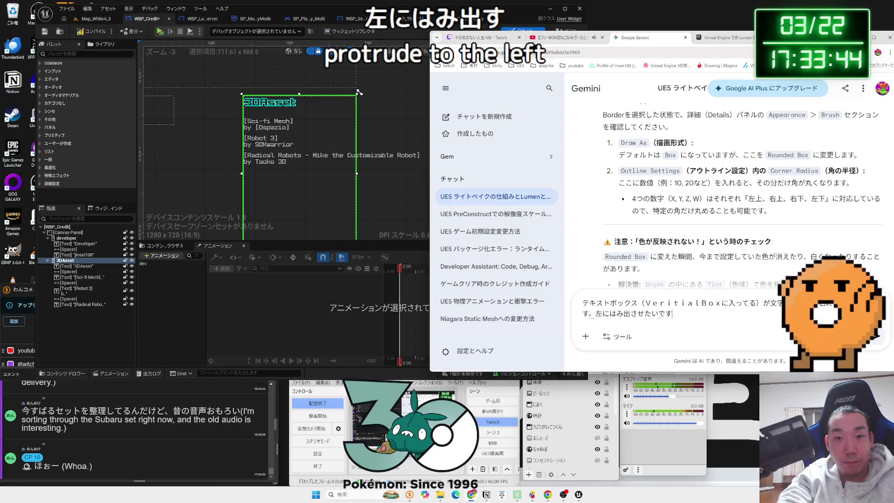
{"action": "key", "text": "Return"}
{"action": "key", "text": "Return"}
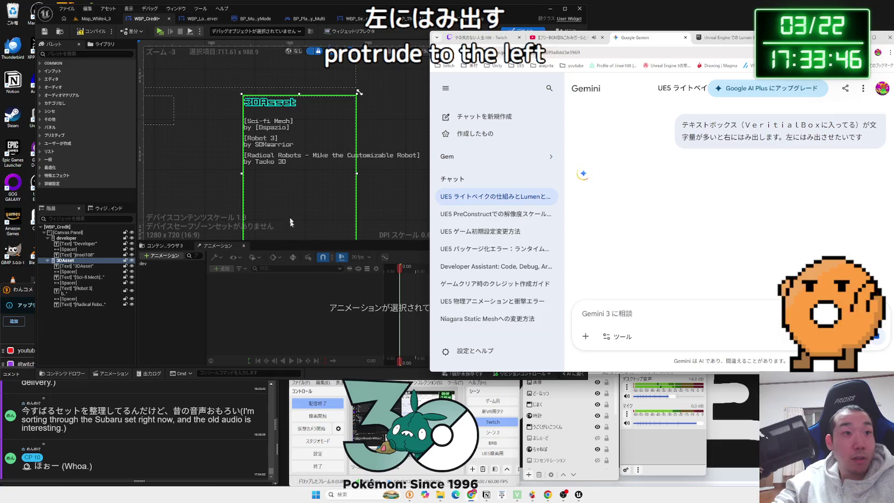
{"action": "left_click", "coordinate": [290, 222]}
{"action": "left_click", "coordinate": [301, 159]}
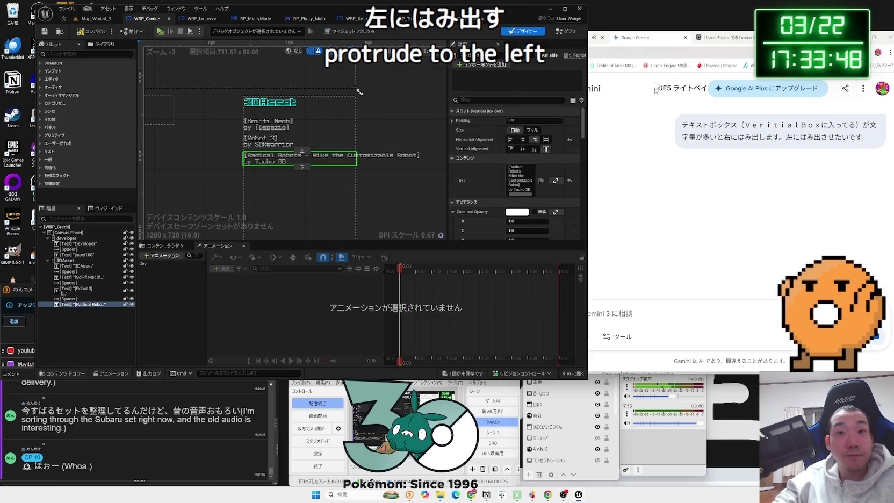
Duplicate the Radical Robots credit text and its spacer, placing the new spacer above the copy.
{"action": "left_click", "coordinate": [486, 494]}
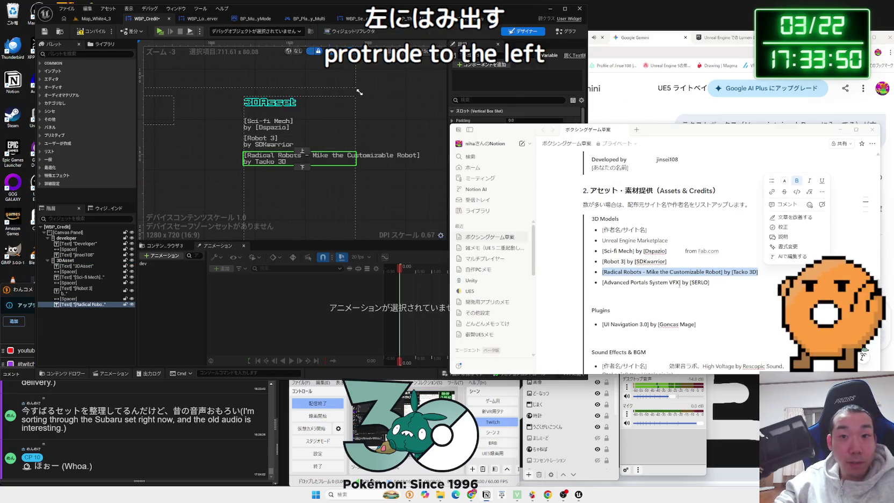
{"action": "left_click", "coordinate": [299, 206]}
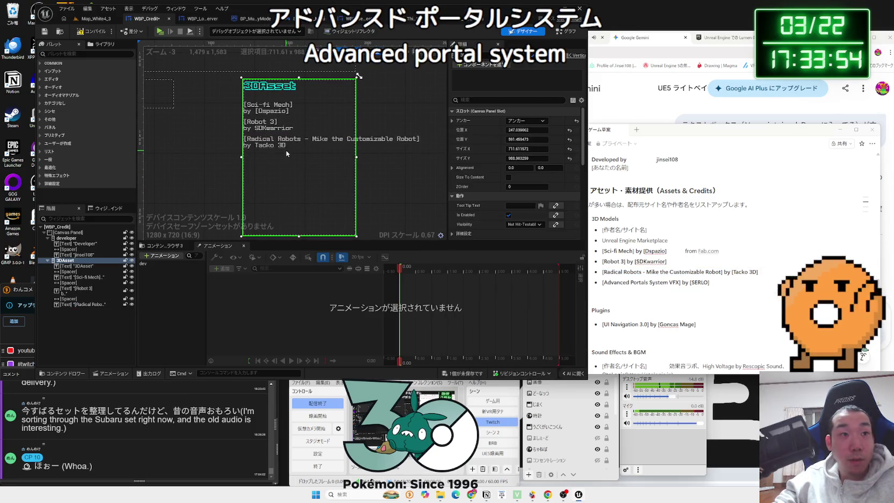
{"action": "left_click", "coordinate": [262, 147]}
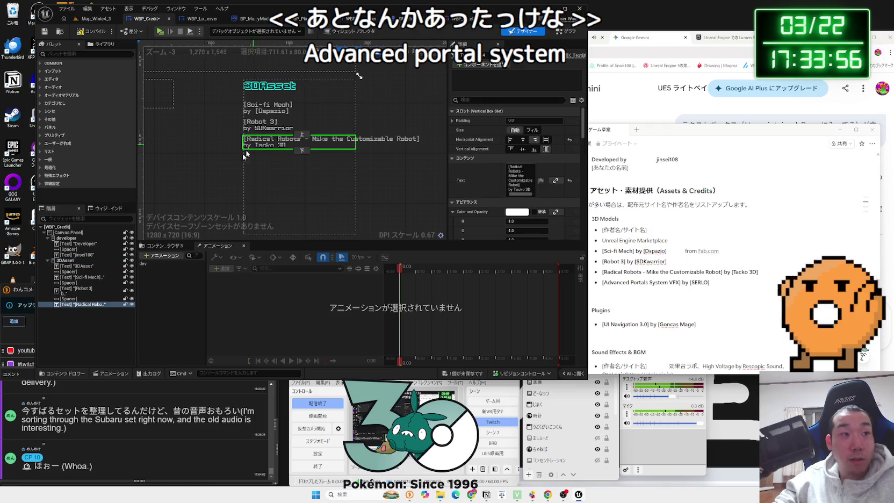
{"action": "left_click", "coordinate": [63, 299], "text": "ctrl"}
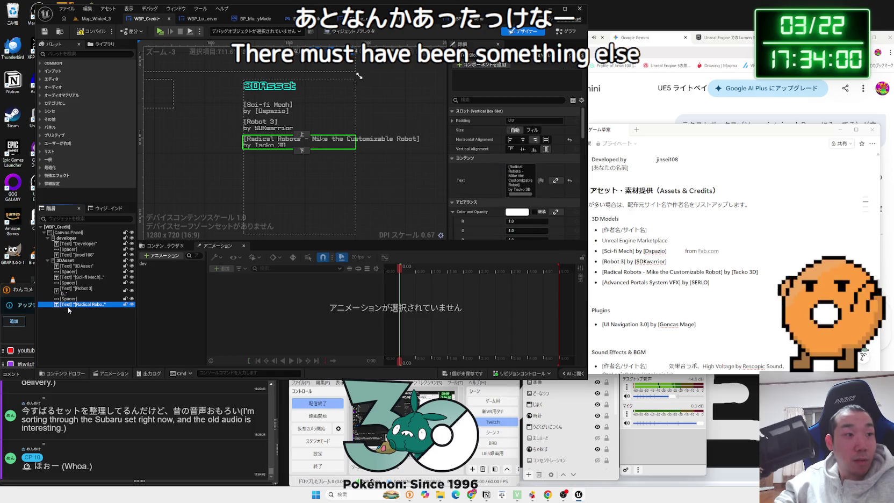
{"action": "key", "text": "ctrl+d"}
{"action": "left_click", "coordinate": [67, 316]}
{"action": "left_click_drag", "start_coordinate": [72, 310], "coordinate": [72, 310]}
Try pasting the Advanced Portals credit into the duplicate's text, then undo the wrong paste.
{"action": "left_click", "coordinate": [323, 159]}
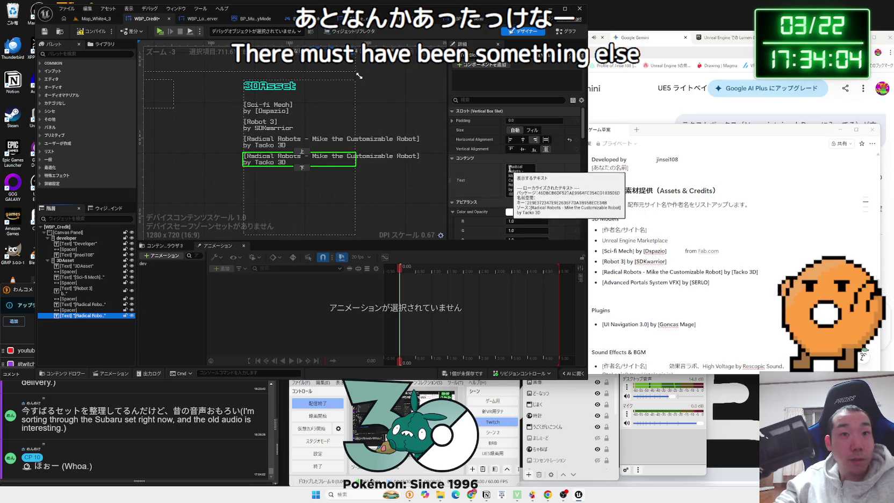
{"action": "left_click", "coordinate": [529, 189]}
{"action": "key", "text": "BackSpace"}
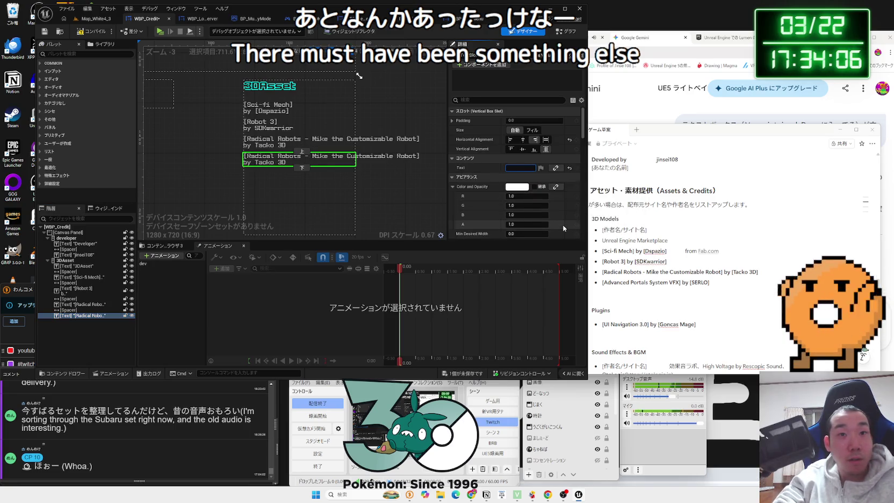
{"action": "key", "text": "ctrl+v"}
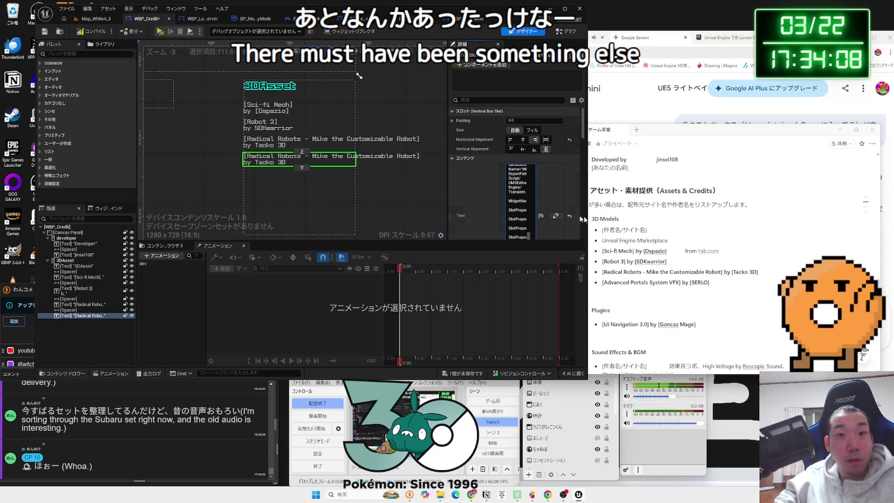
{"action": "left_click_drag", "start_coordinate": [709, 282], "coordinate": [602, 282]}
{"action": "left_click", "coordinate": [397, 199]}
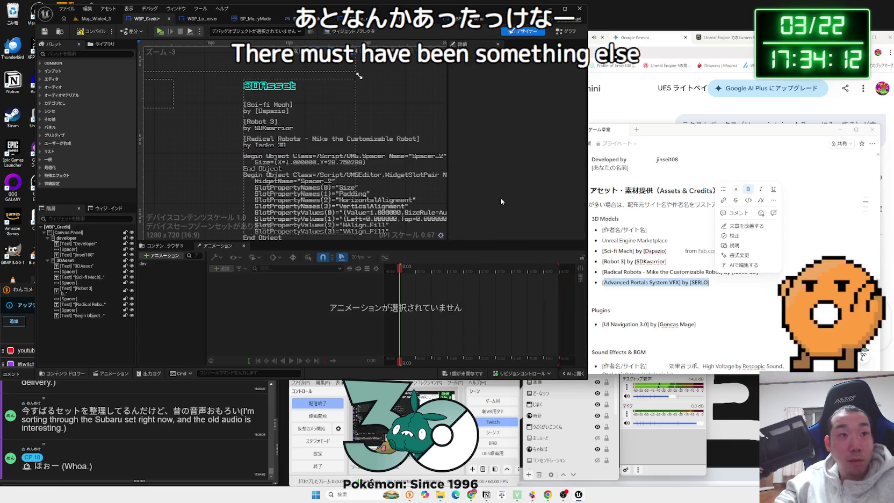
{"action": "scroll", "coordinate": [336, 130], "scroll_direction": "down", "scroll_amount": 3}
{"action": "left_click_drag", "start_coordinate": [337, 129], "coordinate": [293, 144]}
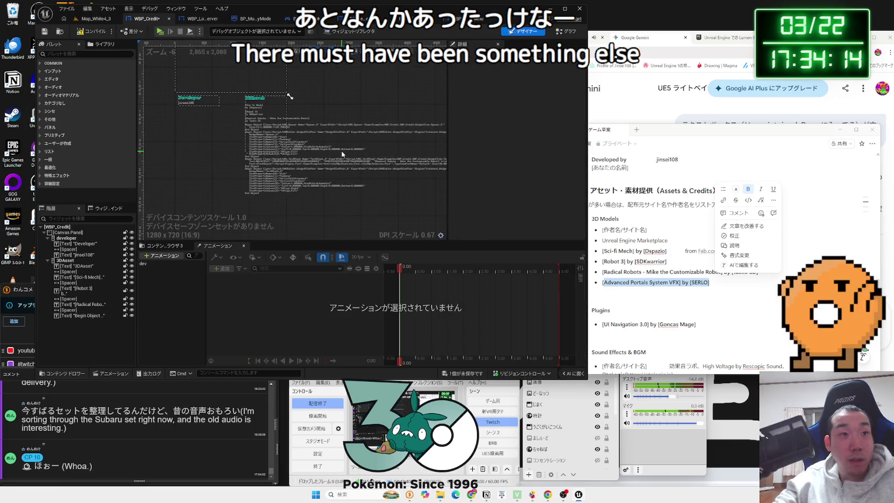
{"action": "scroll", "coordinate": [303, 179], "scroll_direction": "up", "scroll_amount": 5}
{"action": "key", "text": "alt+Tab"}
Replace the duplicate's text with the copied '[Advanced Portals System VFX] by SERLO' credit line.
{"action": "left_click_drag", "start_coordinate": [709, 284], "coordinate": [602, 283]}
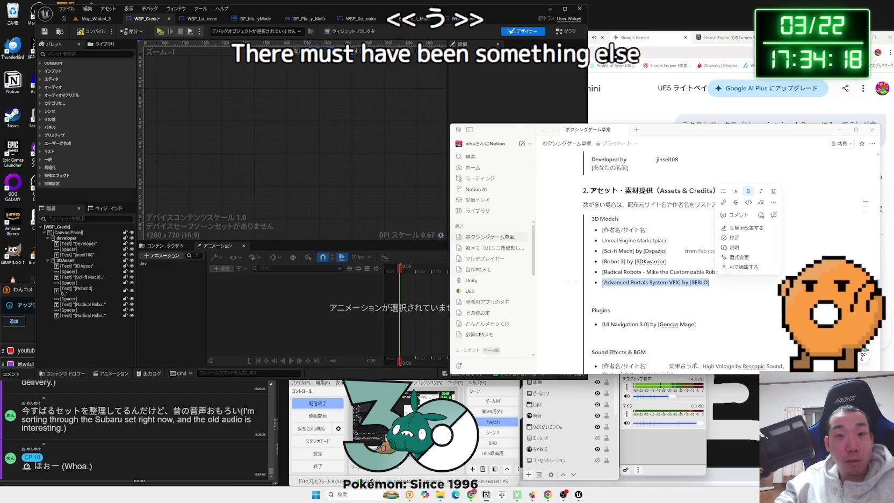
{"action": "key", "text": "alt+Tab"}
{"action": "left_click", "coordinate": [269, 186]}
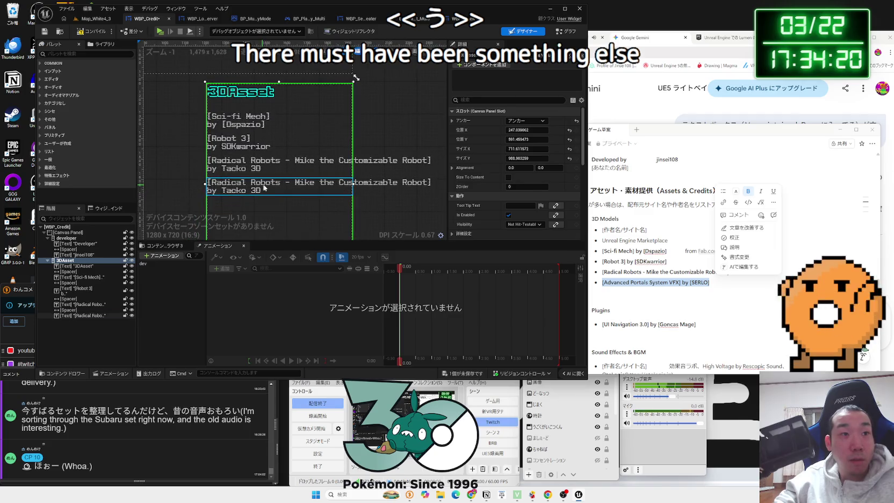
{"action": "left_click", "coordinate": [520, 180]}
{"action": "key", "text": "ctrl+a"}
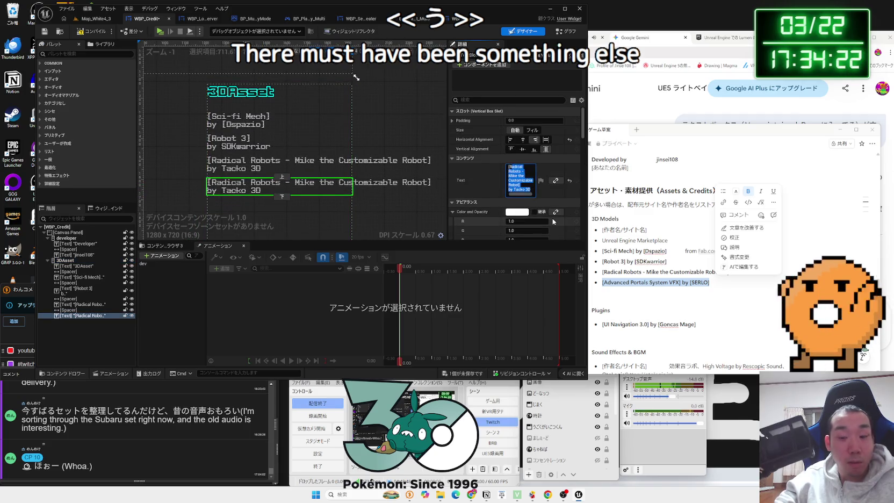
{"action": "key", "text": "BackSpace"}
{"action": "type", "text": "[Advanced Portals System VFX] by [SERLO]"}
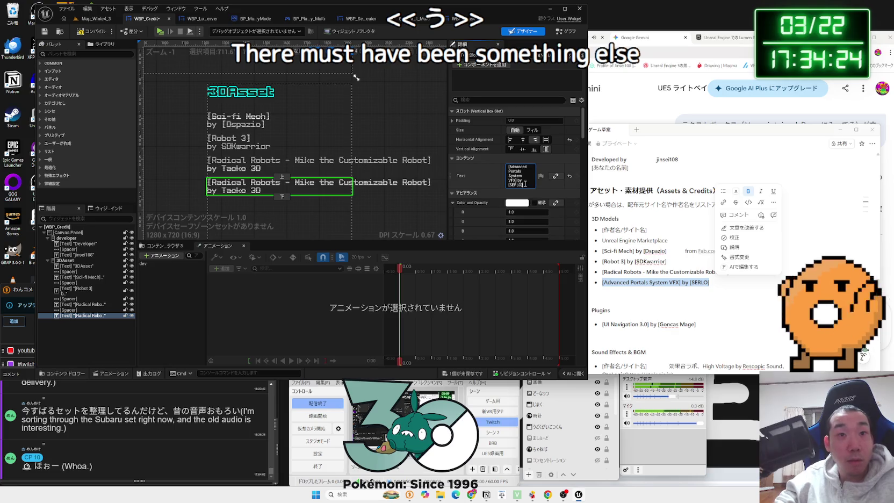
{"action": "left_click", "coordinate": [562, 193]}
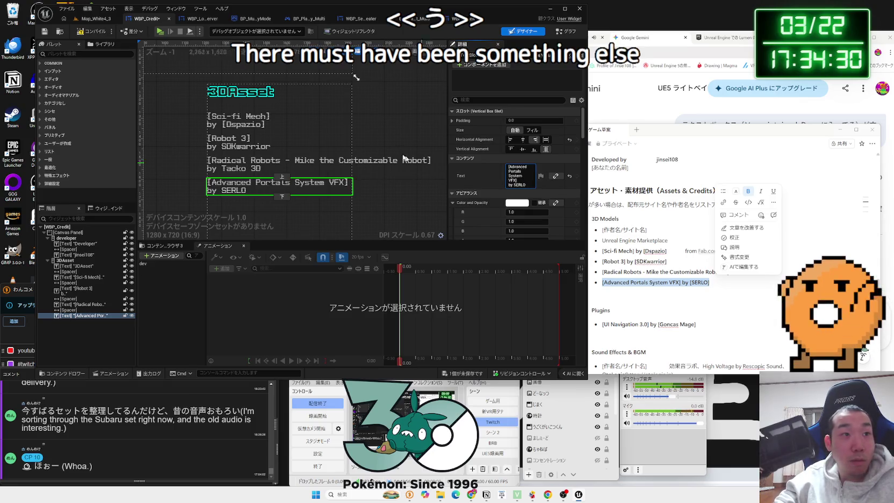
{"action": "left_click", "coordinate": [350, 166]}
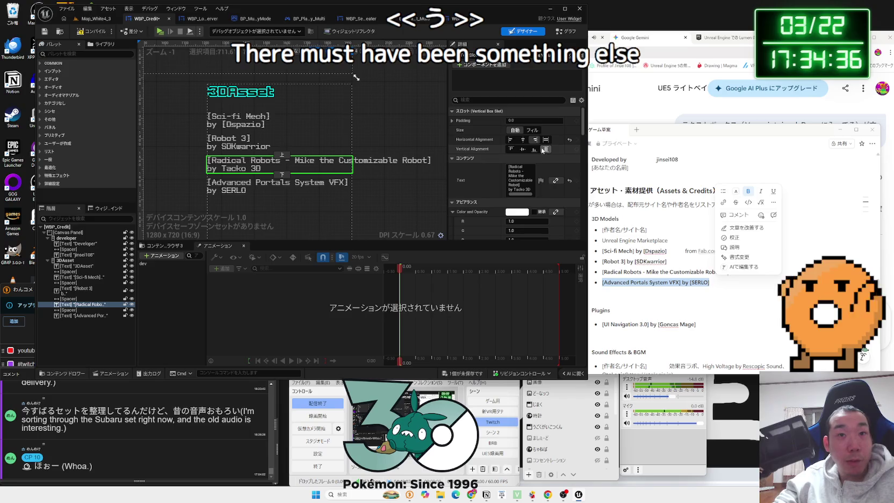
Experiment with the Radical Robots letter spacing and skew, leaving both at 0.
{"action": "scroll", "coordinate": [532, 167], "scroll_direction": "down", "scroll_amount": 2}
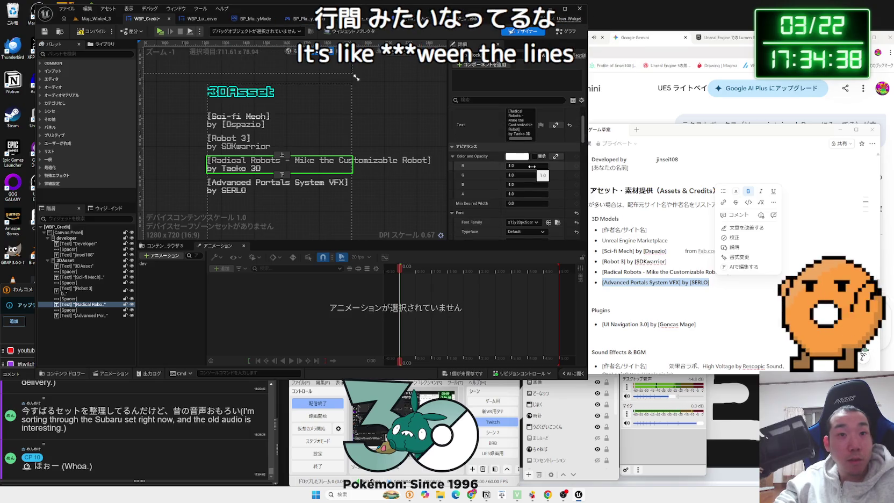
{"action": "scroll", "coordinate": [532, 166], "scroll_direction": "down", "scroll_amount": 2}
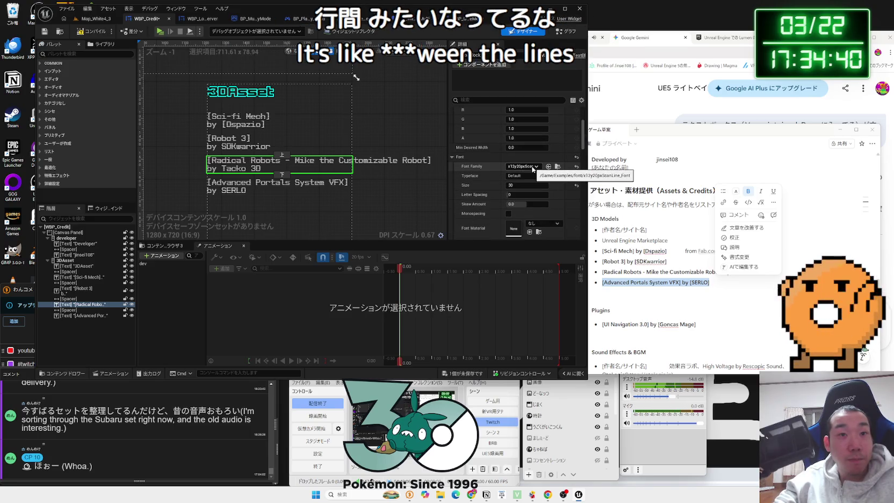
{"action": "mouse_move", "coordinate": [529, 195]}
{"action": "left_mouse_down"}
{"action": "mouse_move", "coordinate": [581, 195]}
{"action": "mouse_move", "coordinate": [530, 195]}
{"action": "left_mouse_up"}
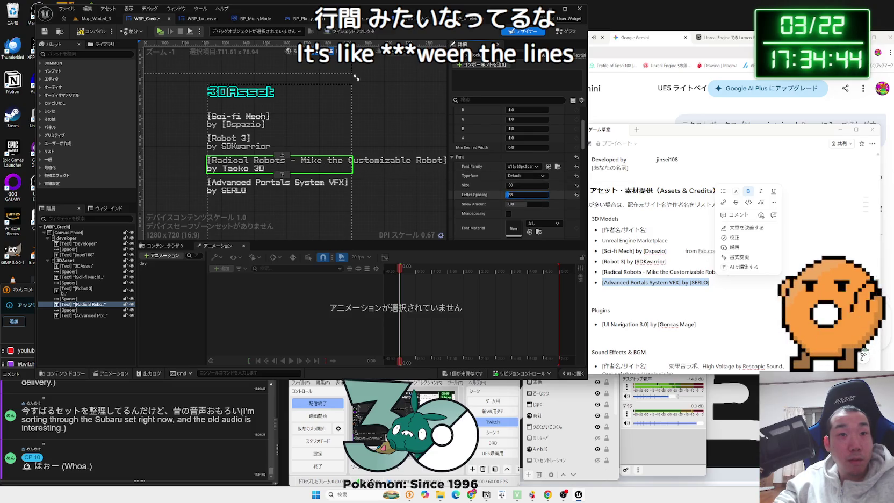
{"action": "left_click", "coordinate": [574, 195]}
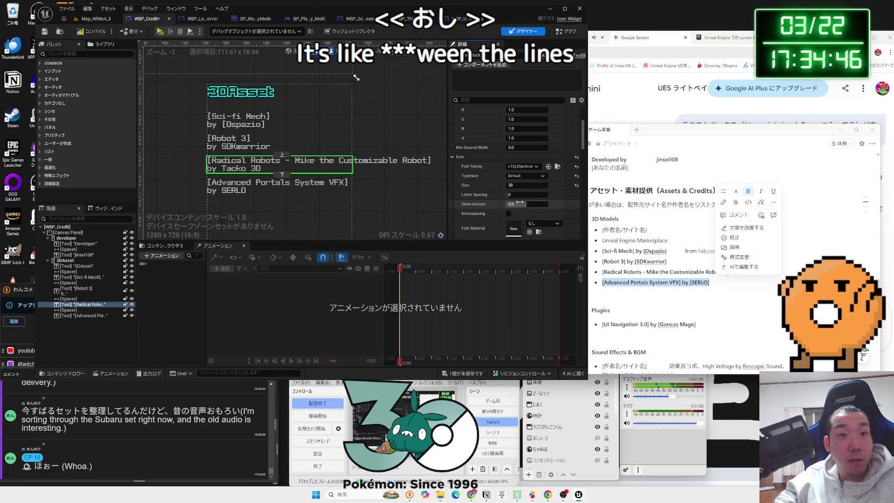
{"action": "left_click_drag", "start_coordinate": [527, 204], "coordinate": [522, 204]}
{"action": "type", "text": "0"}
{"action": "key", "text": "Return"}
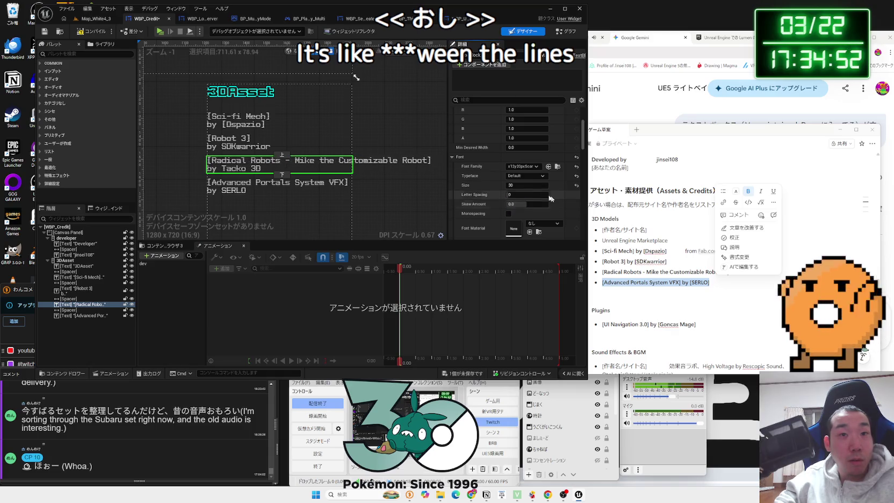
Keep the Default typeface, toggle monospacing on and off, and disable Material Is Stencil.
{"action": "scroll", "coordinate": [528, 192], "scroll_direction": "down", "scroll_amount": 2}
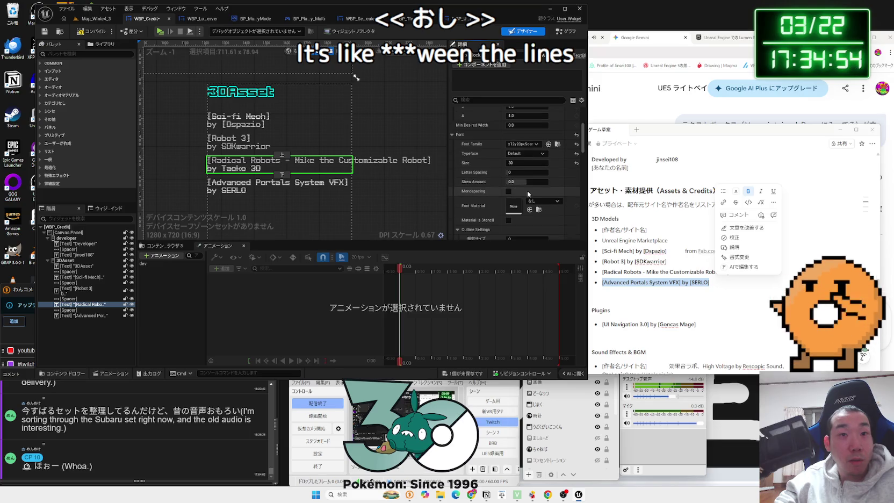
{"action": "left_click", "coordinate": [527, 155]}
{"action": "left_click", "coordinate": [525, 160]}
{"action": "scroll", "coordinate": [513, 169], "scroll_direction": "down", "scroll_amount": 2}
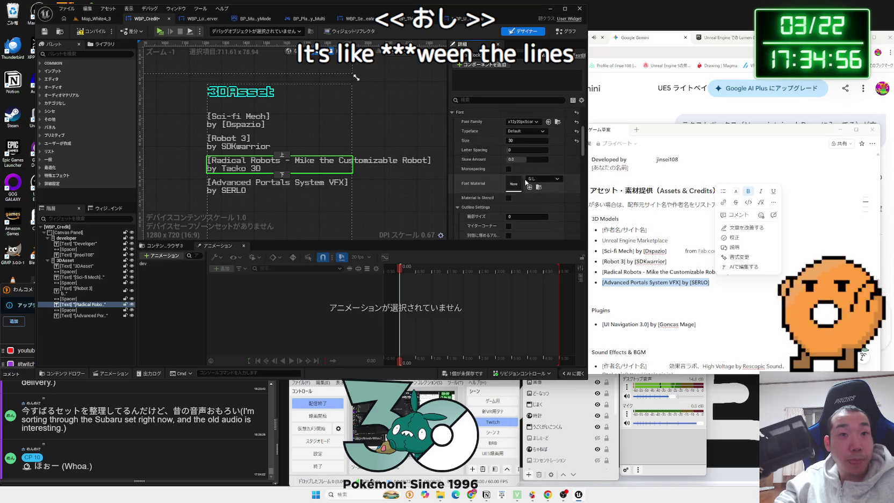
{"action": "left_click", "coordinate": [509, 169]}
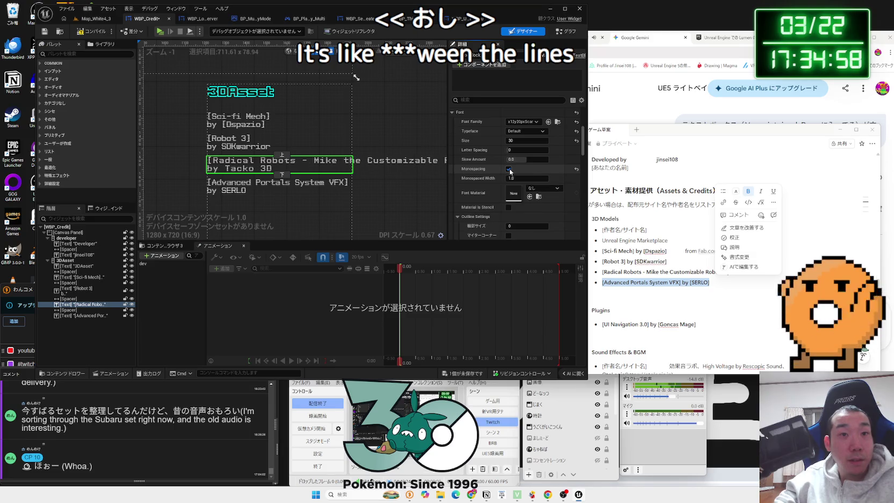
{"action": "left_click", "coordinate": [509, 169]}
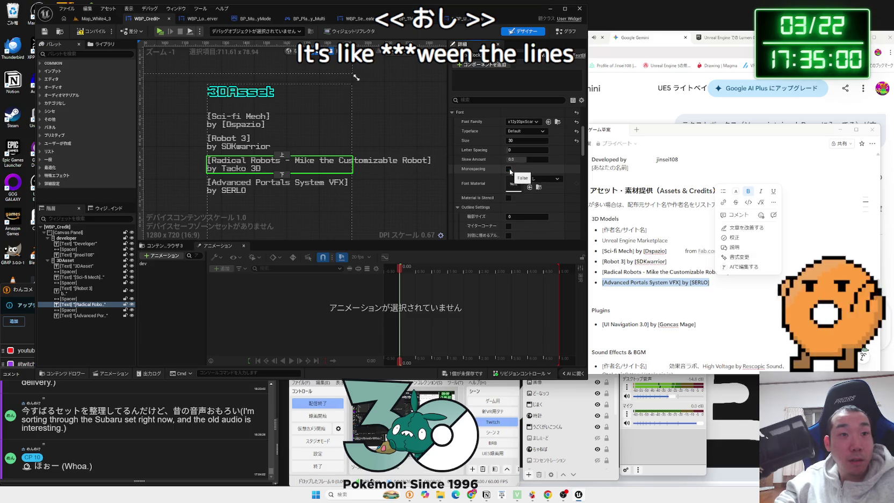
{"action": "left_click", "coordinate": [509, 198]}
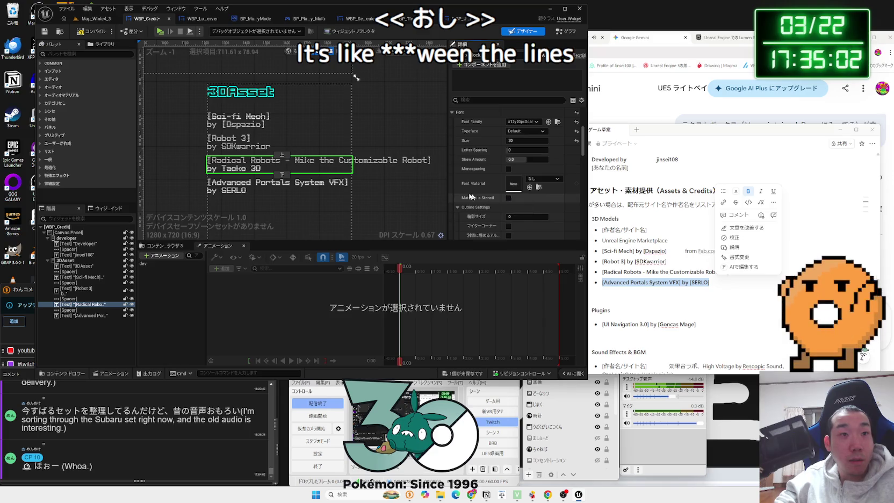
Reset the Radical Robots letter spacing to normal and bring the Gemini chat forward.
{"action": "mouse_move", "coordinate": [527, 150]}
{"action": "left_mouse_down"}
{"action": "mouse_move", "coordinate": [554, 150]}
{"action": "mouse_move", "coordinate": [515, 150]}
{"action": "left_mouse_up"}
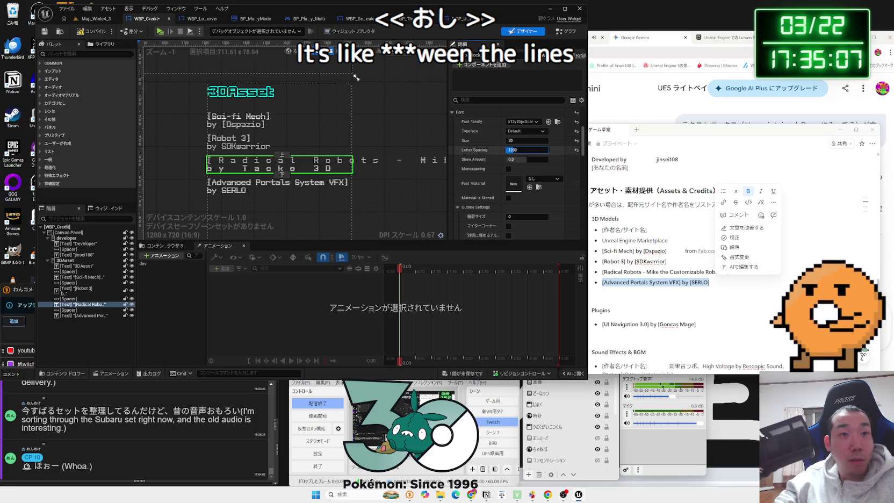
{"action": "left_click", "coordinate": [576, 150]}
{"action": "scroll", "coordinate": [516, 182], "scroll_direction": "down", "scroll_amount": 1}
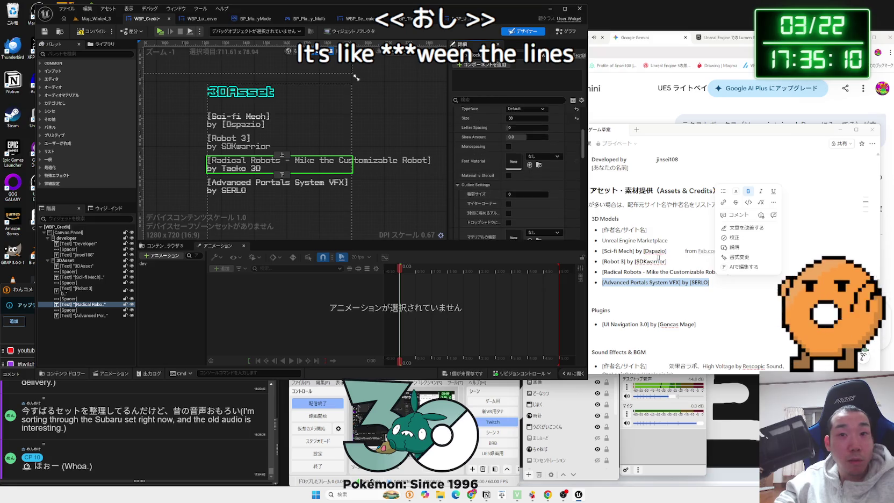
{"action": "left_click", "coordinate": [645, 97]}
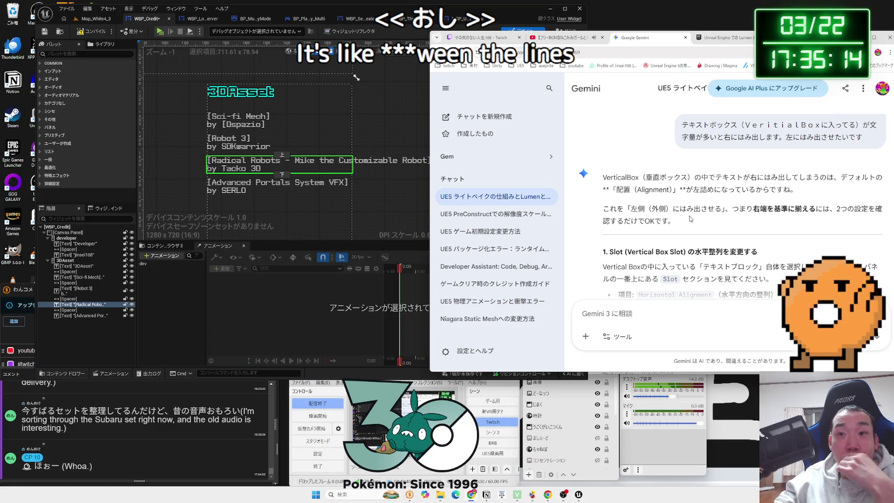
Read Gemini's Horizontal Alignment and Justification advice, then pick the 3DAsset box in the editor.
{"action": "scroll", "coordinate": [691, 219], "scroll_direction": "down", "scroll_amount": 2}
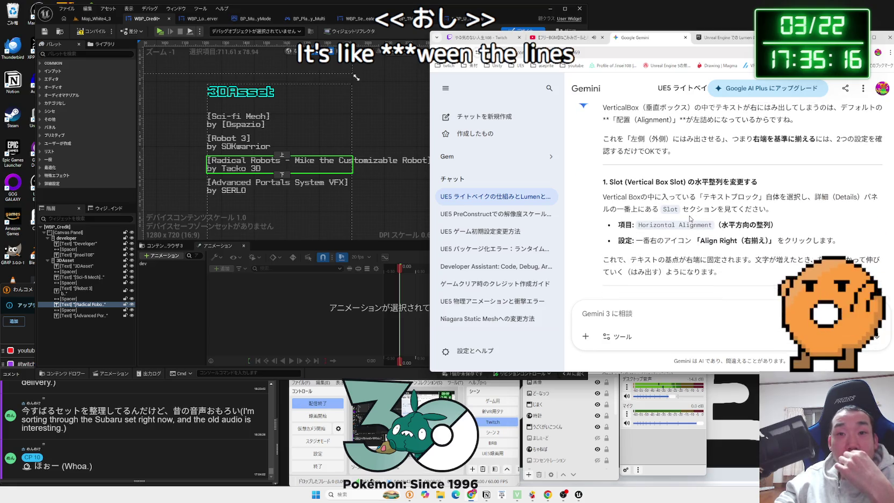
{"action": "scroll", "coordinate": [688, 218], "scroll_direction": "down", "scroll_amount": 1}
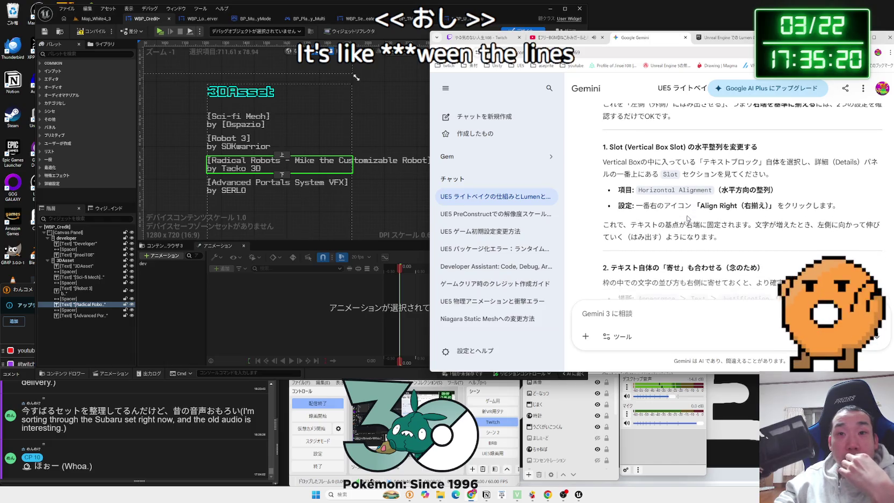
{"action": "scroll", "coordinate": [688, 218], "scroll_direction": "down", "scroll_amount": 3}
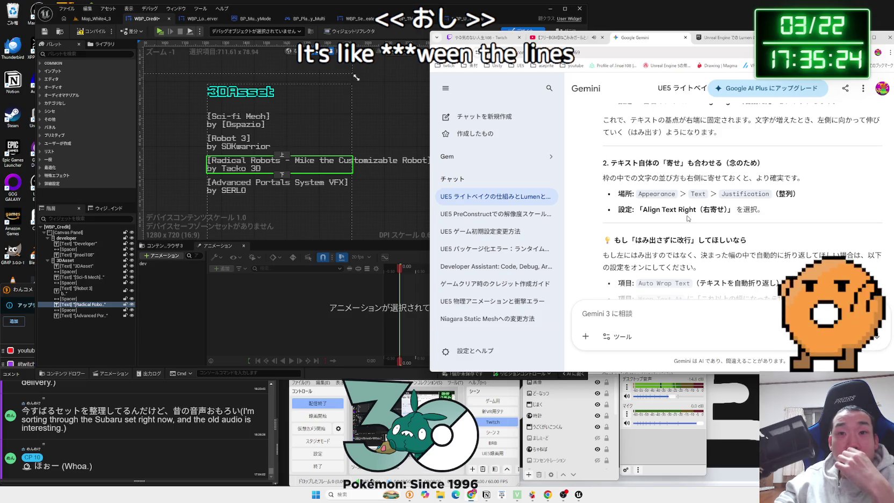
{"action": "scroll", "coordinate": [688, 218], "scroll_direction": "down", "scroll_amount": 2}
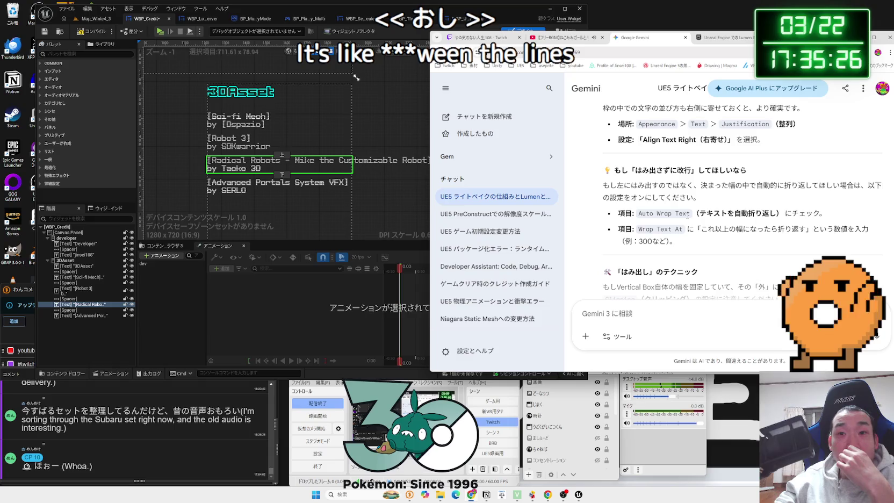
{"action": "scroll", "coordinate": [688, 218], "scroll_direction": "down", "scroll_amount": 4}
{"action": "scroll", "coordinate": [688, 218], "scroll_direction": "up", "scroll_amount": 4}
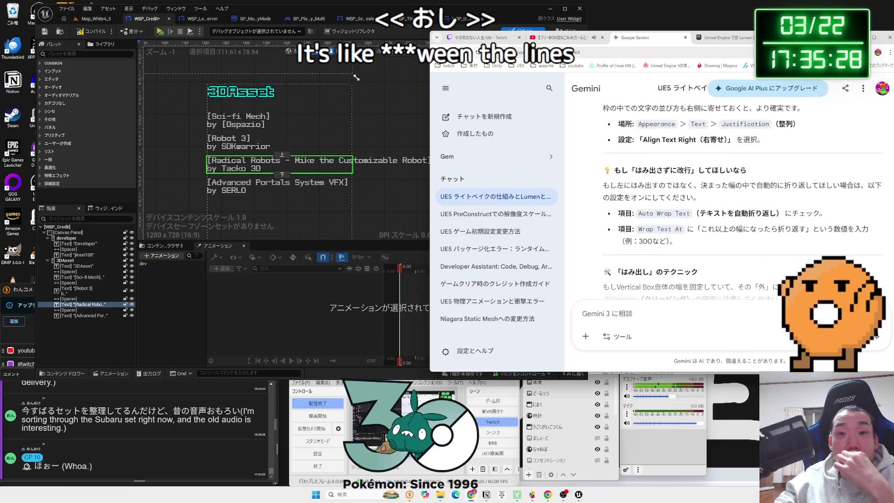
{"action": "scroll", "coordinate": [686, 215], "scroll_direction": "down", "scroll_amount": 1}
{"action": "scroll", "coordinate": [687, 218], "scroll_direction": "up", "scroll_amount": 5}
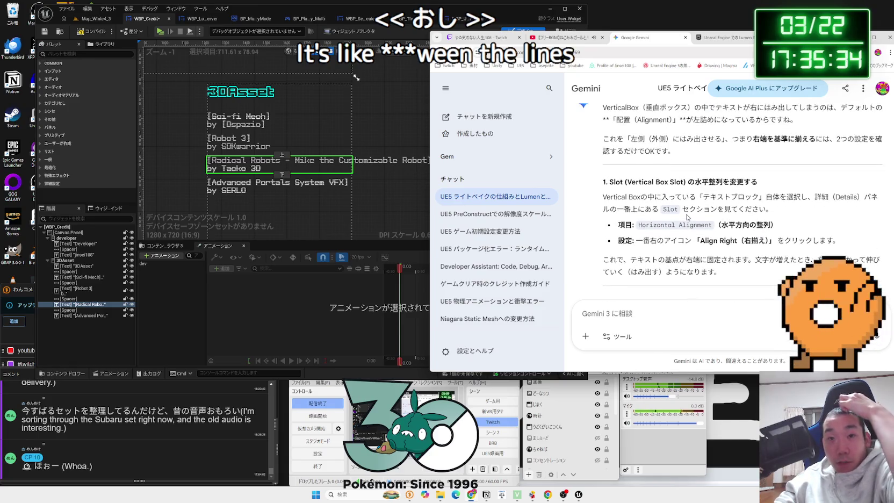
{"action": "left_click", "coordinate": [279, 88]}
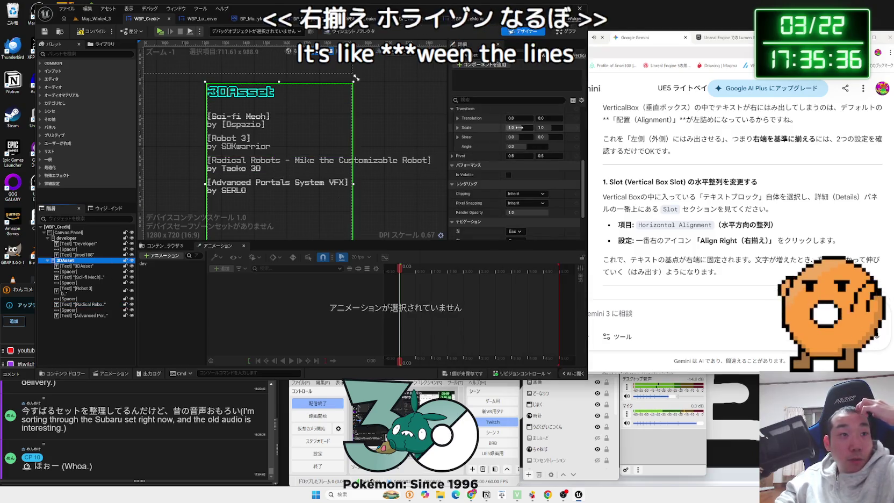
Test Fill size and various vertical and horizontal alignments on the Advanced Portals slot, reverting size to Auto.
{"action": "scroll", "coordinate": [506, 152], "scroll_direction": "up", "scroll_amount": 4}
{"action": "scroll", "coordinate": [516, 171], "scroll_direction": "up", "scroll_amount": 2}
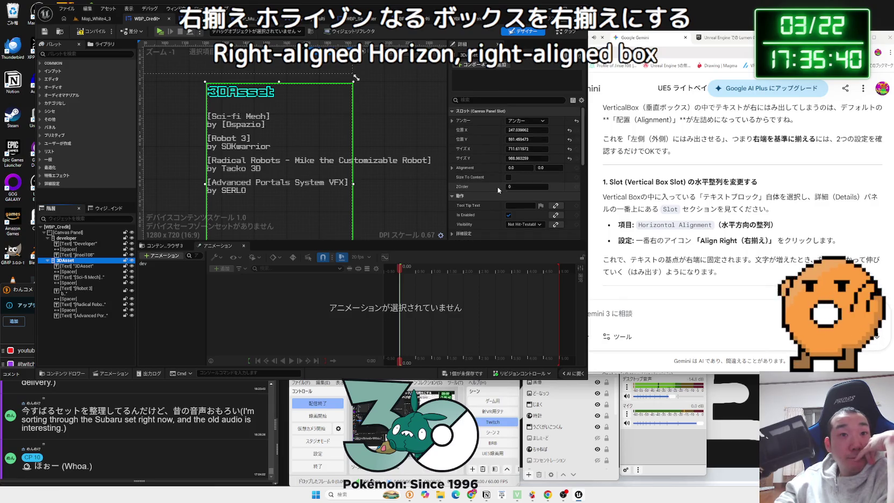
{"action": "scroll", "coordinate": [487, 190], "scroll_direction": "down", "scroll_amount": 1}
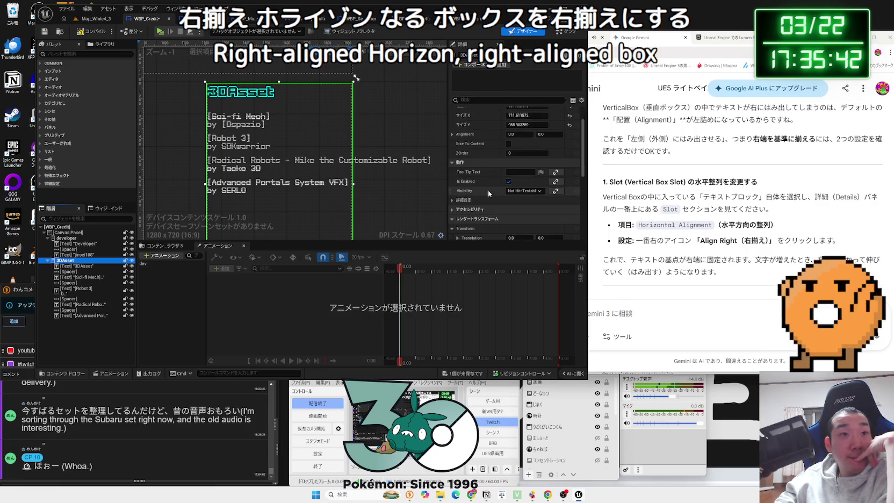
{"action": "scroll", "coordinate": [492, 189], "scroll_direction": "down", "scroll_amount": 5}
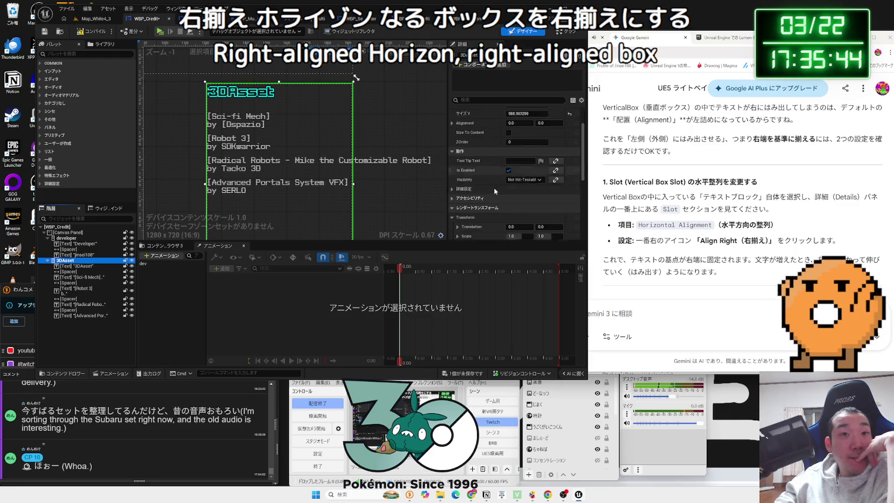
{"action": "scroll", "coordinate": [494, 187], "scroll_direction": "down", "scroll_amount": 8}
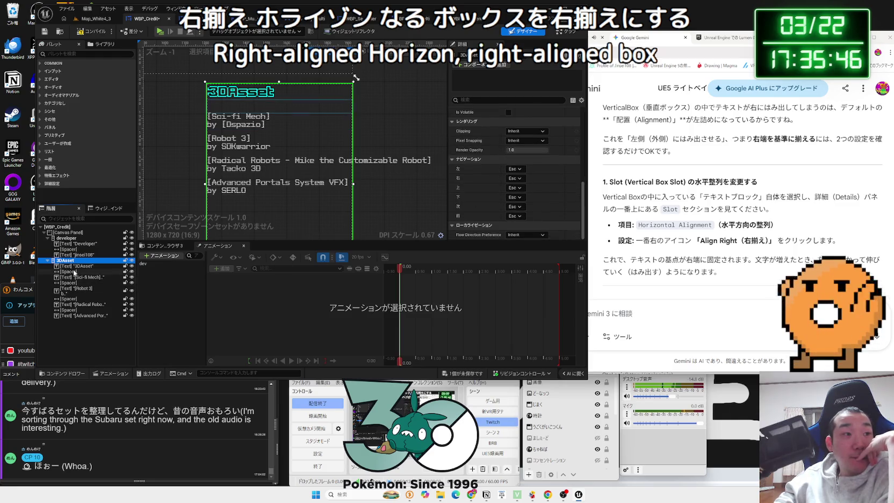
{"action": "left_click", "coordinate": [73, 314]}
{"action": "scroll", "coordinate": [516, 198], "scroll_direction": "up", "scroll_amount": 3}
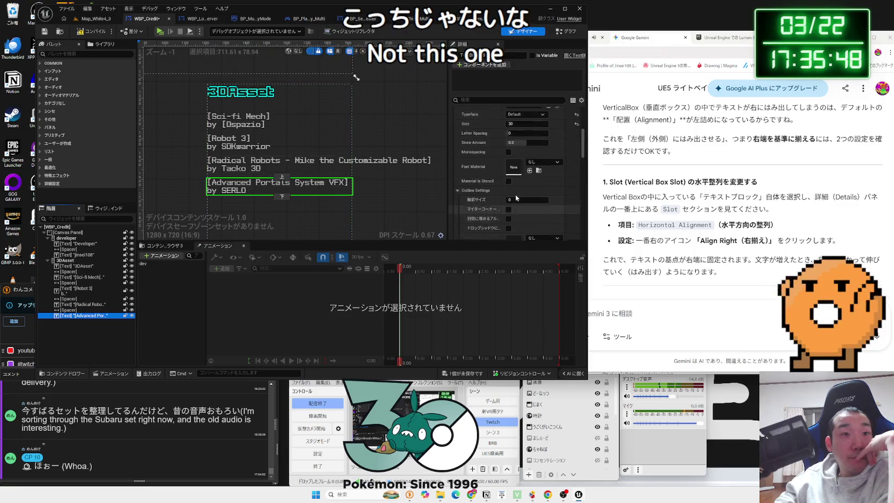
{"action": "scroll", "coordinate": [516, 198], "scroll_direction": "up", "scroll_amount": 2}
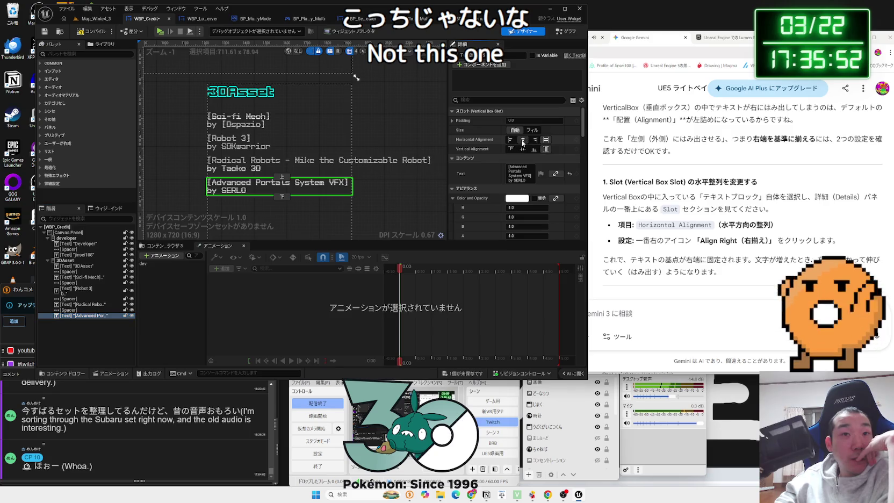
{"action": "left_click", "coordinate": [545, 140]}
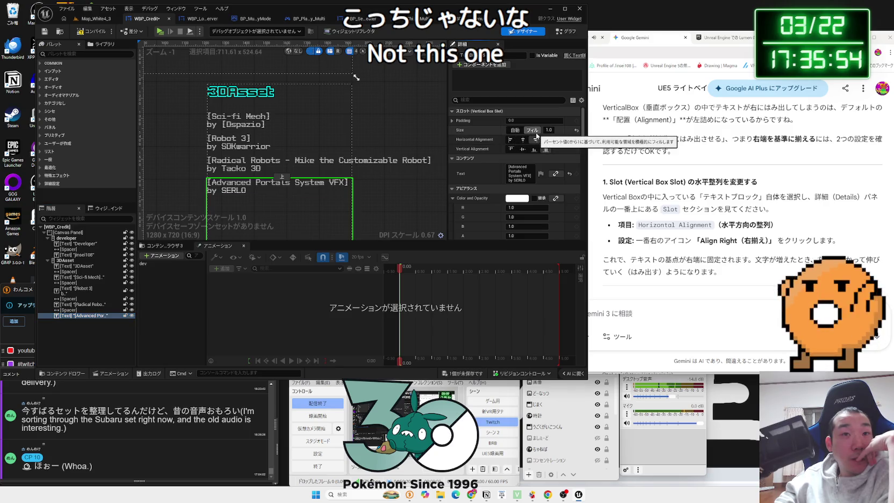
{"action": "left_click", "coordinate": [533, 150]}
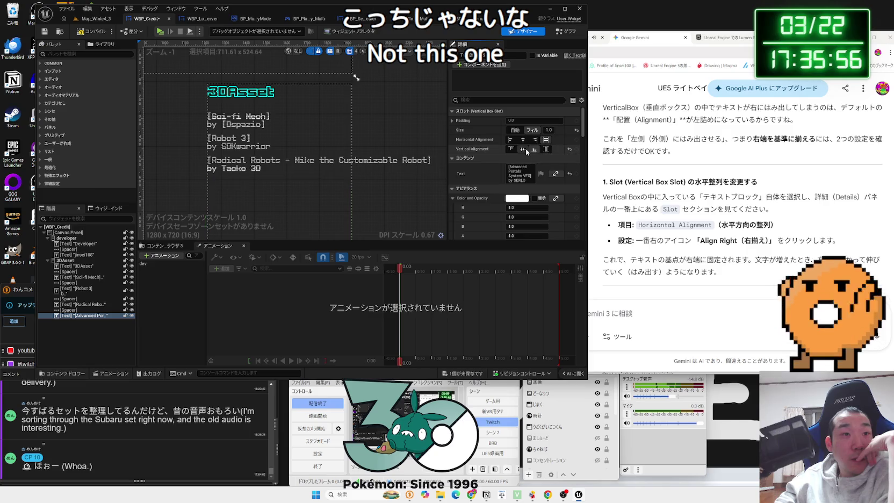
{"action": "left_click", "coordinate": [525, 150]}
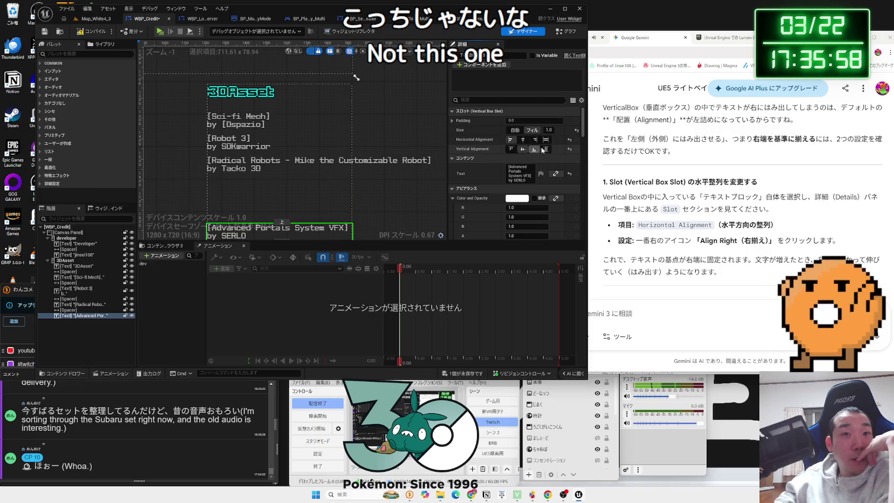
{"action": "left_click", "coordinate": [545, 149]}
{"action": "left_click", "coordinate": [536, 149]}
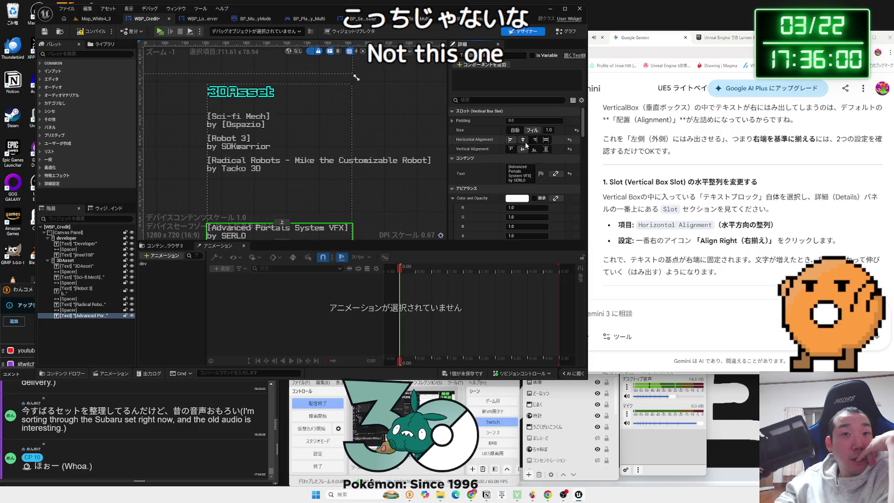
{"action": "left_click", "coordinate": [515, 130]}
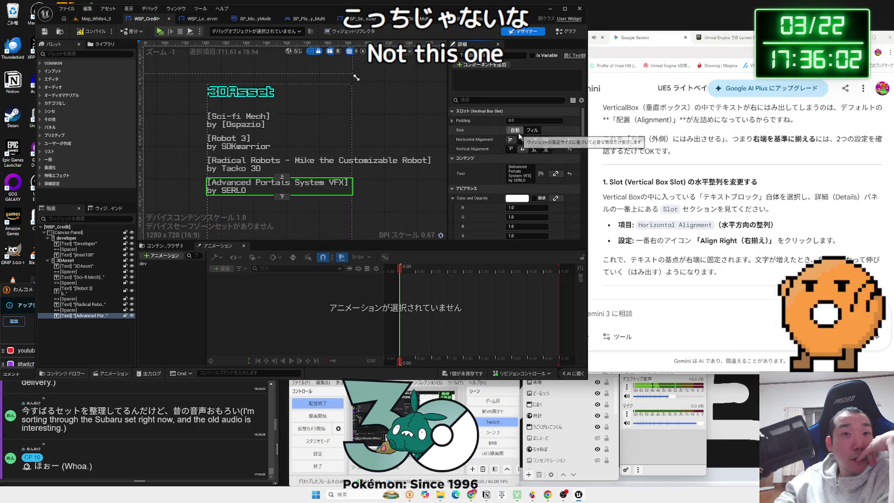
{"action": "left_click", "coordinate": [546, 139]}
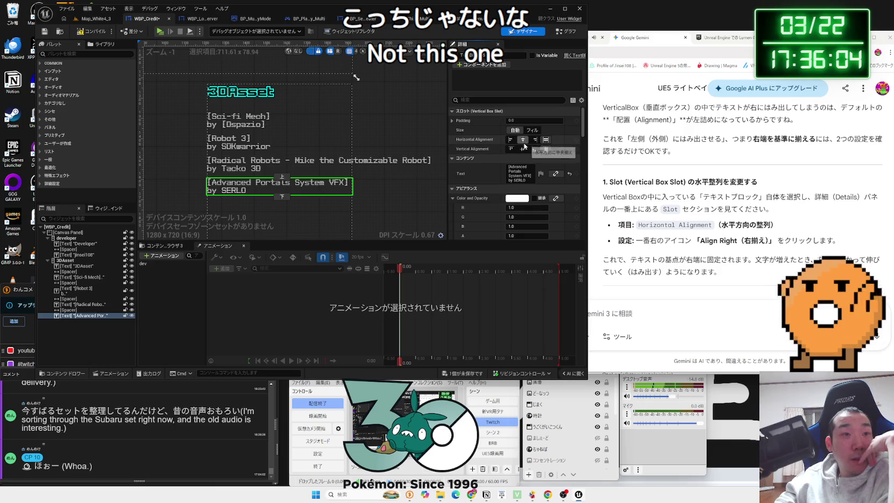
Right-justify the Radical Robots credit text.
{"action": "left_click", "coordinate": [268, 161]}
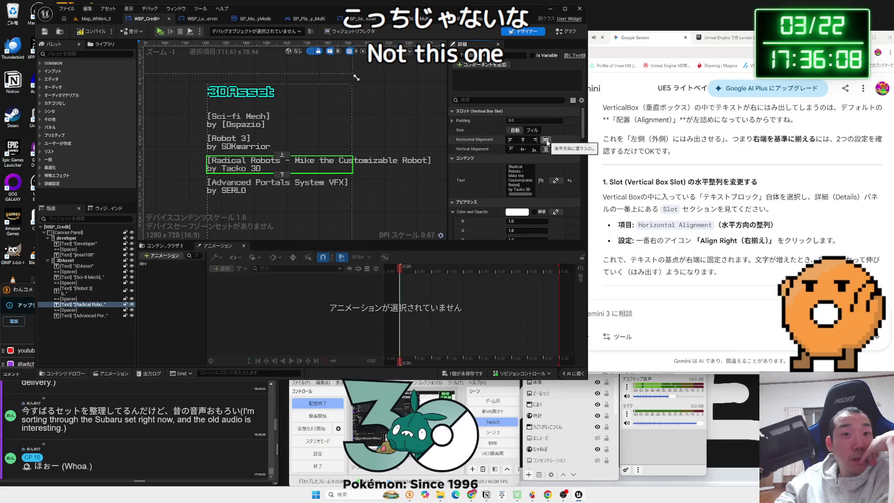
{"action": "scroll", "coordinate": [492, 191], "scroll_direction": "down", "scroll_amount": 6}
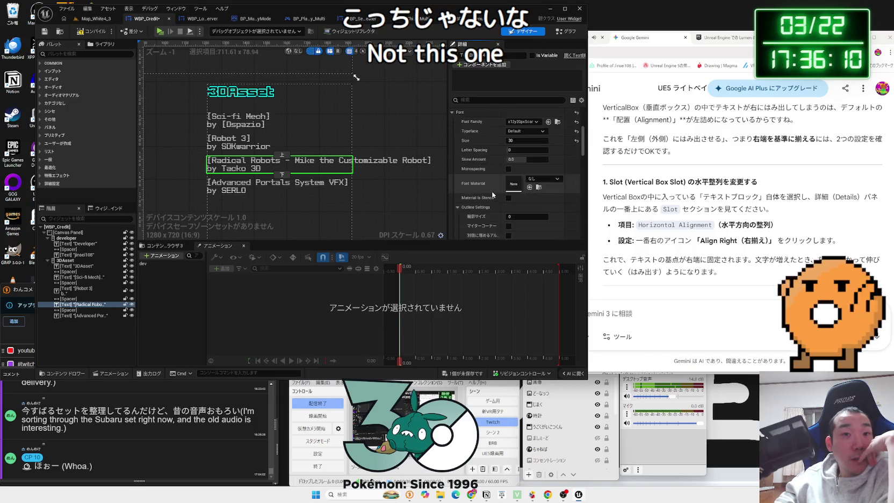
{"action": "scroll", "coordinate": [492, 192], "scroll_direction": "down", "scroll_amount": 8}
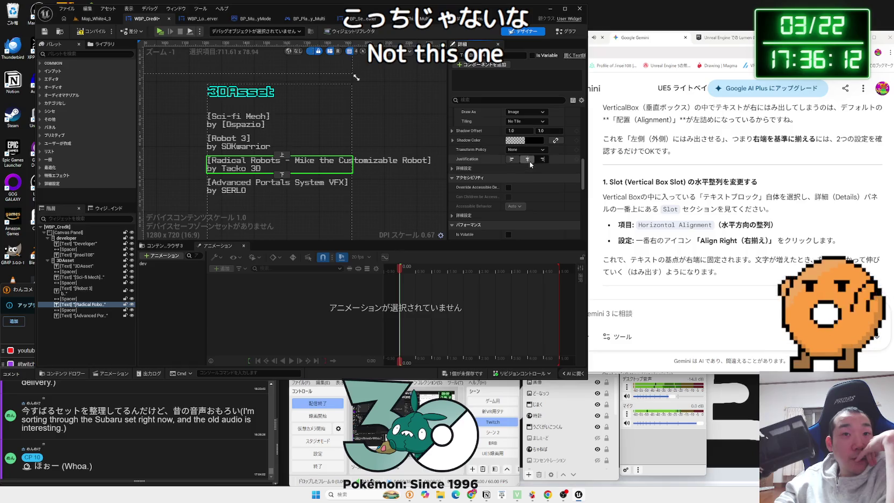
{"action": "left_click", "coordinate": [543, 159]}
Right-justify the Robot 3 credit text.
{"action": "left_click", "coordinate": [376, 185]}
{"action": "left_click_drag", "start_coordinate": [375, 185], "coordinate": [354, 147]}
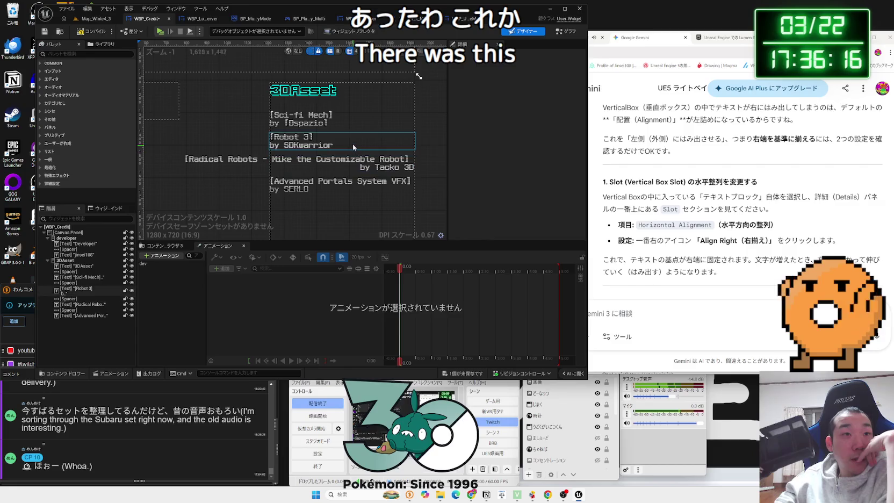
{"action": "left_click", "coordinate": [354, 147]}
{"action": "scroll", "coordinate": [538, 195], "scroll_direction": "down", "scroll_amount": 5}
{"action": "scroll", "coordinate": [537, 191], "scroll_direction": "down", "scroll_amount": 10}
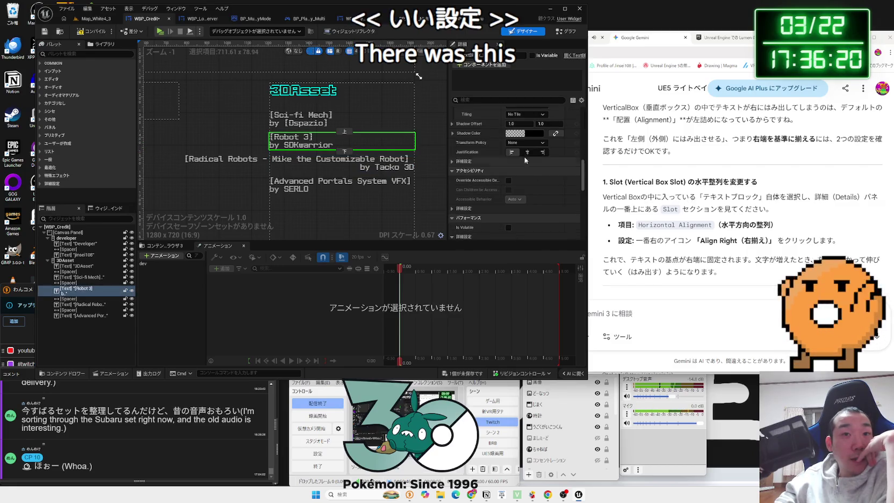
{"action": "left_click", "coordinate": [543, 152]}
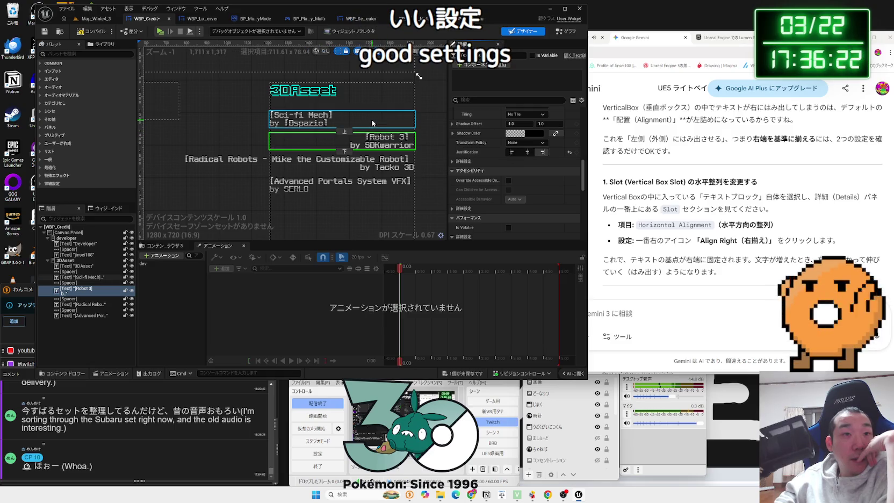
Select the Sci-fi Mech credit and start editing its text.
{"action": "left_click", "coordinate": [372, 123]}
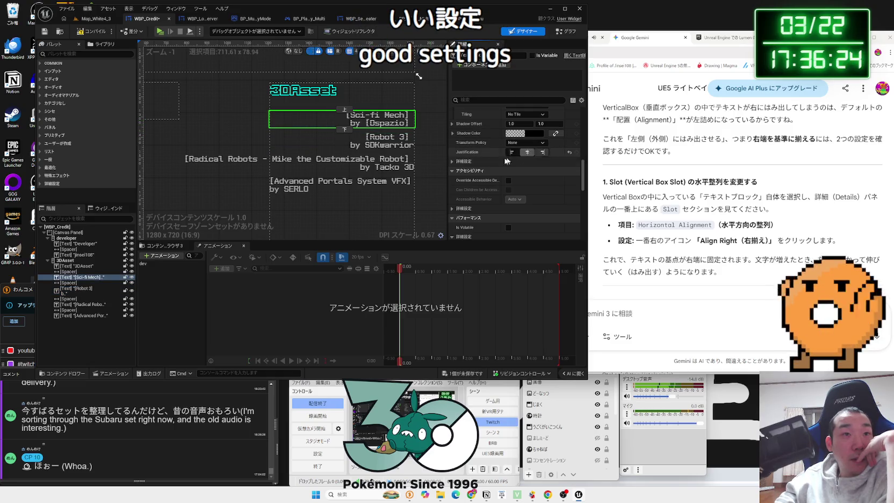
{"action": "left_click", "coordinate": [421, 181]}
{"action": "left_click", "coordinate": [395, 176]}
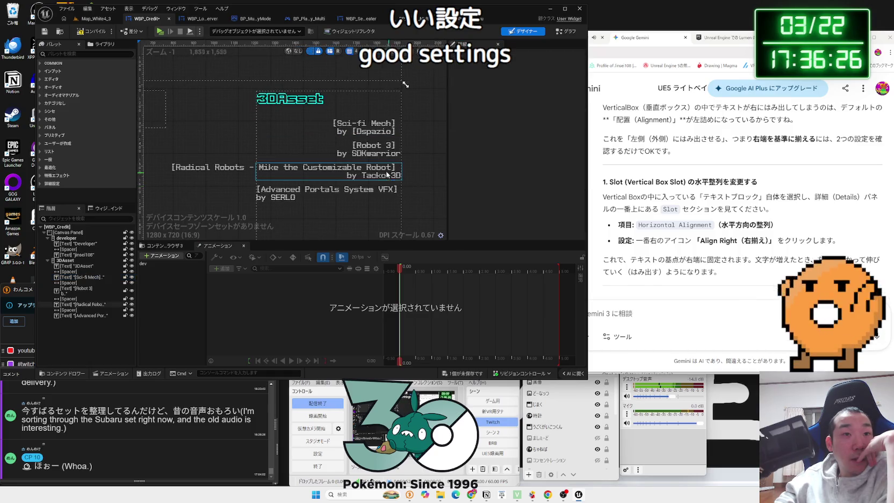
{"action": "left_click", "coordinate": [521, 182]}
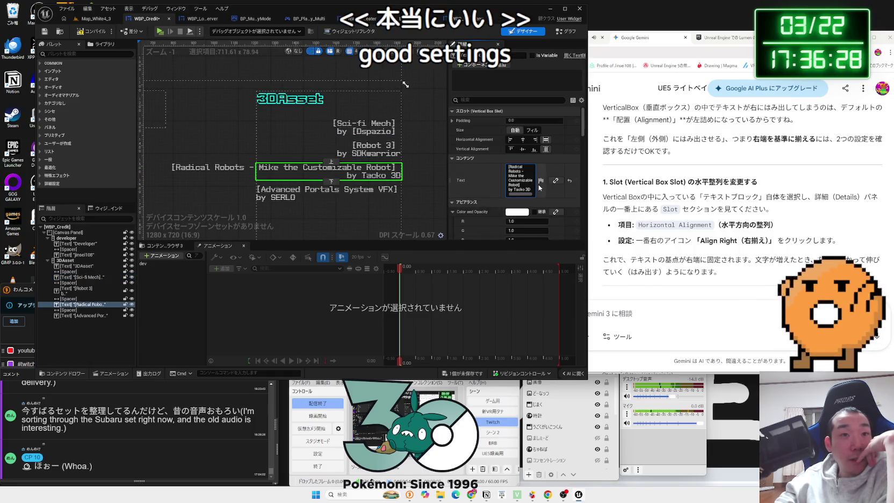
{"action": "left_click", "coordinate": [417, 177]}
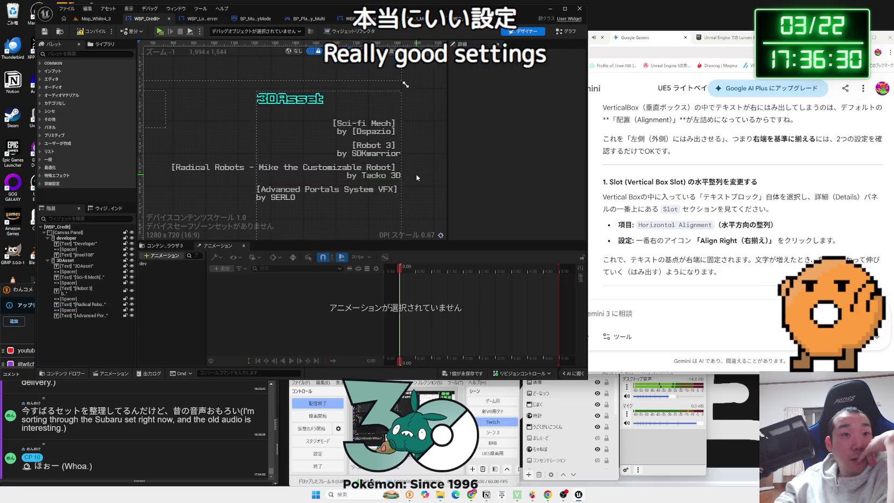
{"action": "left_click", "coordinate": [376, 128]}
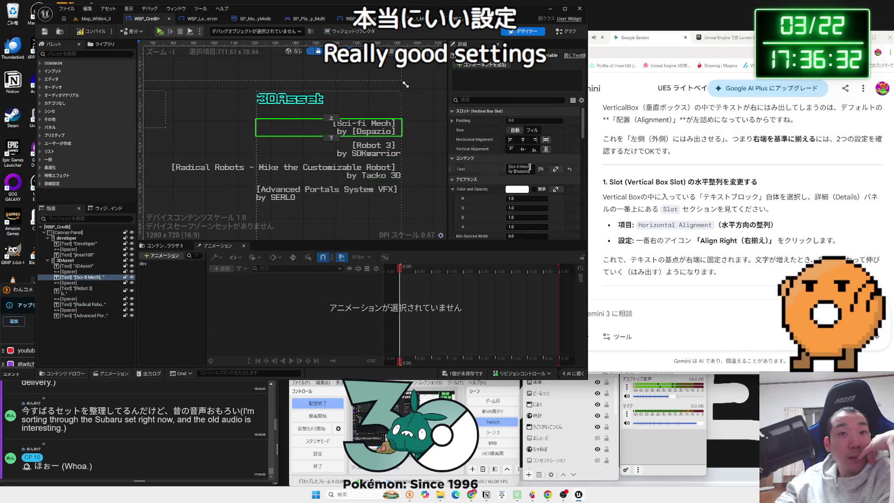
{"action": "left_click", "coordinate": [514, 172]}
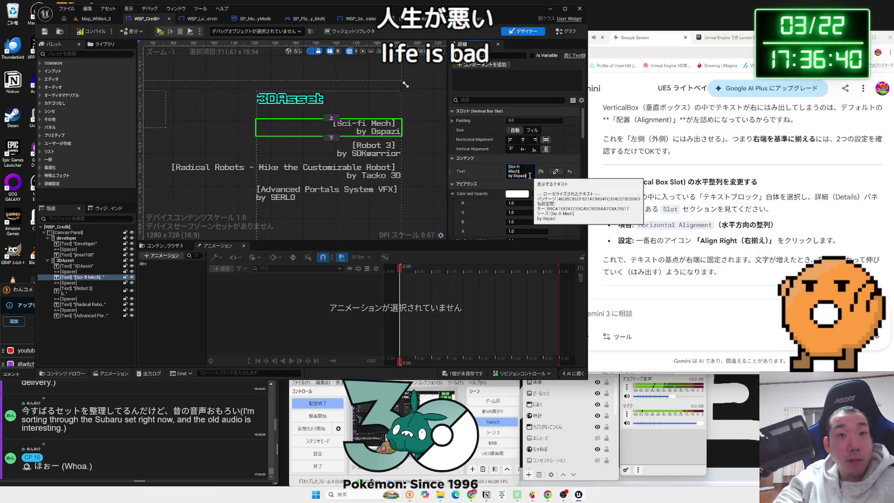
Select the Radical Robots credit and insert a bracket pair before its title using Japanese input.
{"action": "left_click", "coordinate": [410, 156]}
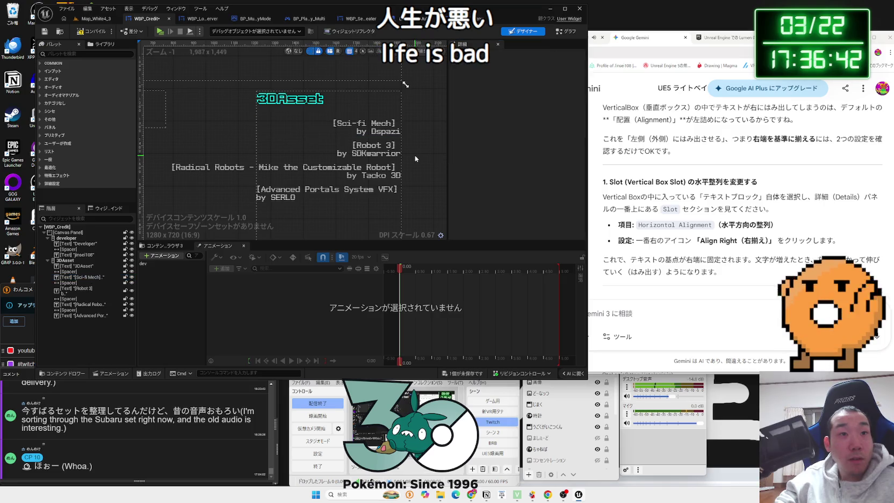
{"action": "left_click", "coordinate": [379, 155]}
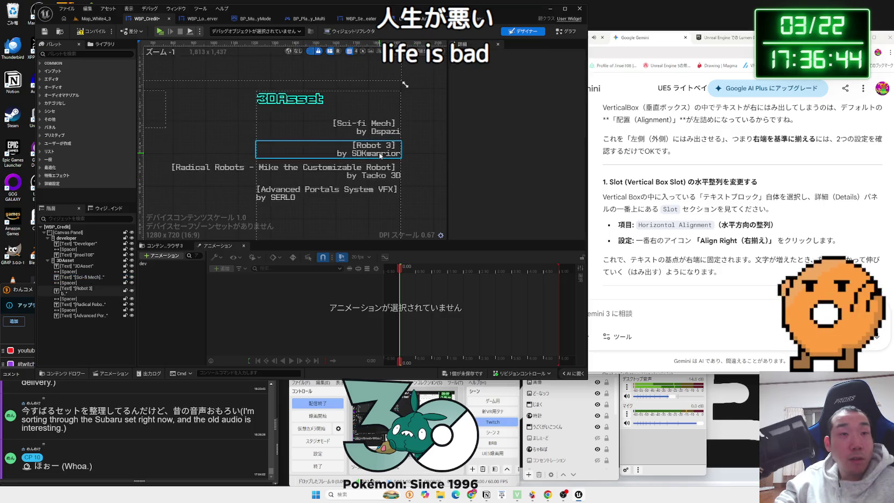
{"action": "left_click", "coordinate": [415, 180]}
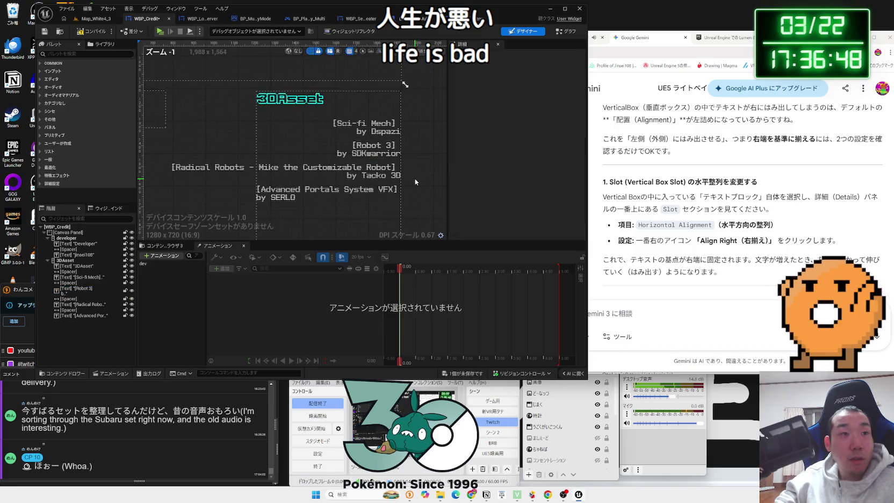
{"action": "scroll", "coordinate": [415, 182], "scroll_direction": "down", "scroll_amount": 2}
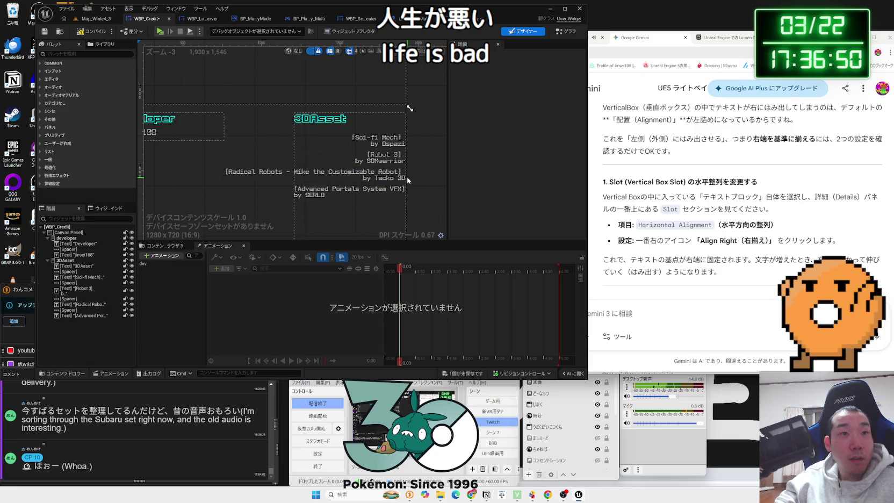
{"action": "left_click", "coordinate": [400, 181]}
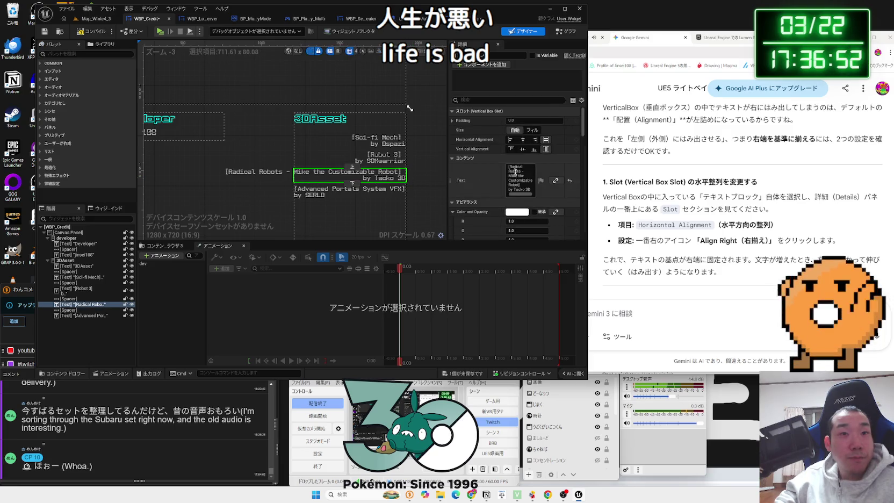
{"action": "key", "text": "Zenkaku_Hankaku"}
{"action": "type", "text": "かっこ"}
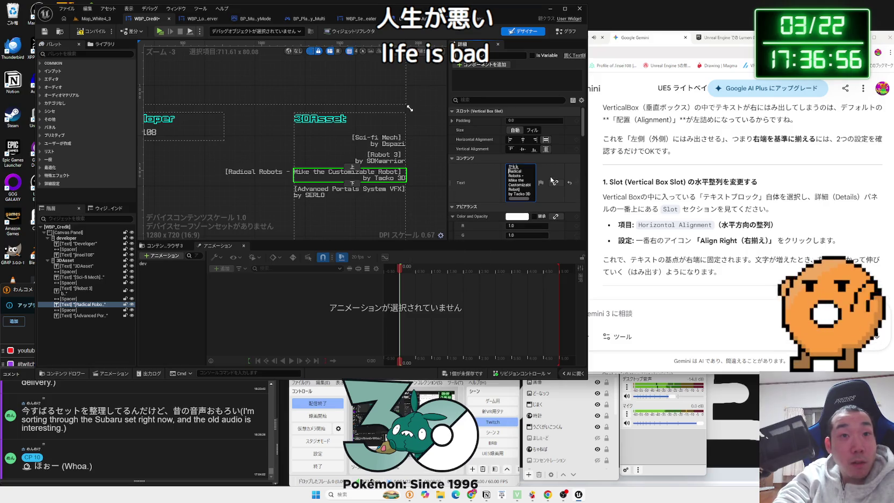
{"action": "key", "text": "space"}
{"action": "key", "text": "space"}
{"action": "key", "text": "space"}
{"action": "key", "text": "space"}
{"action": "key", "text": "space"}
{"action": "key", "text": "Return"}
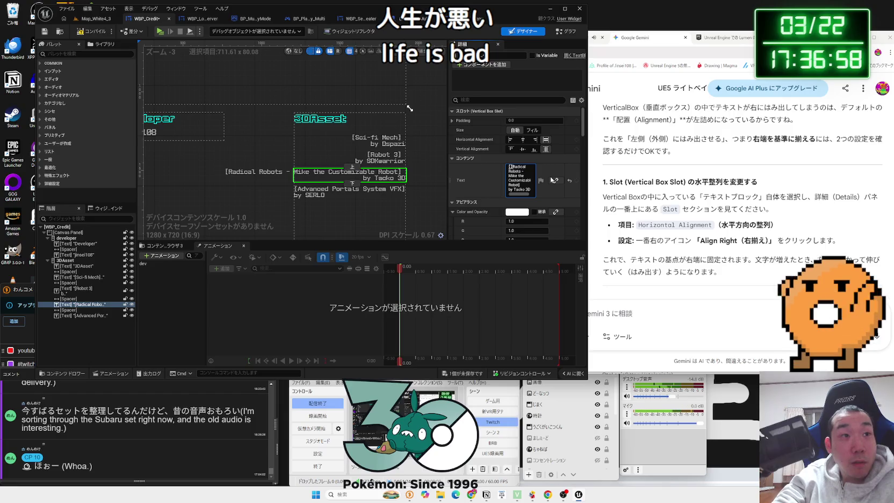
{"action": "scroll", "coordinate": [231, 145], "scroll_direction": "up", "scroll_amount": 3}
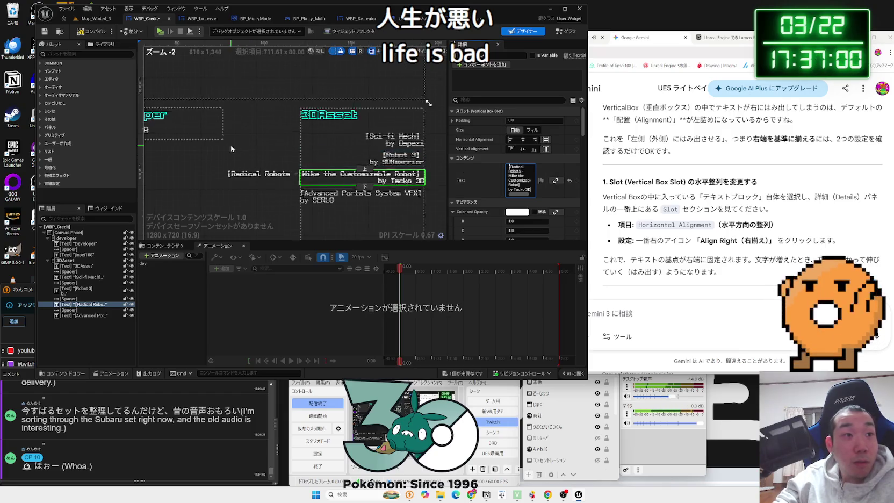
{"action": "scroll", "coordinate": [267, 160], "scroll_direction": "up", "scroll_amount": 1}
{"action": "scroll", "coordinate": [300, 159], "scroll_direction": "down", "scroll_amount": 3}
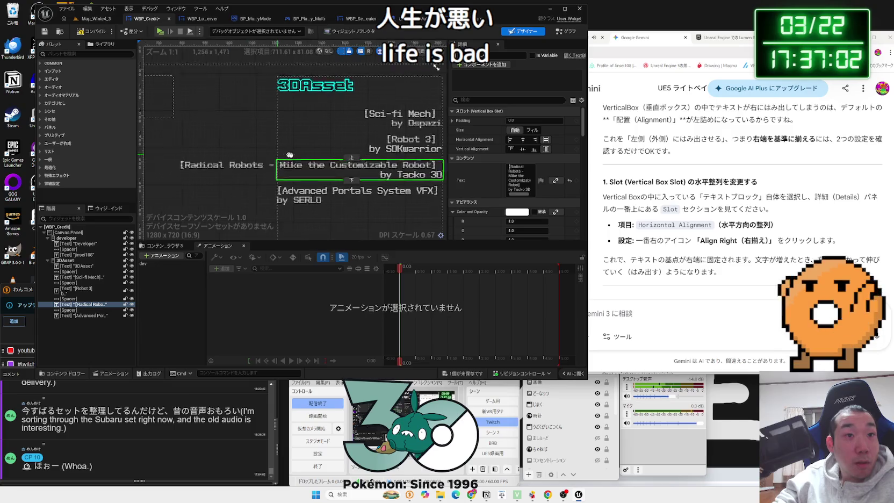
{"action": "scroll", "coordinate": [322, 159], "scroll_direction": "up", "scroll_amount": 2}
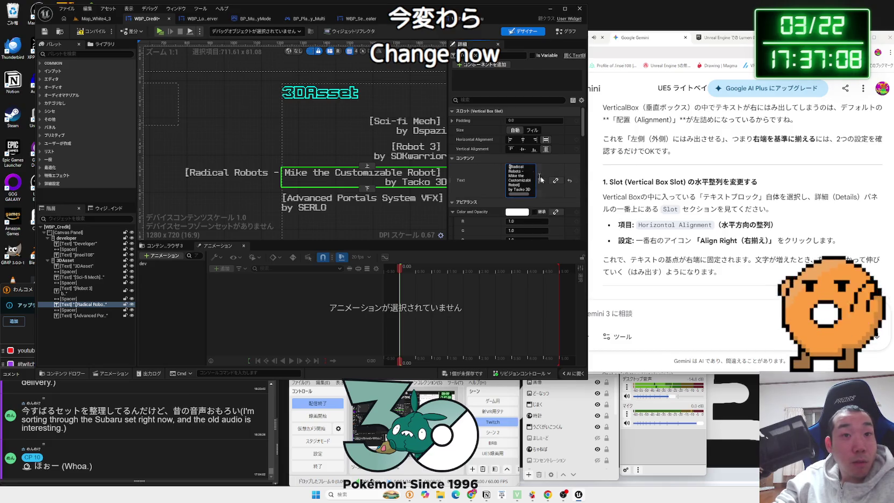
Replace the leading bracket with a plain '[' and commit the Radical Robots text.
{"action": "key", "text": "Delete"}
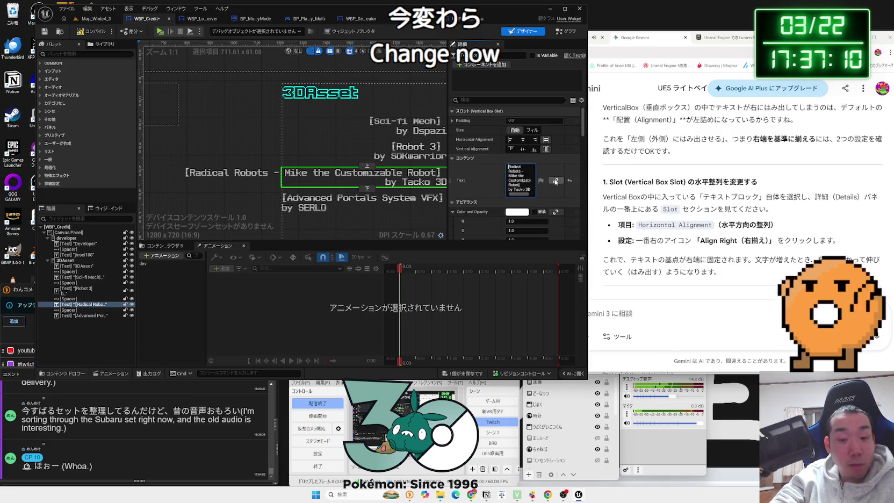
{"action": "type", "text": "["}
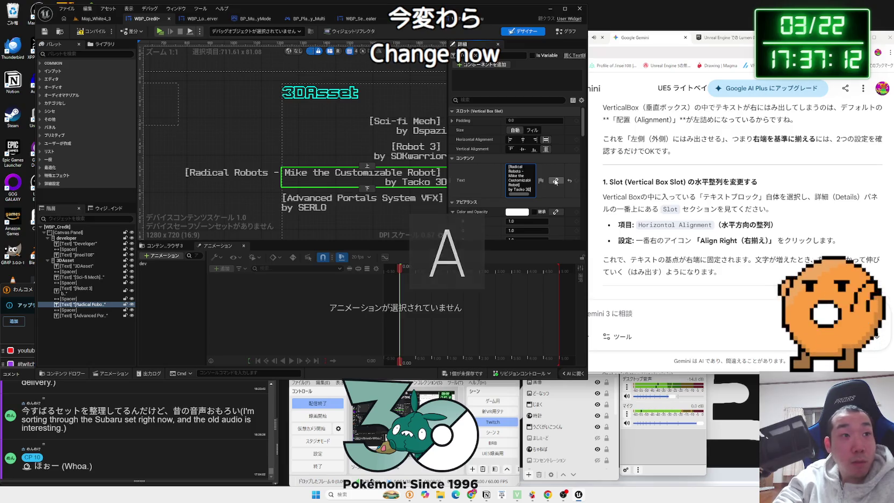
{"action": "left_click", "coordinate": [350, 178]}
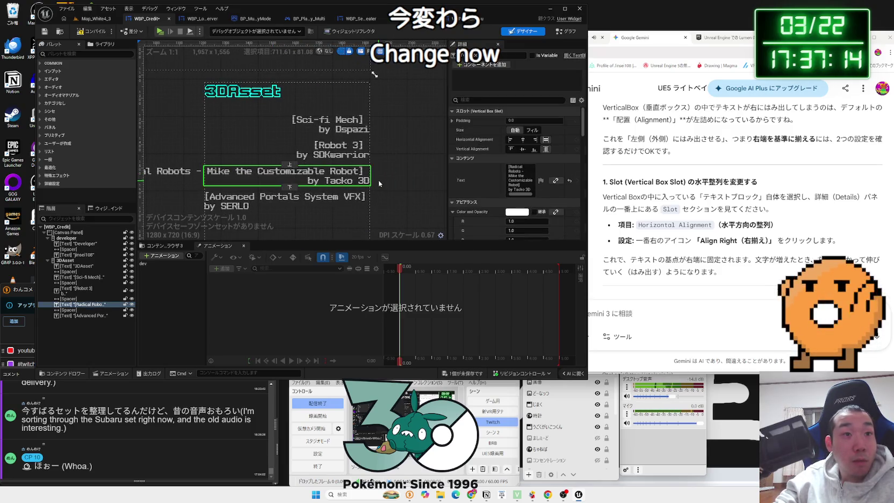
{"action": "scroll", "coordinate": [393, 181], "scroll_direction": "down", "scroll_amount": 1}
{"action": "left_click", "coordinate": [394, 181]}
{"action": "left_click_drag", "start_coordinate": [393, 181], "coordinate": [408, 145]}
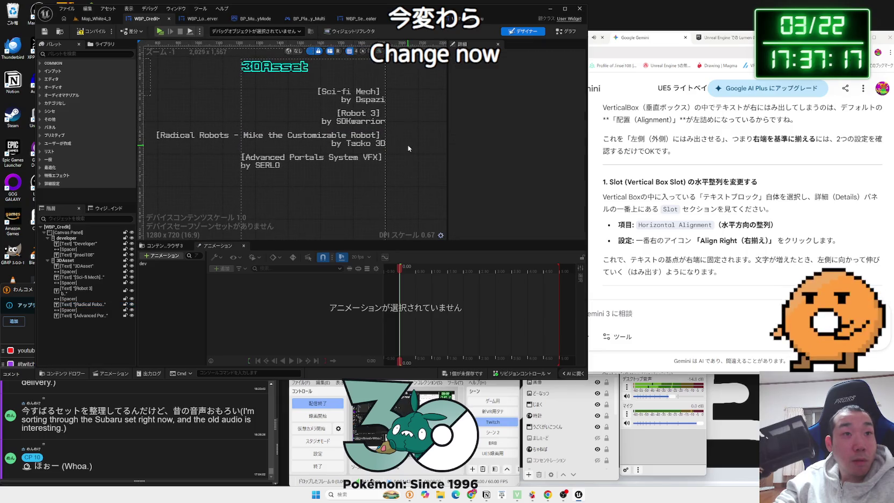
{"action": "left_click", "coordinate": [365, 128]}
Set the spacers above and below Robot 3 to a height of 50.
{"action": "left_click", "coordinate": [362, 106]}
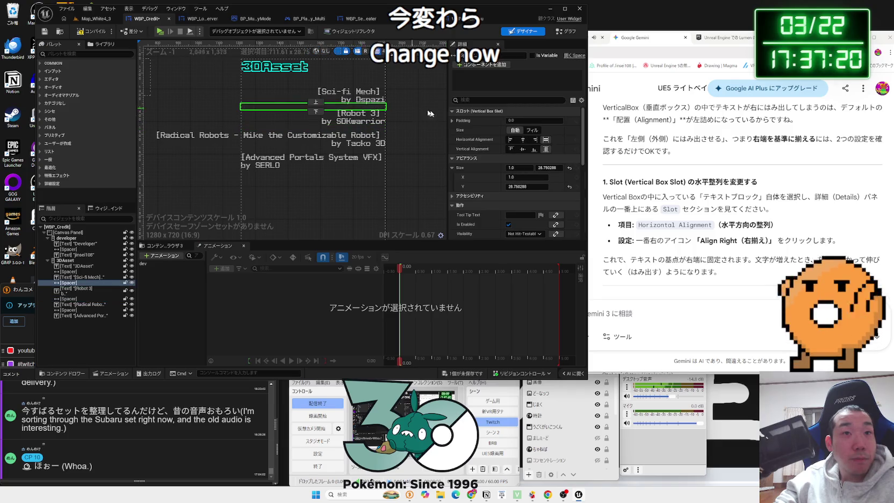
{"action": "mouse_move", "coordinate": [526, 187]}
{"action": "left_mouse_down"}
{"action": "mouse_move", "coordinate": [543, 186]}
{"action": "mouse_move", "coordinate": [526, 187]}
{"action": "left_mouse_up"}
{"action": "left_click", "coordinate": [533, 187]}
{"action": "type", "text": "50"}
{"action": "key", "text": "Return"}
{"action": "left_click", "coordinate": [314, 132]}
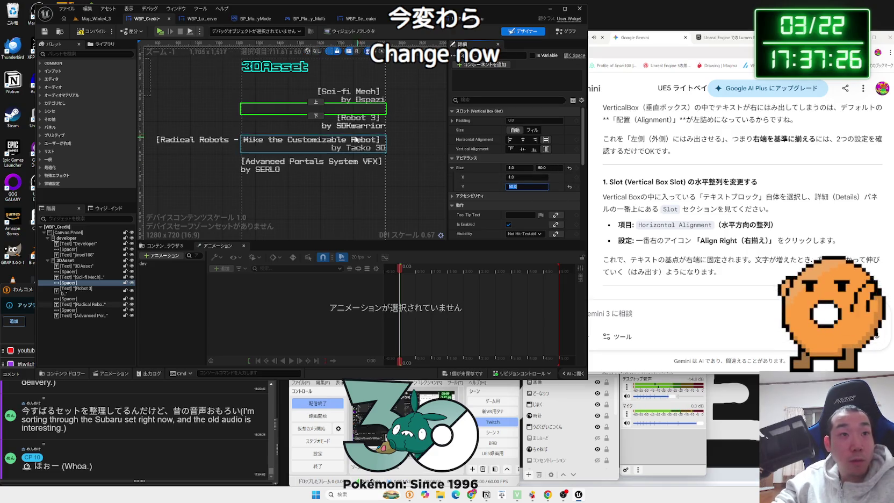
{"action": "left_click_drag", "start_coordinate": [537, 186], "coordinate": [533, 188]}
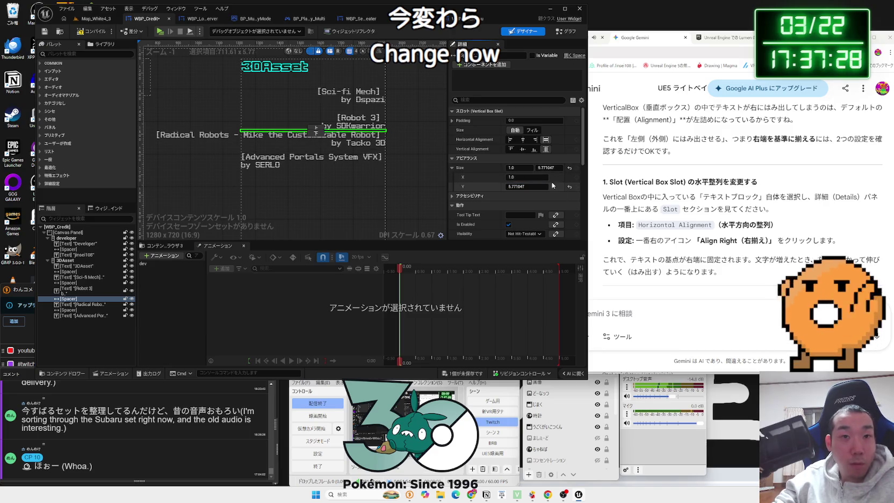
{"action": "type", "text": "50"}
{"action": "key", "text": "Return"}
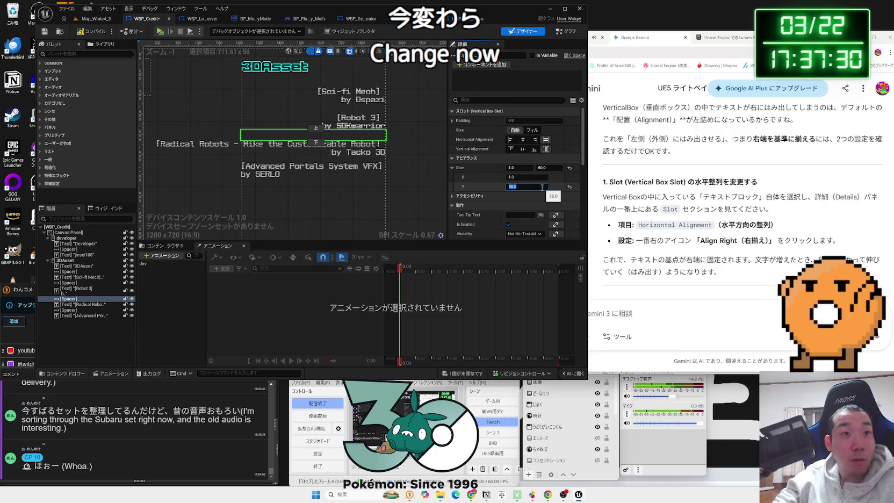
Give the spacer below Radical Robots the new height, then select the Radical Robots text.
{"action": "left_click", "coordinate": [380, 162]}
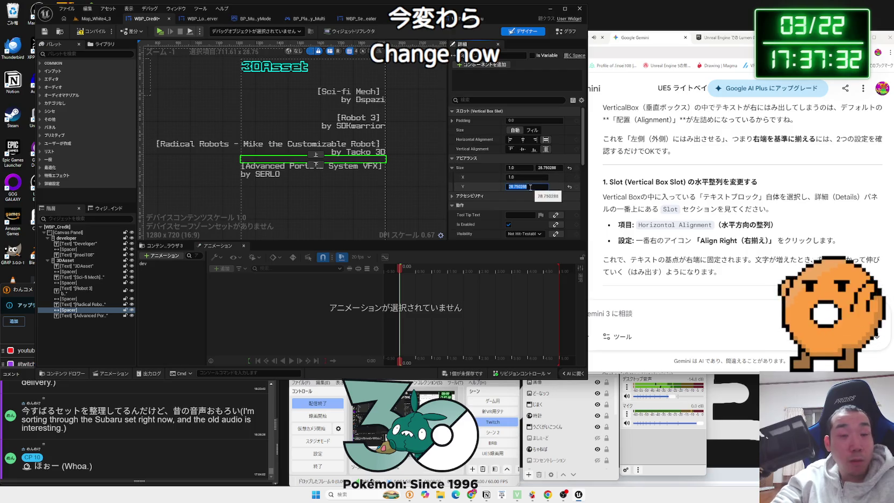
{"action": "type", "text": "0"}
{"action": "key", "text": "Return"}
{"action": "left_click", "coordinate": [401, 182]}
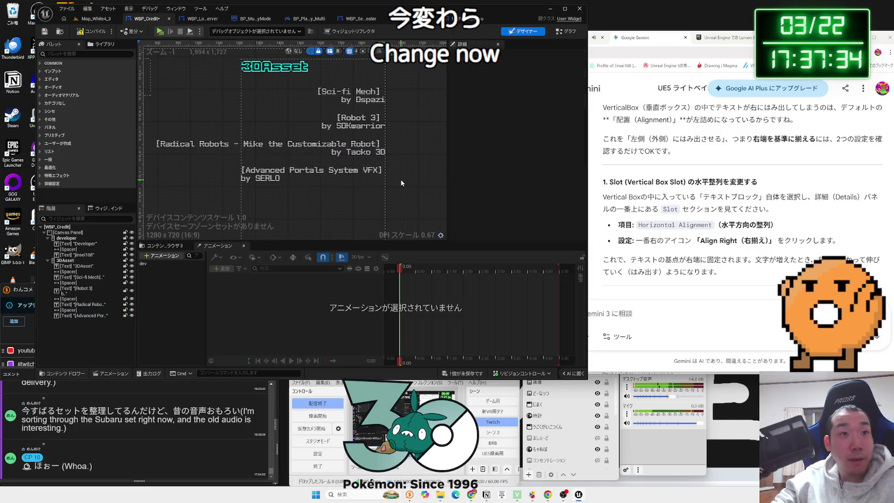
{"action": "scroll", "coordinate": [401, 183], "scroll_direction": "down", "scroll_amount": 1}
{"action": "scroll", "coordinate": [401, 179], "scroll_direction": "up", "scroll_amount": 1}
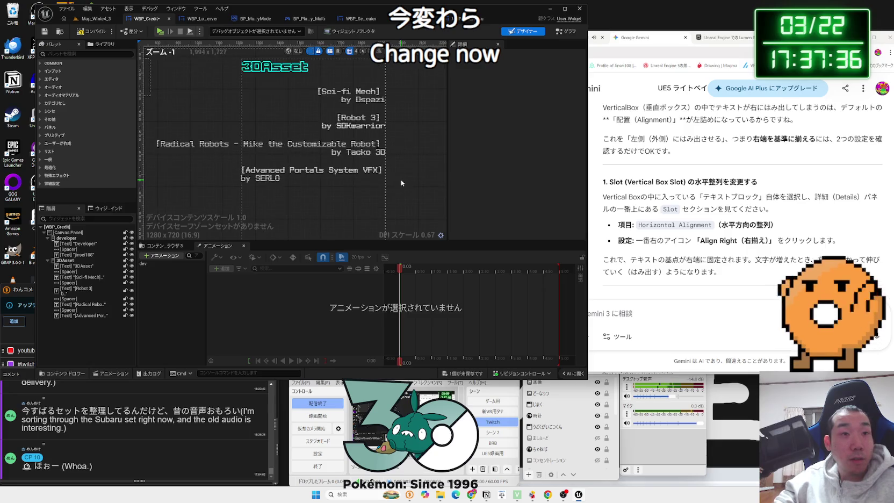
{"action": "left_click", "coordinate": [352, 153]}
{"action": "scroll", "coordinate": [506, 178], "scroll_direction": "down", "scroll_amount": 5}
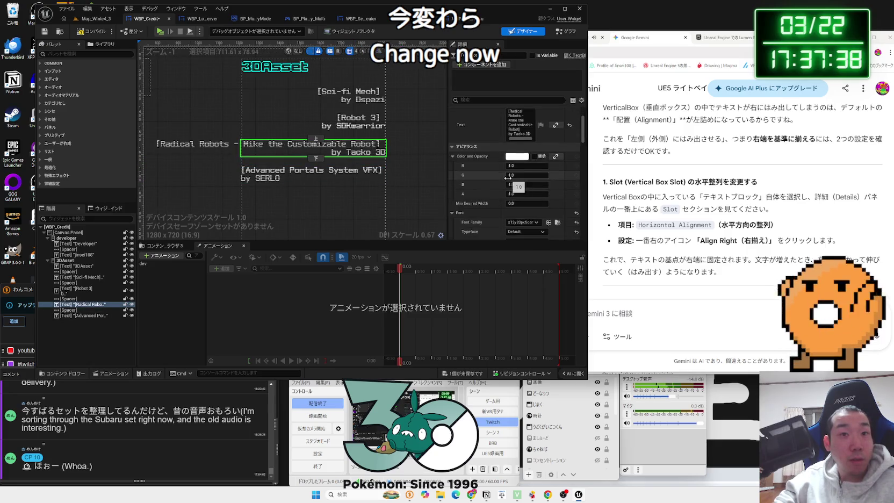
Reset the Radical Robots credit's letter spacing to 0.
{"action": "mouse_move", "coordinate": [523, 171]}
{"action": "left_mouse_down"}
{"action": "mouse_move", "coordinate": [483, 171]}
{"action": "mouse_move", "coordinate": [562, 174]}
{"action": "left_mouse_up"}
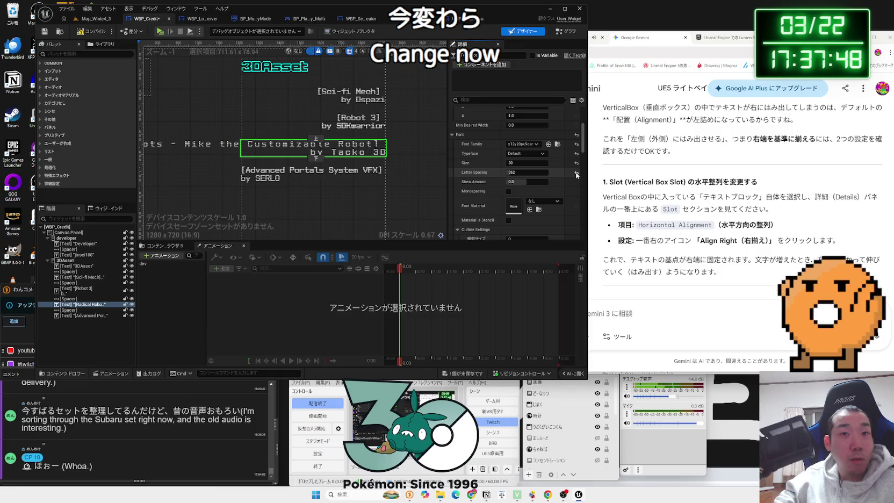
{"action": "left_click", "coordinate": [577, 173]}
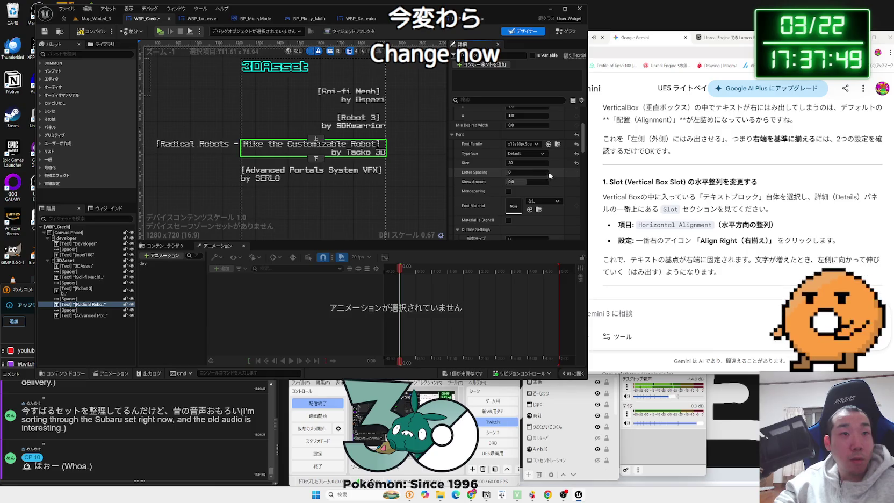
{"action": "left_click", "coordinate": [424, 179]}
{"action": "scroll", "coordinate": [424, 179], "scroll_direction": "down", "scroll_amount": 3}
{"action": "scroll", "coordinate": [424, 178], "scroll_direction": "up", "scroll_amount": 2}
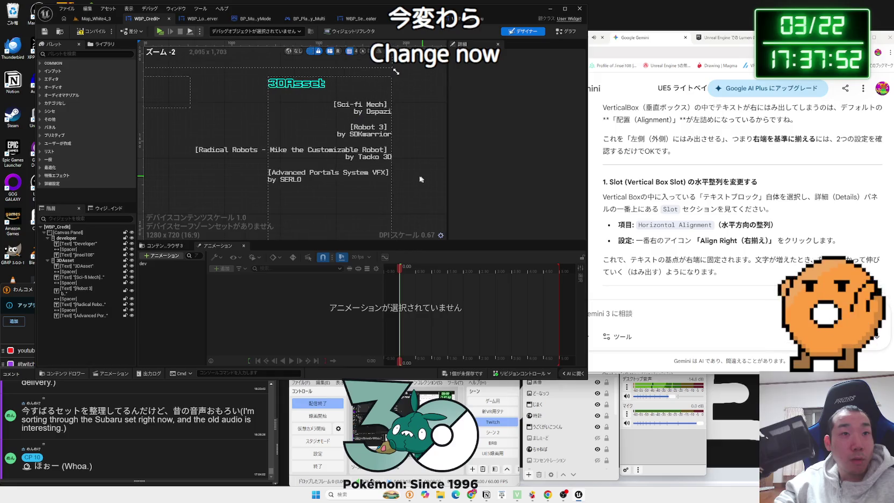
Right-justify the 3DAsset heading text.
{"action": "left_click", "coordinate": [364, 174]}
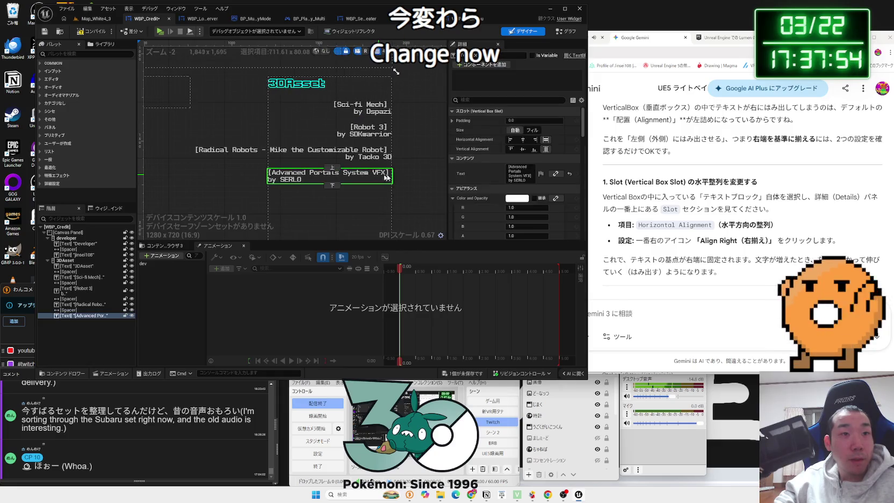
{"action": "scroll", "coordinate": [519, 194], "scroll_direction": "down", "scroll_amount": 5}
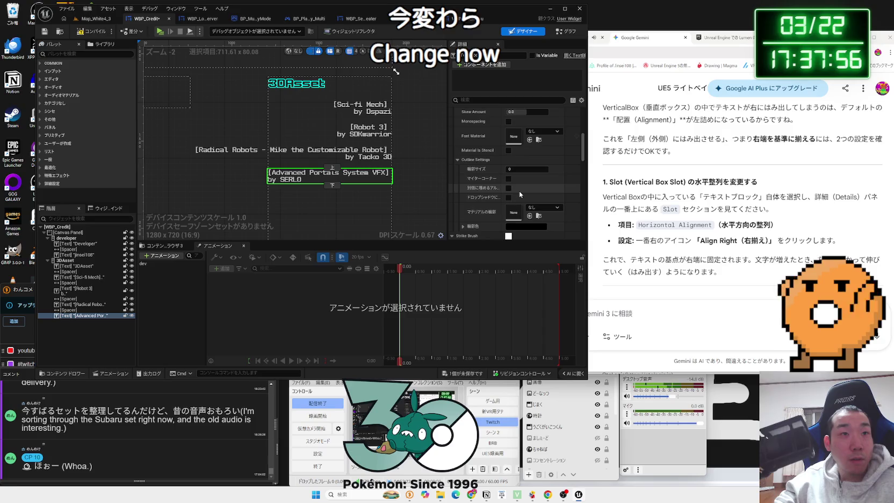
{"action": "left_click", "coordinate": [377, 84]}
{"action": "scroll", "coordinate": [515, 161], "scroll_direction": "up", "scroll_amount": 5}
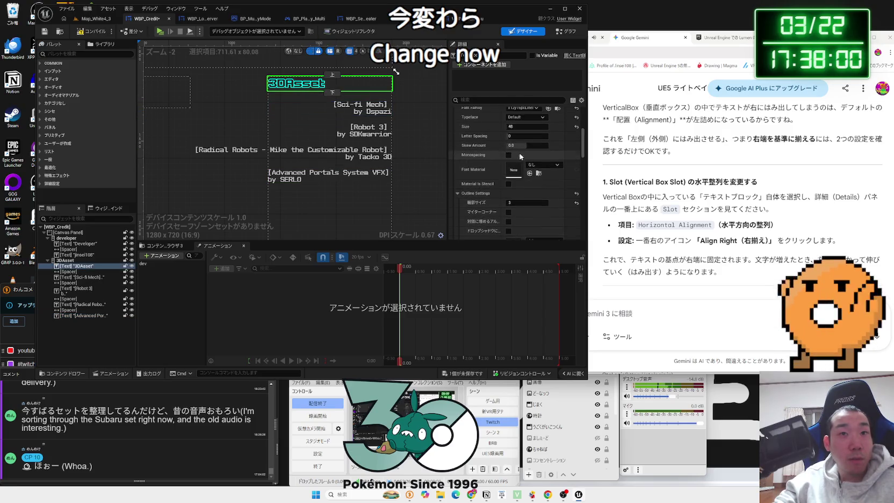
{"action": "scroll", "coordinate": [542, 169], "scroll_direction": "down", "scroll_amount": 5}
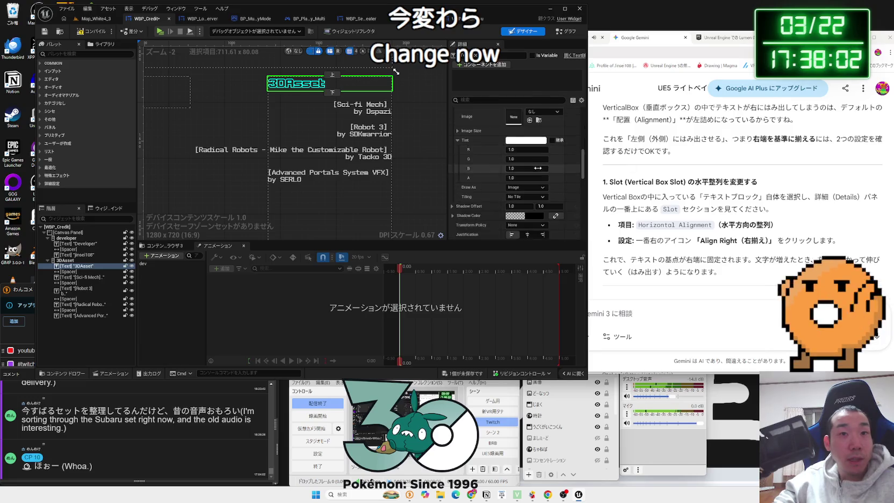
{"action": "left_click", "coordinate": [543, 168]}
Right-justify the Radical Robots and Advanced Portals credit texts, then review the layout.
{"action": "left_click", "coordinate": [357, 175]}
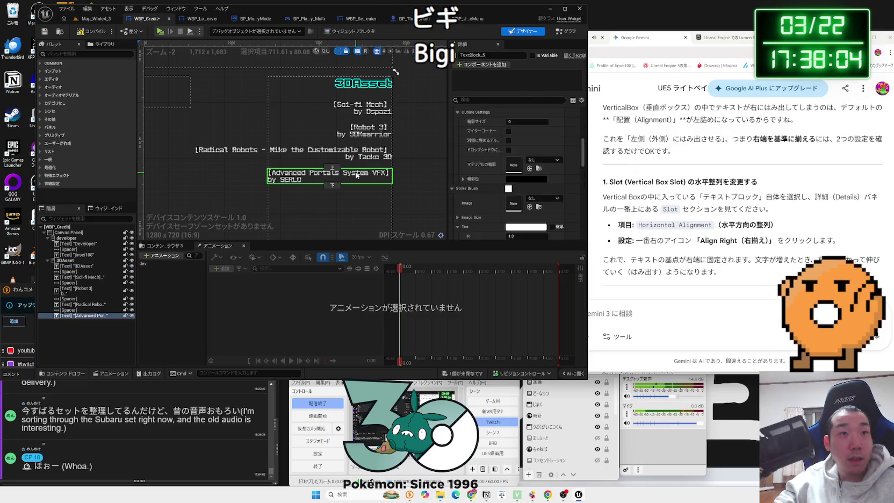
{"action": "left_click", "coordinate": [376, 155]}
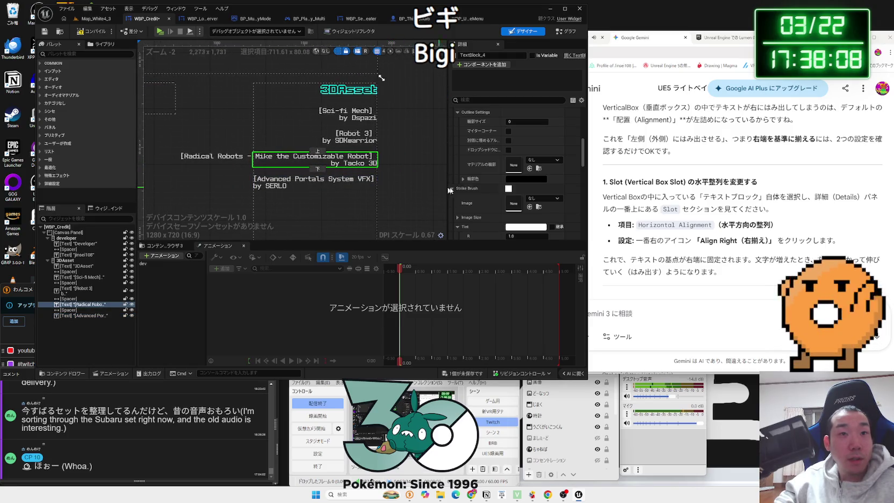
{"action": "scroll", "coordinate": [513, 190], "scroll_direction": "down", "scroll_amount": 5}
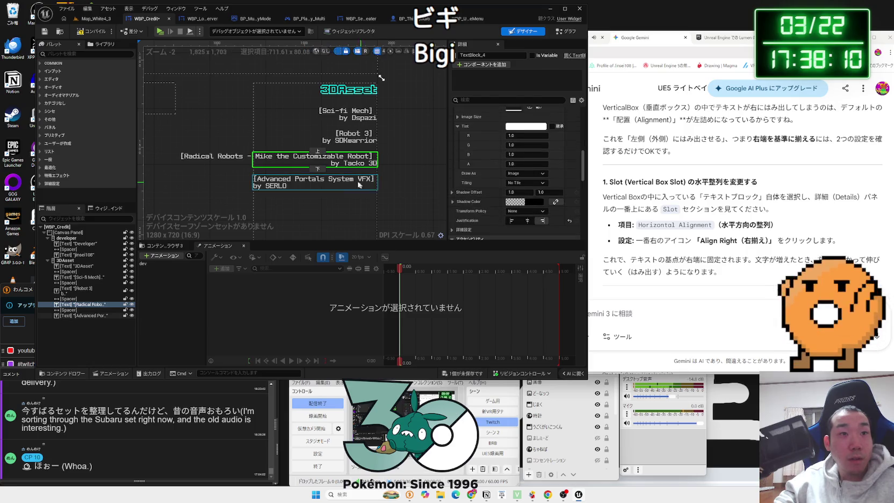
{"action": "left_click", "coordinate": [314, 182]}
{"action": "scroll", "coordinate": [515, 200], "scroll_direction": "down", "scroll_amount": 2}
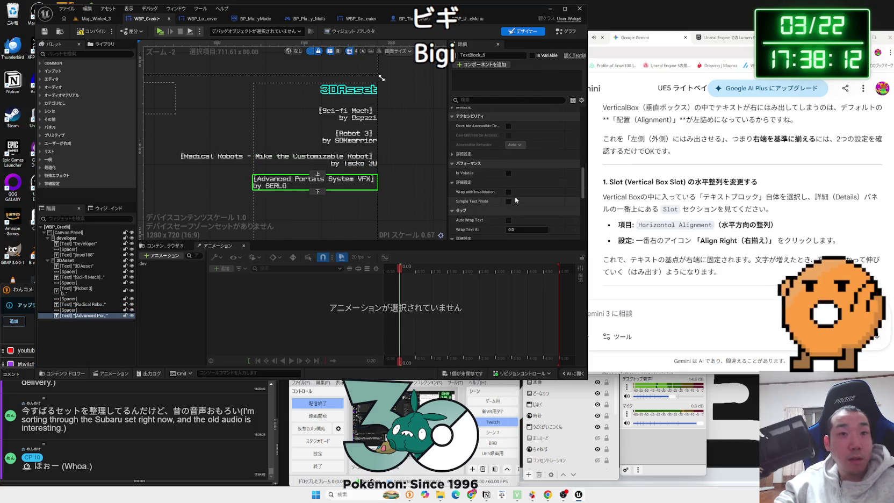
{"action": "left_click", "coordinate": [395, 202]}
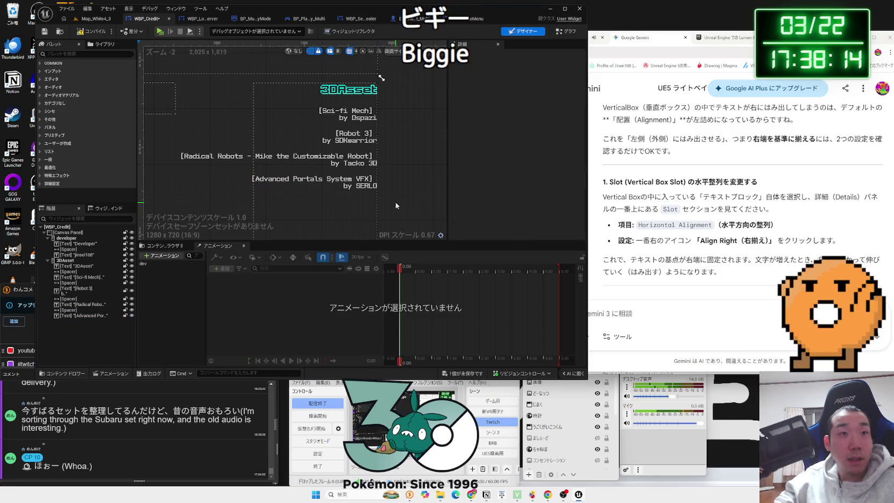
Compare both credit columns with the Notion credits notes, then return to the Map_White4_3 level.
{"action": "scroll", "coordinate": [392, 200], "scroll_direction": "down", "scroll_amount": 2}
{"action": "left_click_drag", "start_coordinate": [397, 178], "coordinate": [400, 155]}
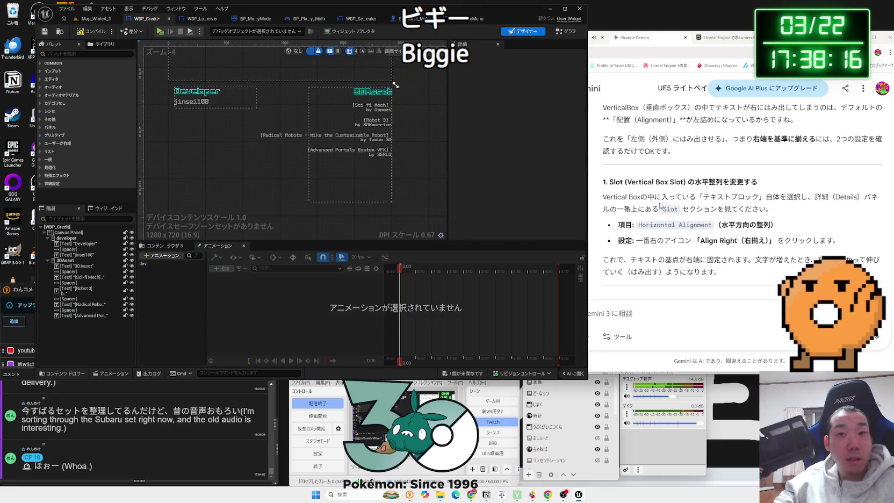
{"action": "left_click", "coordinate": [481, 499]}
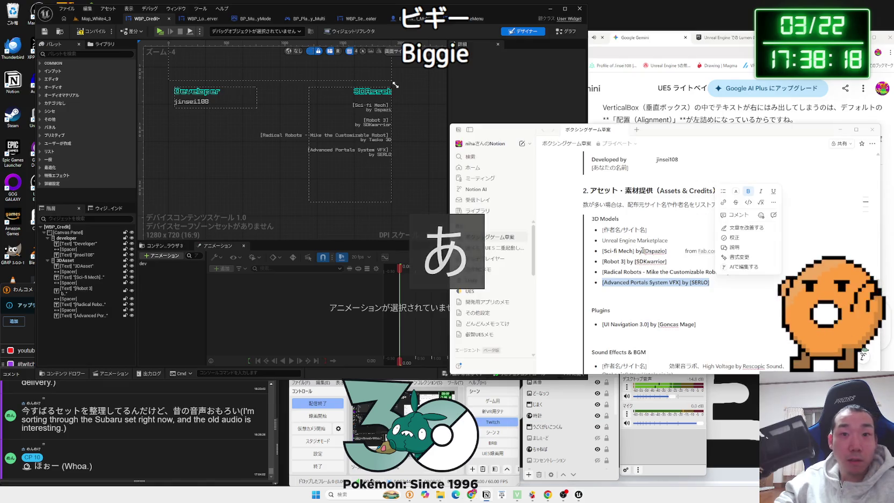
{"action": "left_click", "coordinate": [719, 296]}
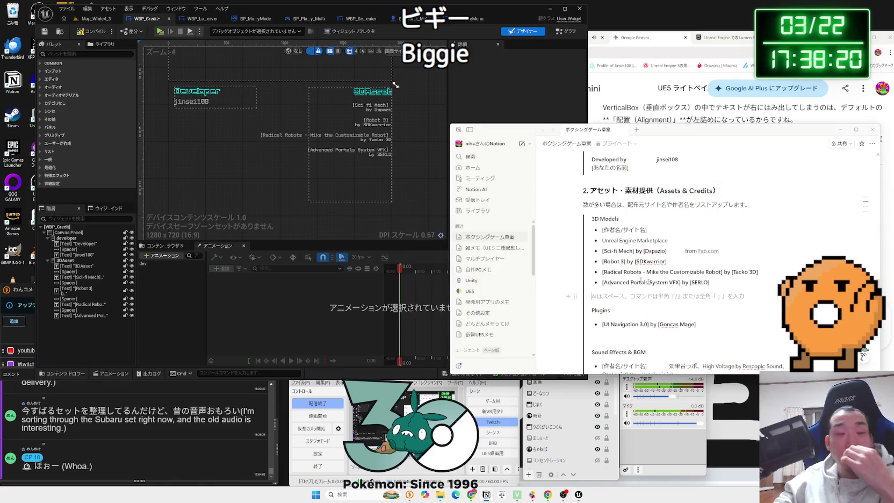
{"action": "left_click", "coordinate": [95, 19]}
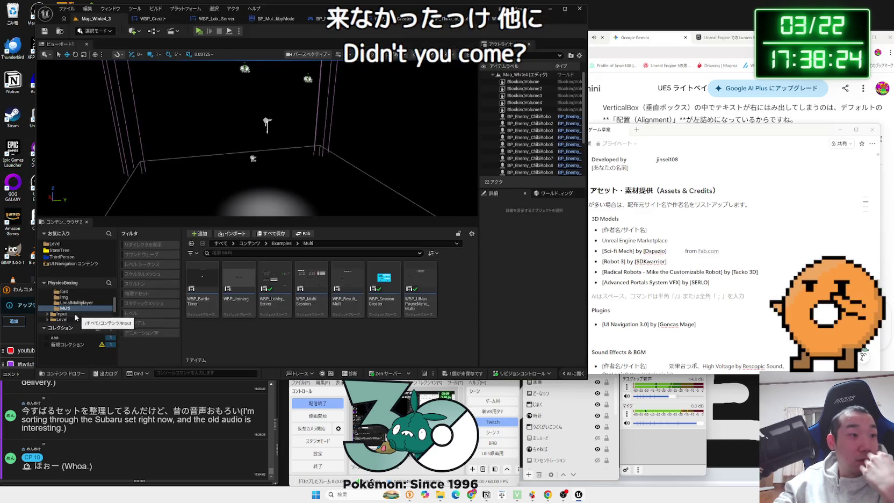
{"action": "left_click", "coordinate": [65, 303]}
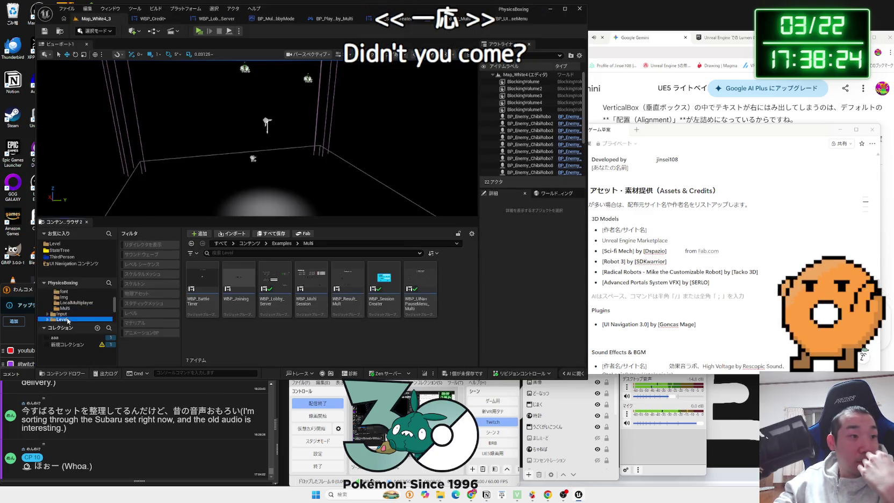
Browse the img, font, Examples, Audio and Music folders in the Content Browser.
{"action": "left_click", "coordinate": [65, 297]}
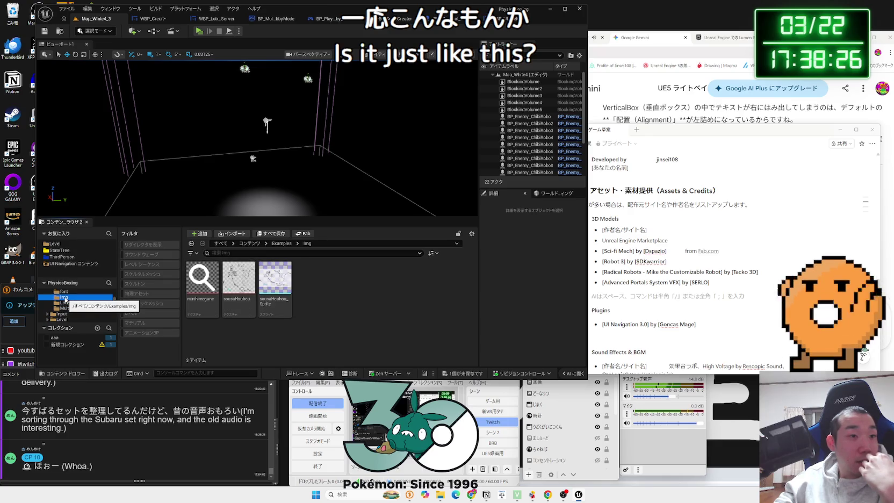
{"action": "scroll", "coordinate": [70, 306], "scroll_direction": "up", "scroll_amount": 1}
{"action": "left_click", "coordinate": [75, 314]}
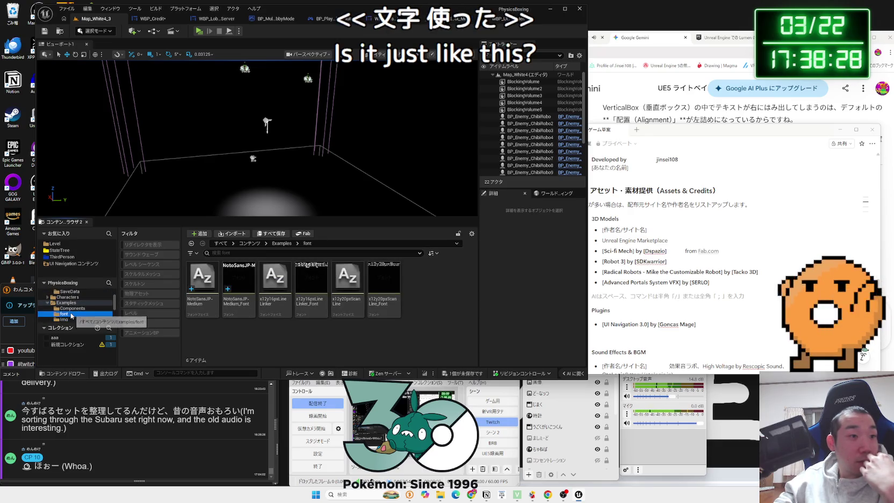
{"action": "left_click", "coordinate": [67, 303]}
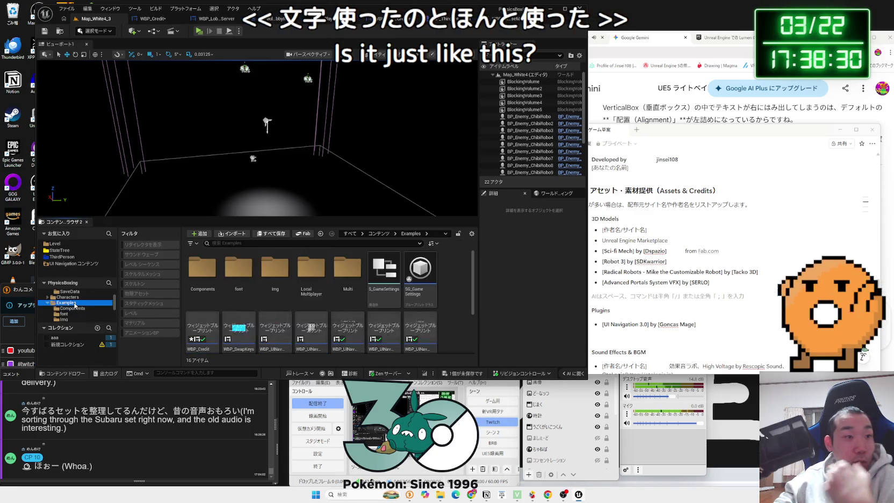
{"action": "scroll", "coordinate": [75, 305], "scroll_direction": "up", "scroll_amount": 2}
{"action": "scroll", "coordinate": [75, 306], "scroll_direction": "up", "scroll_amount": 2}
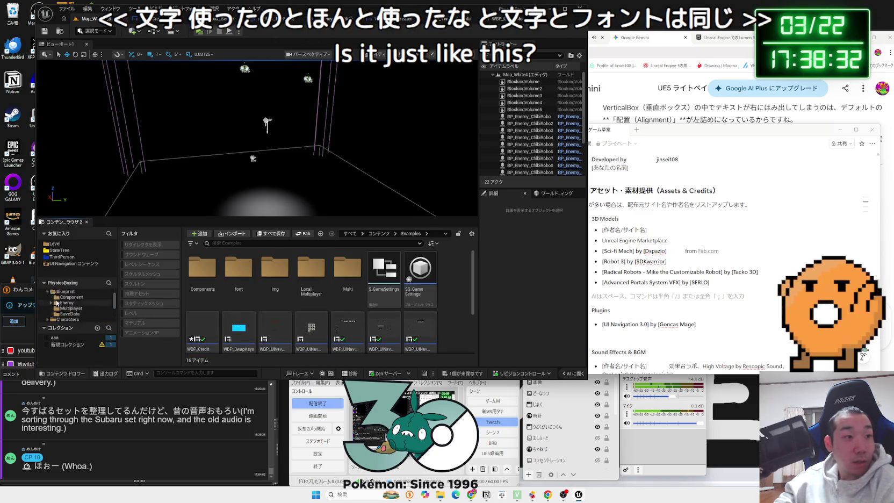
{"action": "left_click", "coordinate": [60, 309]}
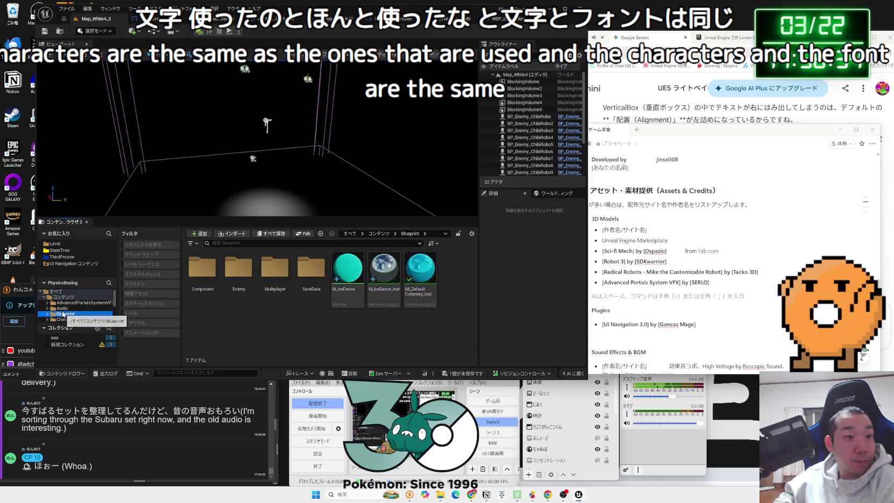
{"action": "left_click", "coordinate": [242, 279]}
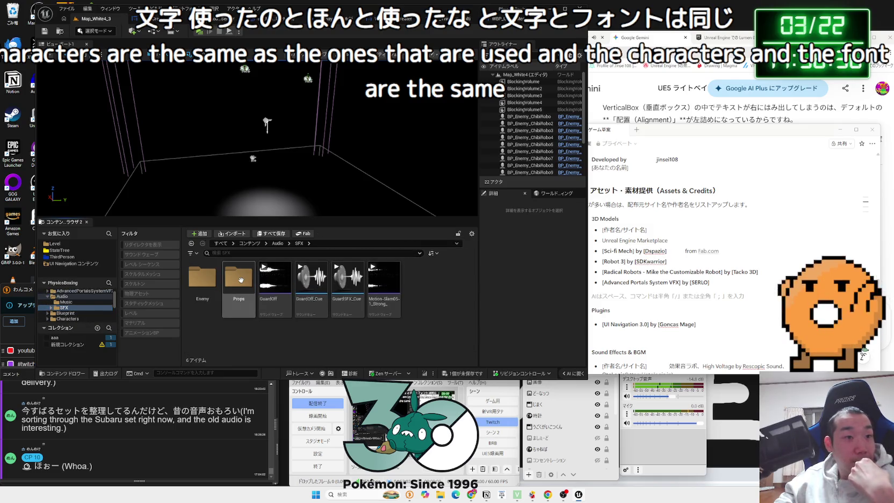
{"action": "double_click", "coordinate": [203, 268]}
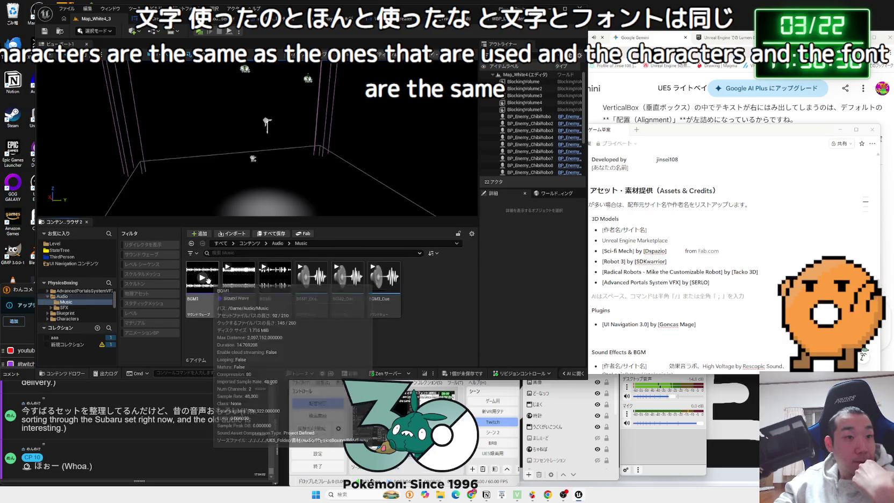
{"action": "key", "text": "alt+Left"}
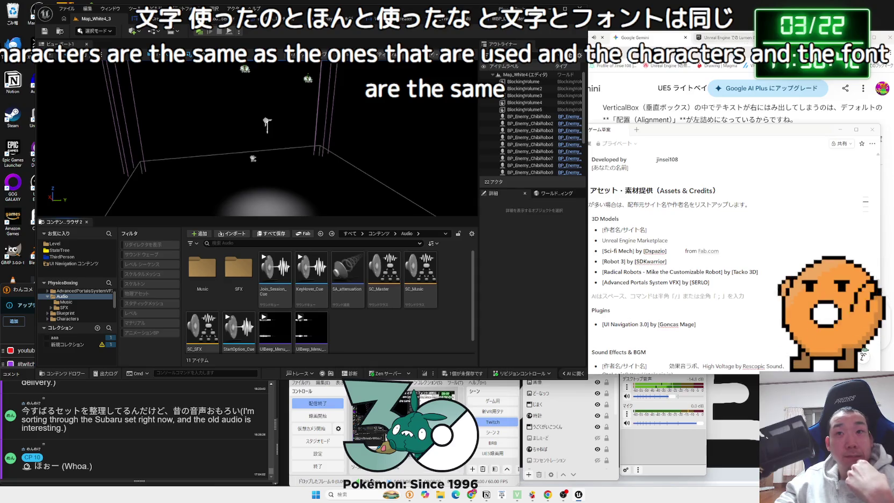
Check the YouTube BGM tab in the browser alongside the Gemini chat.
{"action": "left_click", "coordinate": [618, 38]}
{"action": "left_click", "coordinate": [538, 39]}
{"action": "left_click", "coordinate": [615, 39]}
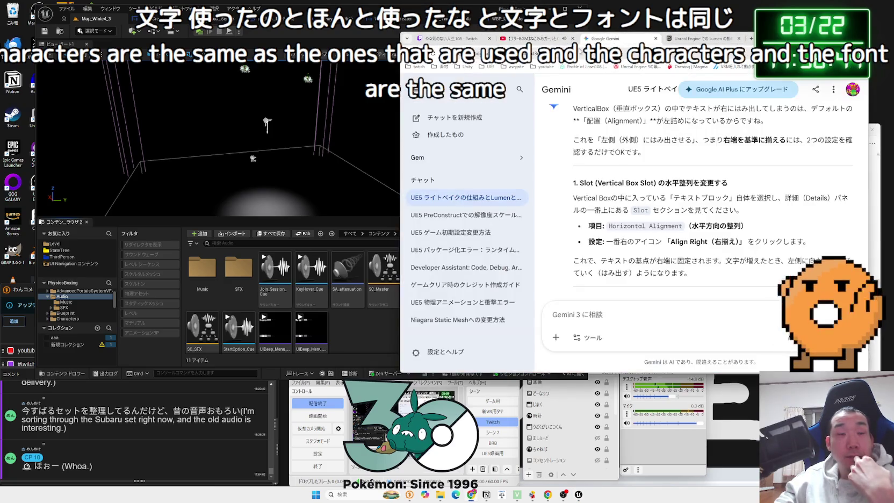
Save WBP_Credit with Ctrl+Shift+S and return to the Map_White4_3 level.
{"action": "left_click", "coordinate": [363, 329]}
{"action": "key", "text": "ctrl+Tab"}
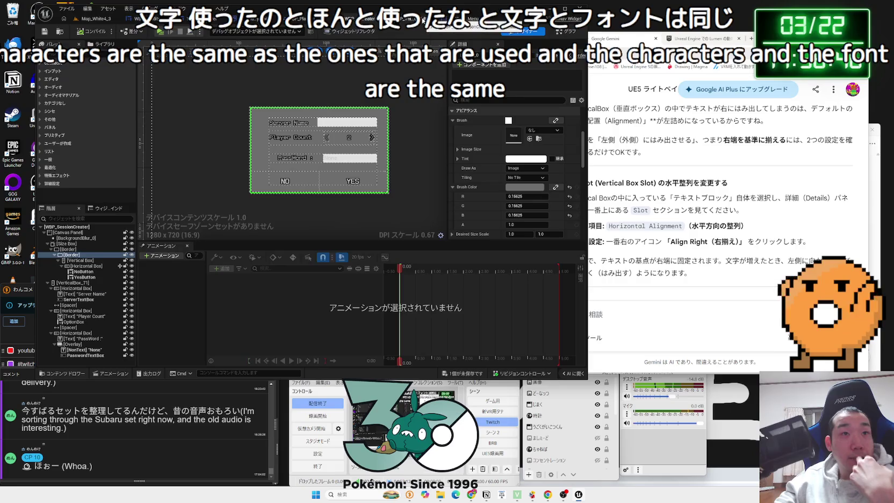
{"action": "key", "text": "ctrl+Tab"}
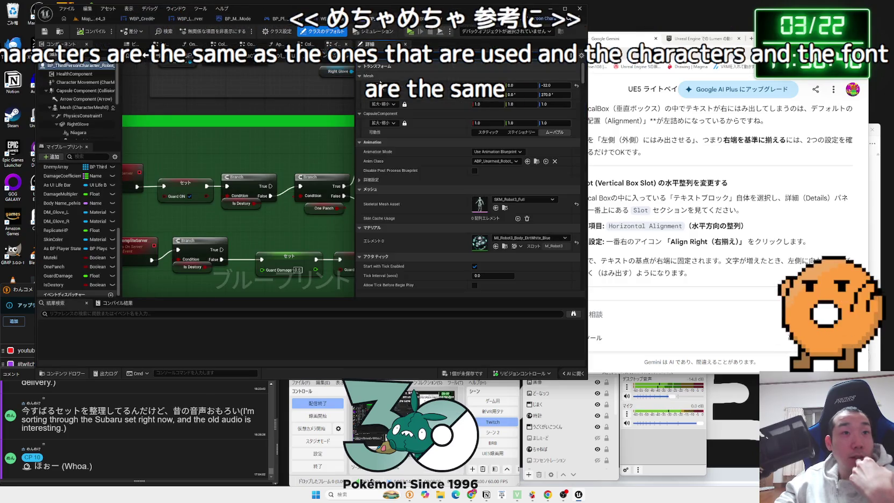
{"action": "key", "text": "ctrl+shift+s"}
{"action": "left_click", "coordinate": [494, 326]}
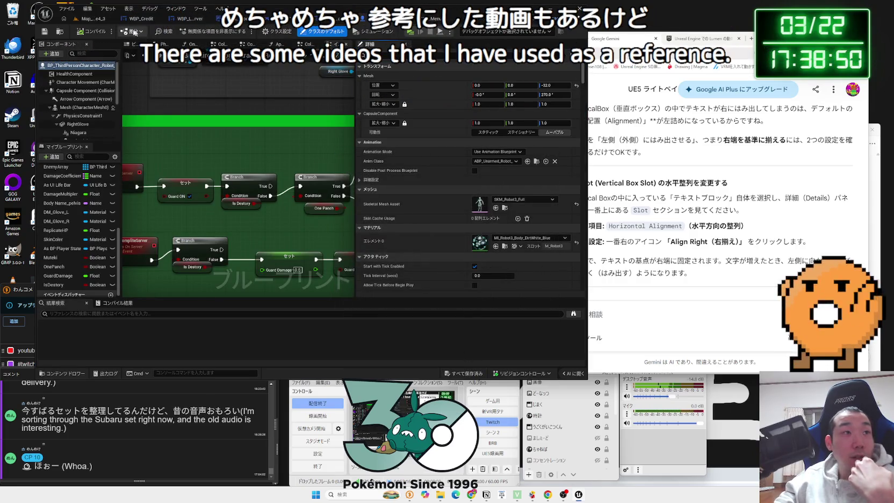
{"action": "left_click", "coordinate": [88, 21]}
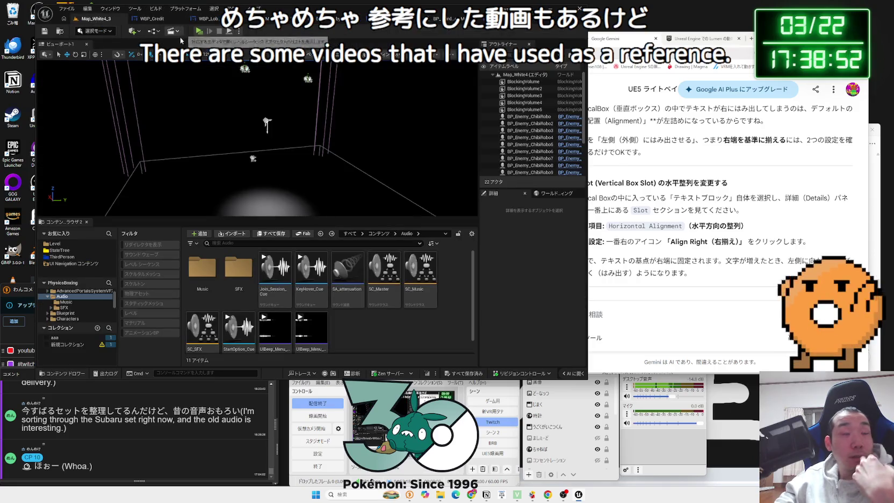
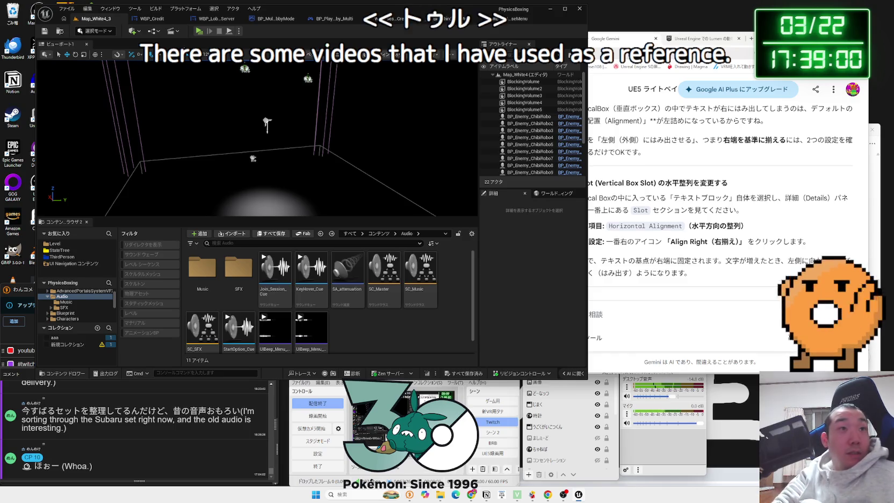
Switch to the WBP_Credit widget designer.
{"action": "left_click", "coordinate": [212, 18]}
{"action": "left_click", "coordinate": [99, 21]}
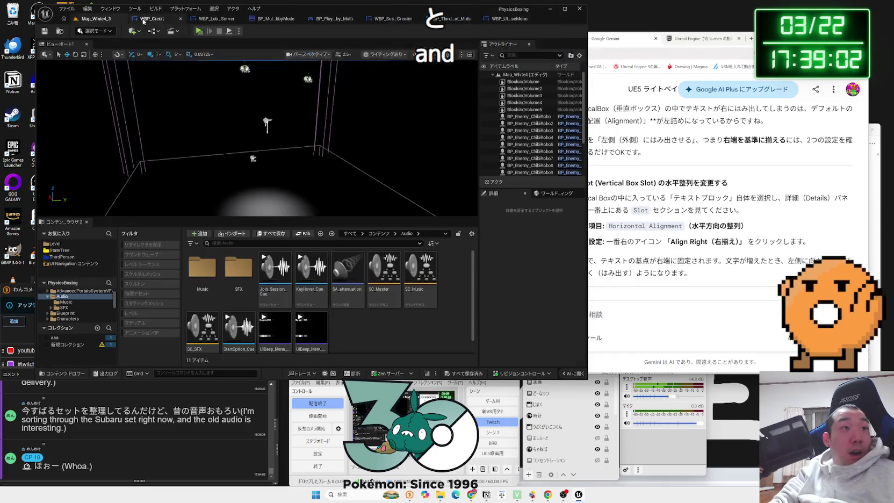
{"action": "left_click", "coordinate": [146, 19]}
{"action": "scroll", "coordinate": [328, 151], "scroll_direction": "up", "scroll_amount": 2}
Select the Advanced Portals System VFX credit line, zoom the canvas out, and bring up Gemini.
{"action": "left_click", "coordinate": [328, 150]}
{"action": "scroll", "coordinate": [329, 153], "scroll_direction": "down", "scroll_amount": 2}
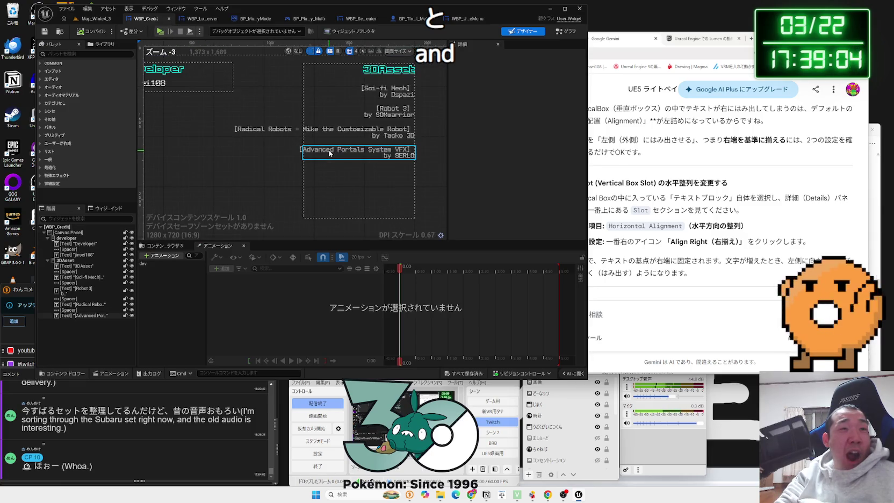
{"action": "scroll", "coordinate": [329, 154], "scroll_direction": "down", "scroll_amount": 1}
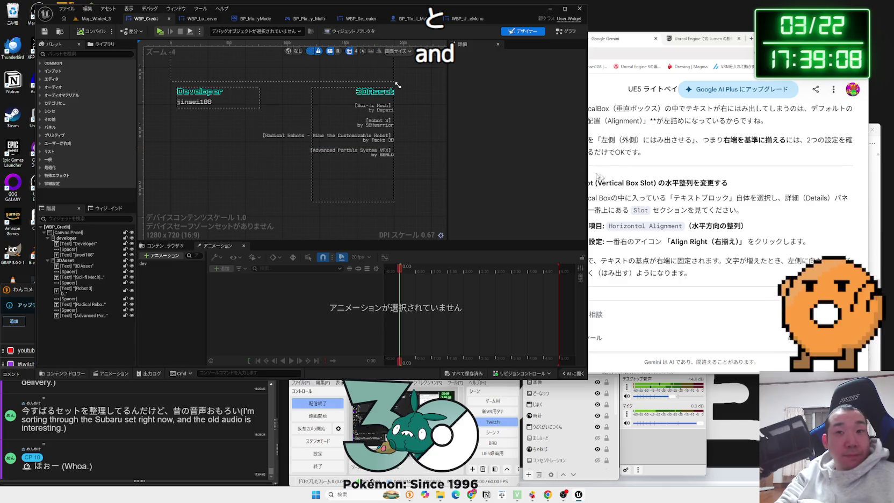
{"action": "left_click", "coordinate": [644, 89]}
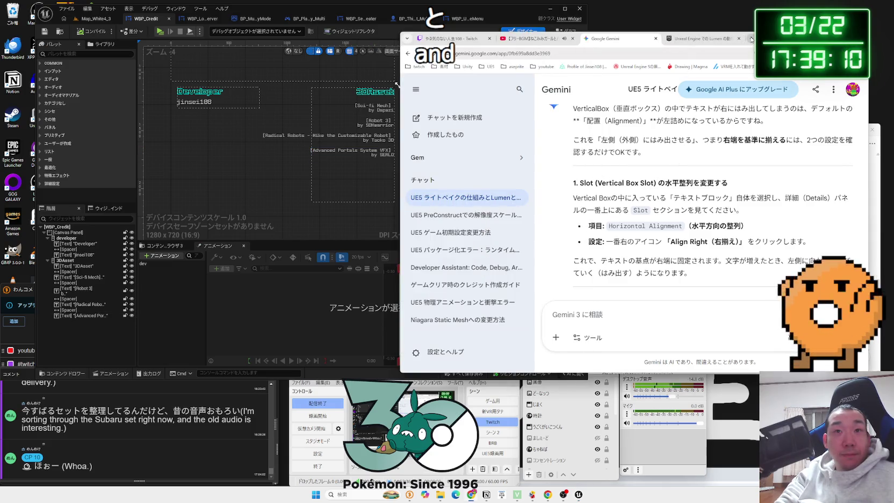
Glance at the YouTube music tab, go back to Gemini, and nudge the browser window right.
{"action": "left_click", "coordinate": [541, 36]}
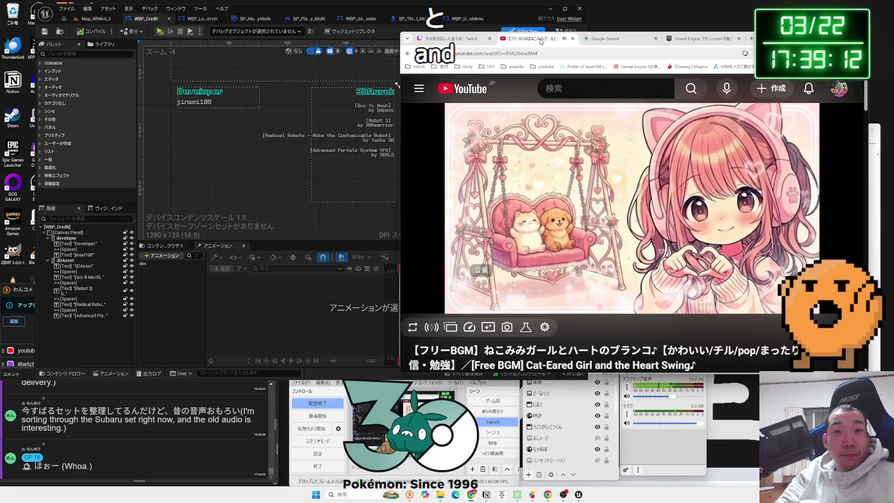
{"action": "left_click", "coordinate": [618, 38]}
{"action": "left_click_drag", "start_coordinate": [763, 38], "coordinate": [785, 39]}
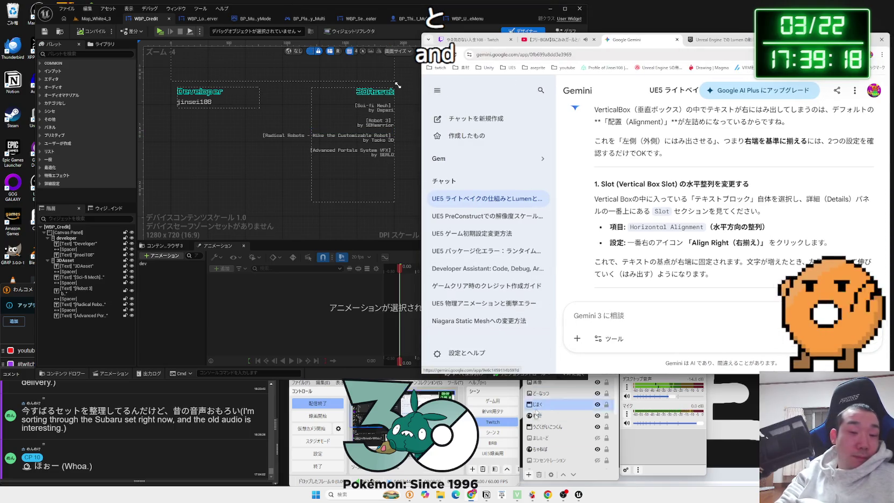
Check File Explorer and the Lumen docs, then show WBP_SessionCreater in Unreal.
{"action": "left_click", "coordinate": [440, 495]}
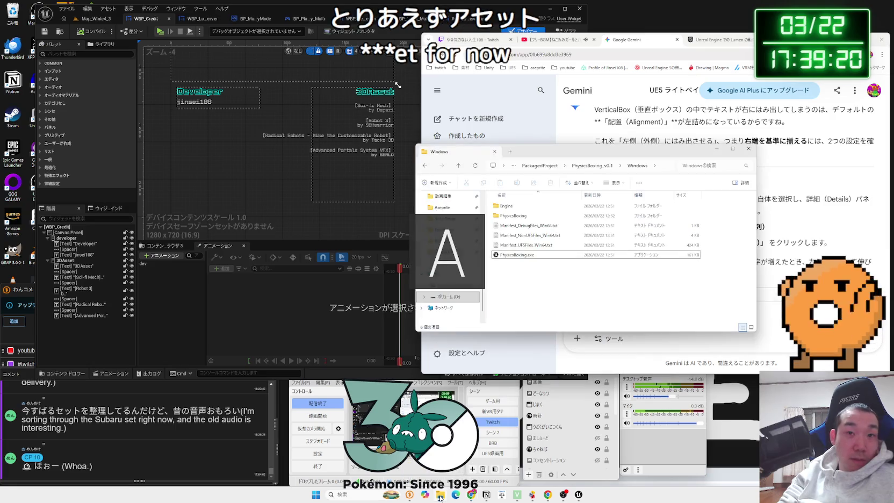
{"action": "left_click", "coordinate": [440, 495]}
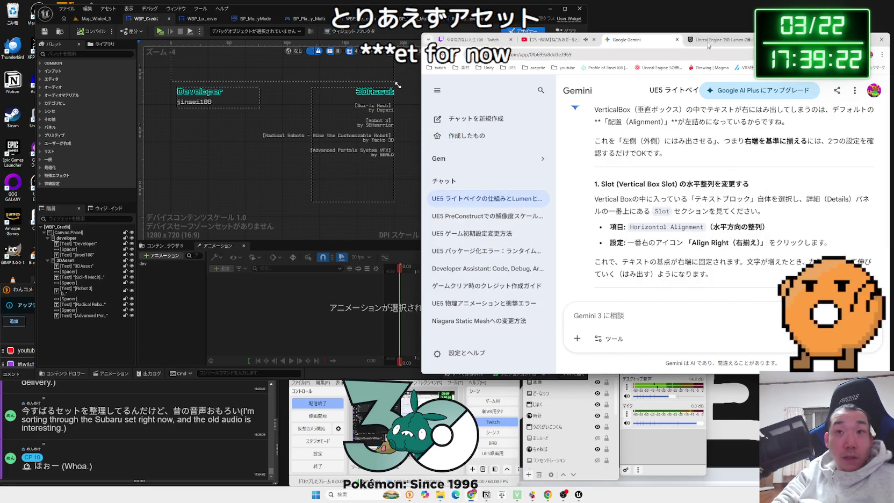
{"action": "left_click", "coordinate": [708, 40]}
{"action": "left_click", "coordinate": [648, 41]}
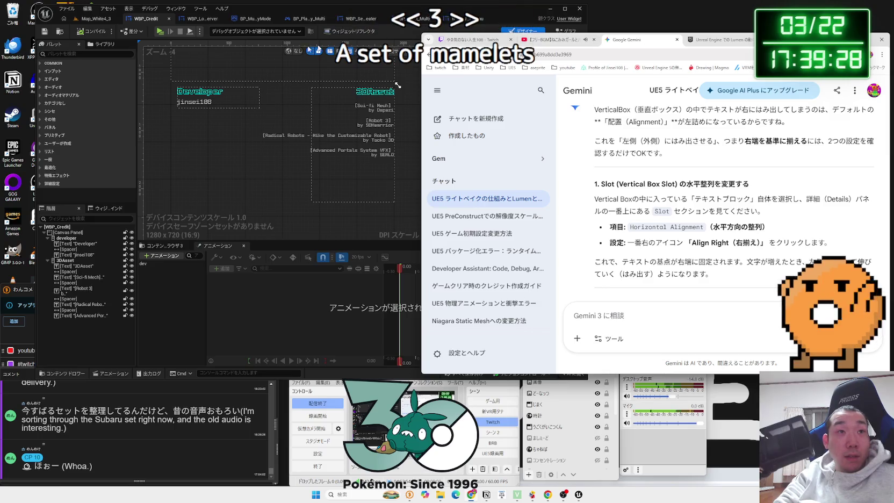
{"action": "left_click", "coordinate": [362, 21]}
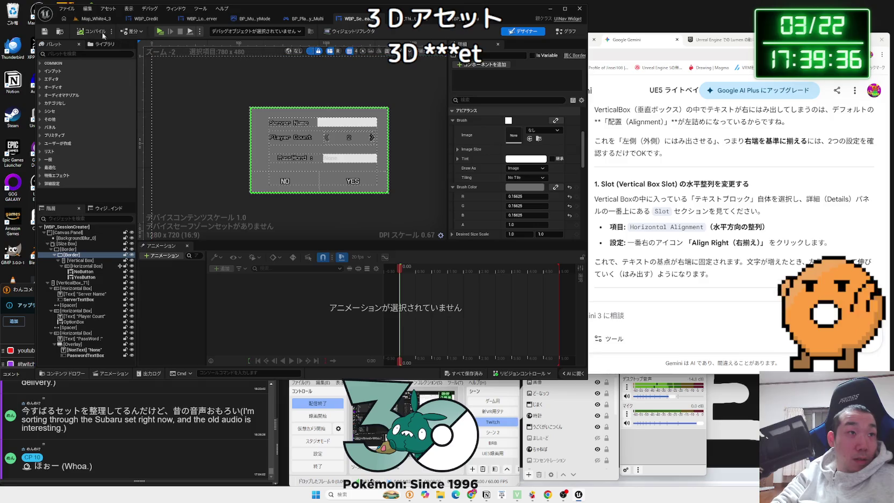
Scroll the Notion credits draft down to its Sound Effects and fonts sections.
{"action": "left_click", "coordinate": [96, 18]}
{"action": "left_click", "coordinate": [440, 494]}
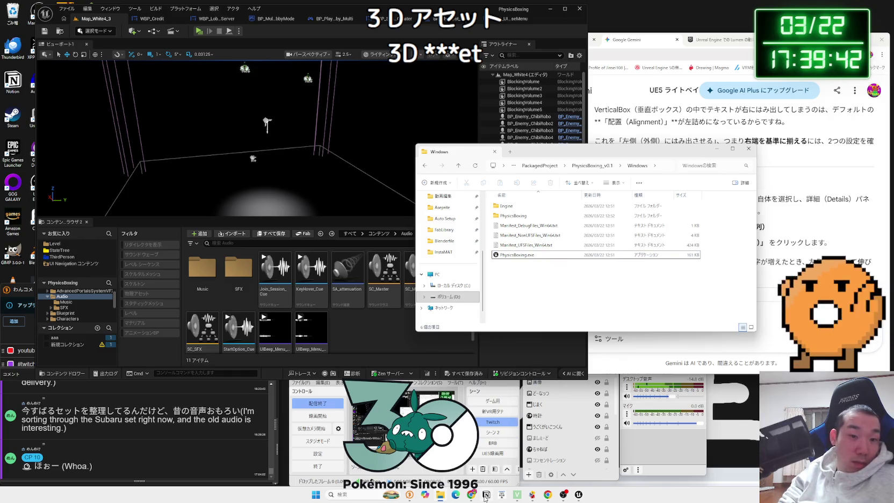
{"action": "key", "text": "alt+Tab"}
{"action": "scroll", "coordinate": [599, 252], "scroll_direction": "down", "scroll_amount": 3}
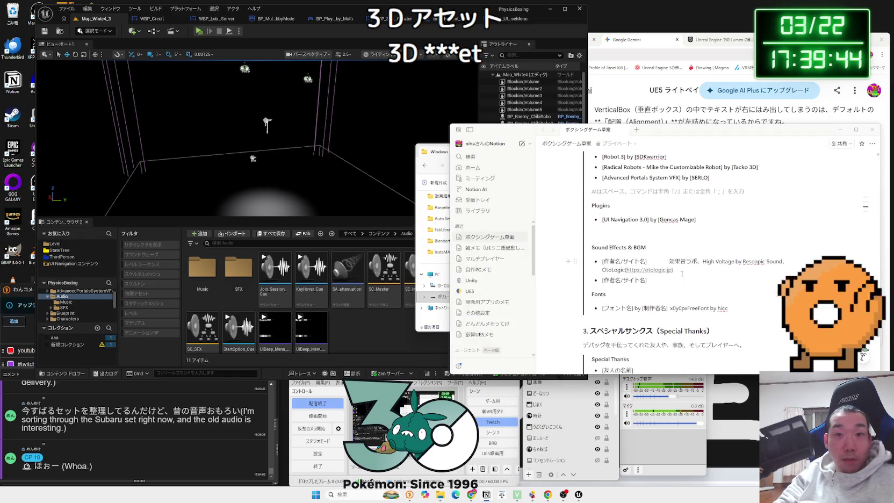
{"action": "scroll", "coordinate": [671, 249], "scroll_direction": "down", "scroll_amount": 1}
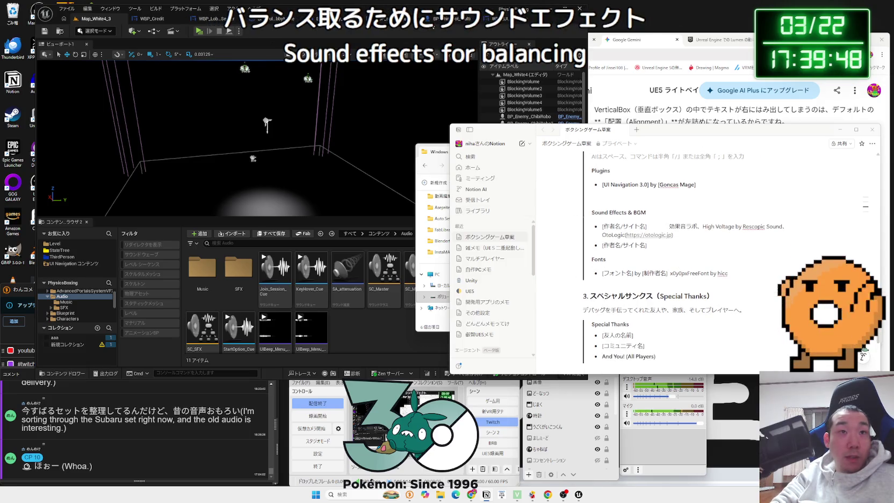
Cycle through the pause menu and session creator widgets back to WBP_Credit.
{"action": "left_click", "coordinate": [457, 19]}
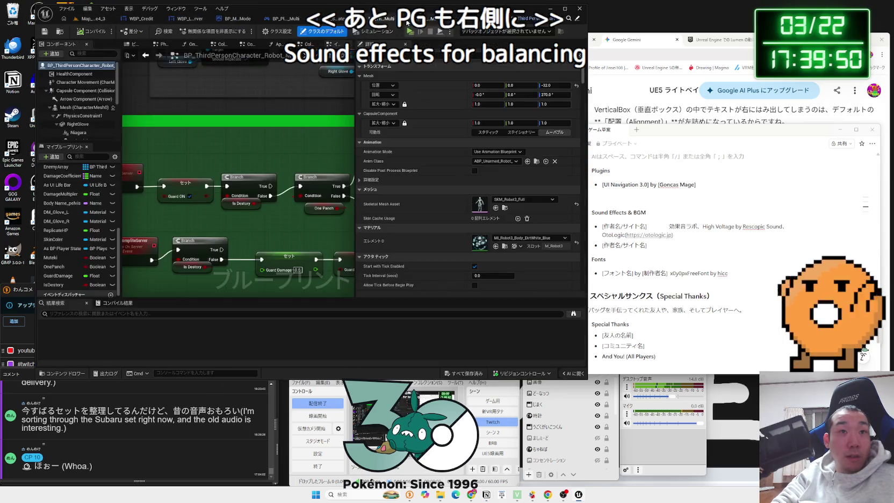
{"action": "scroll", "coordinate": [377, 115], "scroll_direction": "down", "scroll_amount": 2}
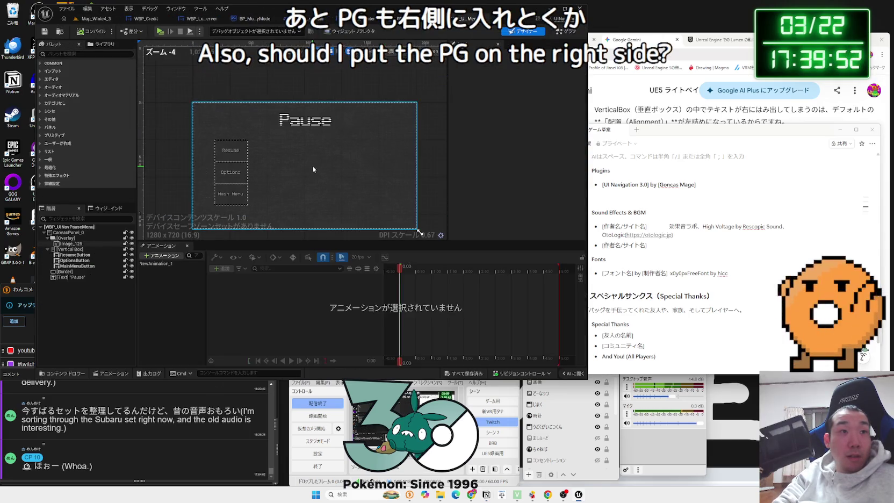
{"action": "left_click", "coordinate": [317, 19]}
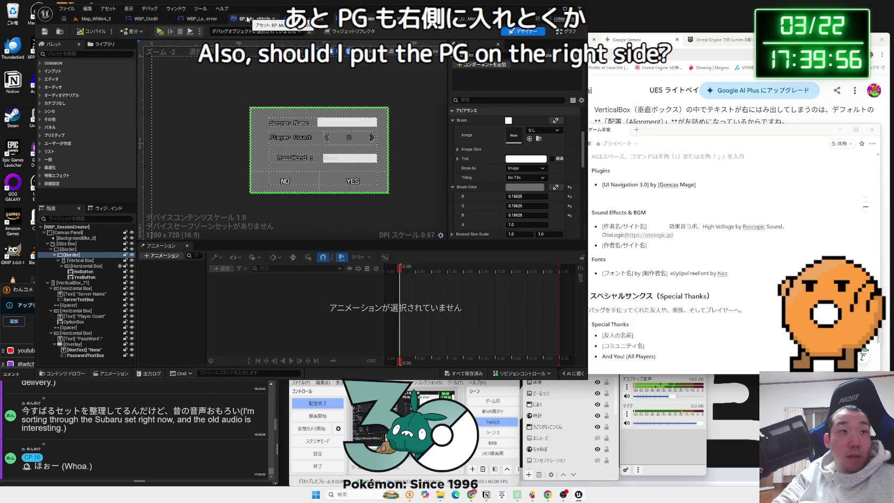
{"action": "left_click", "coordinate": [146, 19]}
{"action": "scroll", "coordinate": [238, 180], "scroll_direction": "up", "scroll_amount": 1}
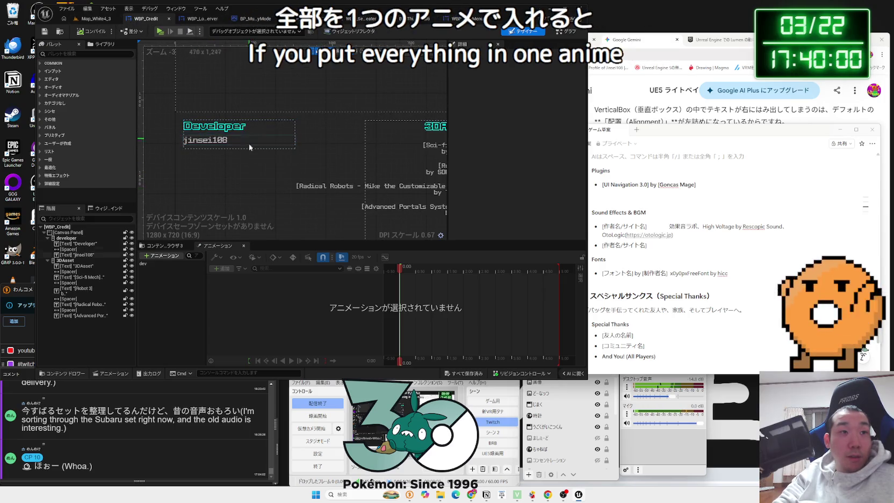
Copy the developer vertical box and paste it into the 3DAsset block.
{"action": "left_click", "coordinate": [293, 144]}
{"action": "left_click", "coordinate": [73, 244]}
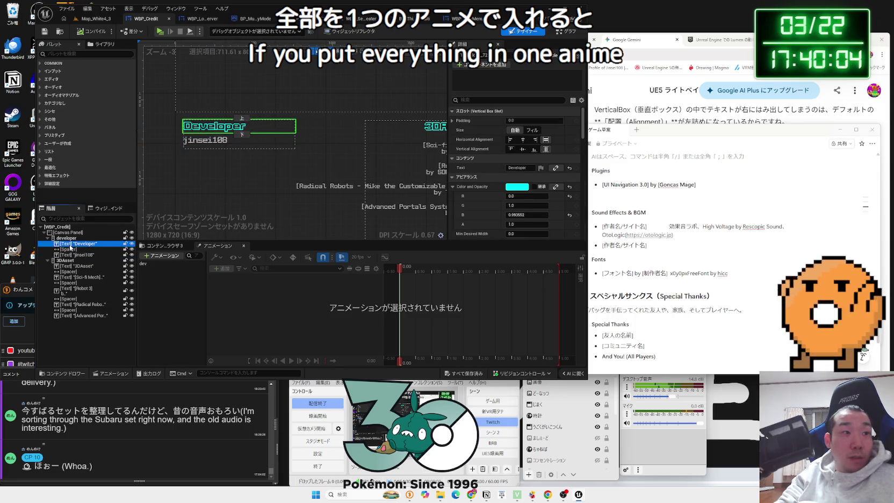
{"action": "left_click", "coordinate": [66, 238]}
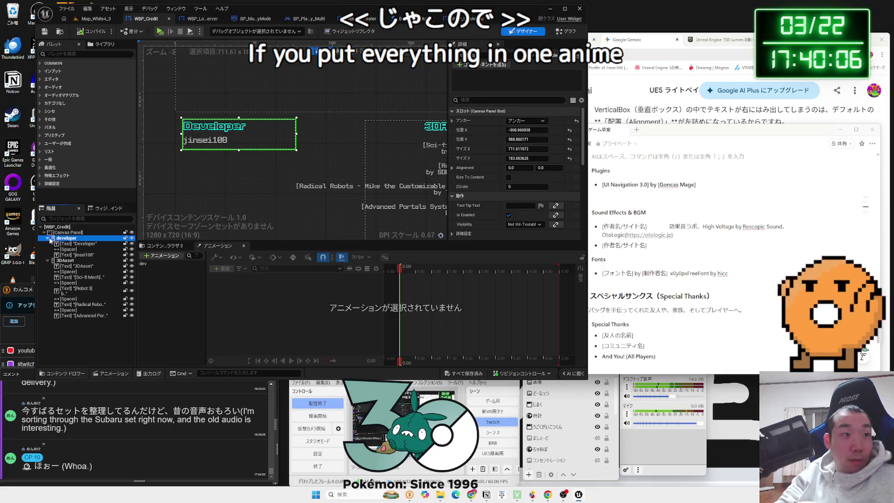
{"action": "left_click", "coordinate": [49, 238]}
{"action": "key", "text": "ctrl+c"}
{"action": "left_click", "coordinate": [59, 243]}
{"action": "key", "text": "ctrl+v"}
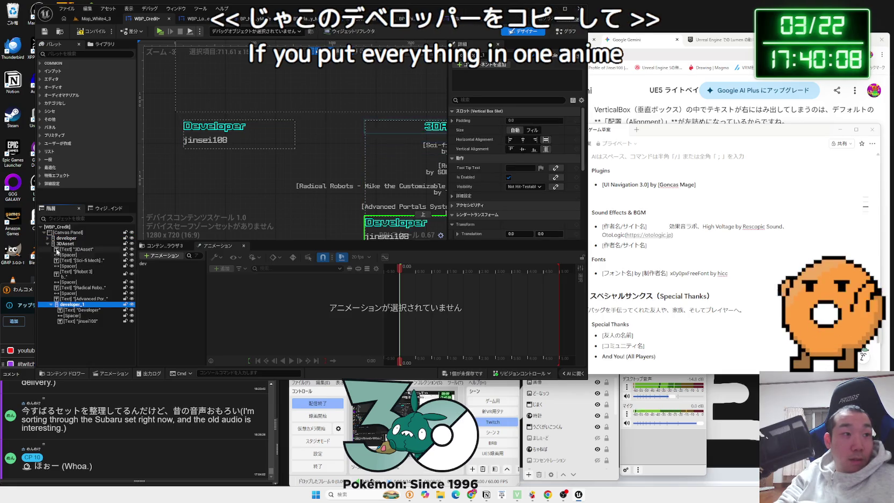
Rename the 3DAsset block to SoundAsset and expand its contents.
{"action": "left_click", "coordinate": [65, 243]}
{"action": "left_click", "coordinate": [48, 243]}
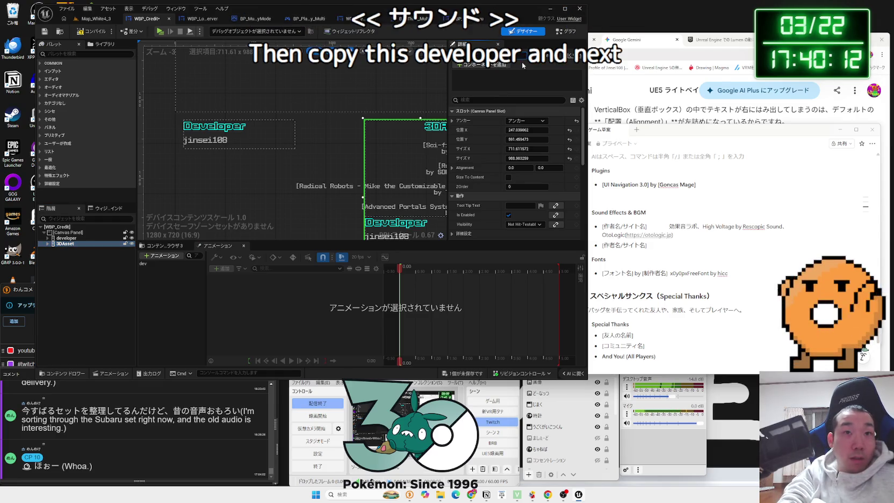
{"action": "type", "text": "SoundAsset"}
{"action": "key", "text": "Return"}
{"action": "scroll", "coordinate": [254, 166], "scroll_direction": "down", "scroll_amount": 1}
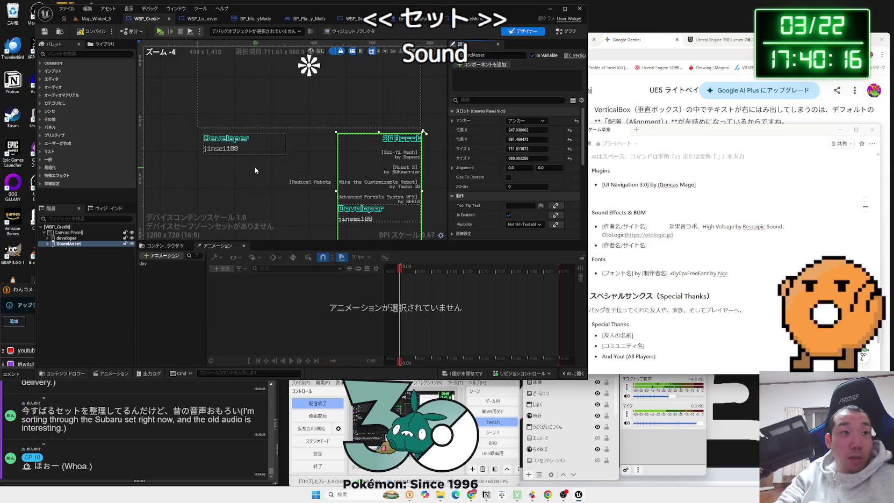
{"action": "scroll", "coordinate": [254, 166], "scroll_direction": "up", "scroll_amount": 2}
{"action": "left_click", "coordinate": [48, 244]}
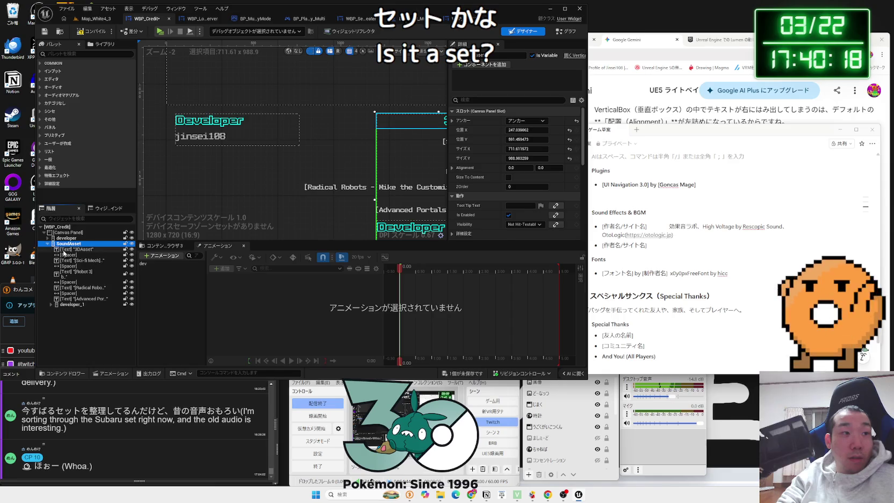
{"action": "left_click", "coordinate": [57, 250]}
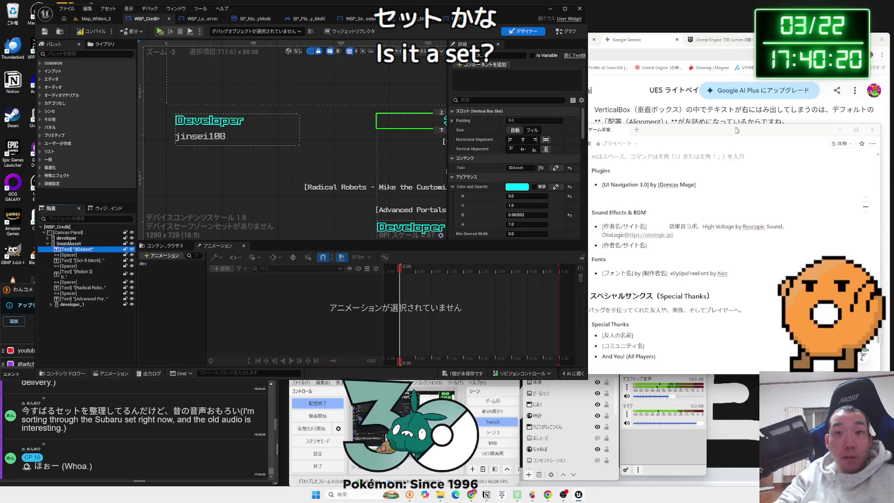
Scroll the Notion draft up to Assets & Credits and move its window right.
{"action": "left_click_drag", "start_coordinate": [736, 130], "coordinate": [651, 135]}
{"action": "scroll", "coordinate": [653, 252], "scroll_direction": "up", "scroll_amount": 2}
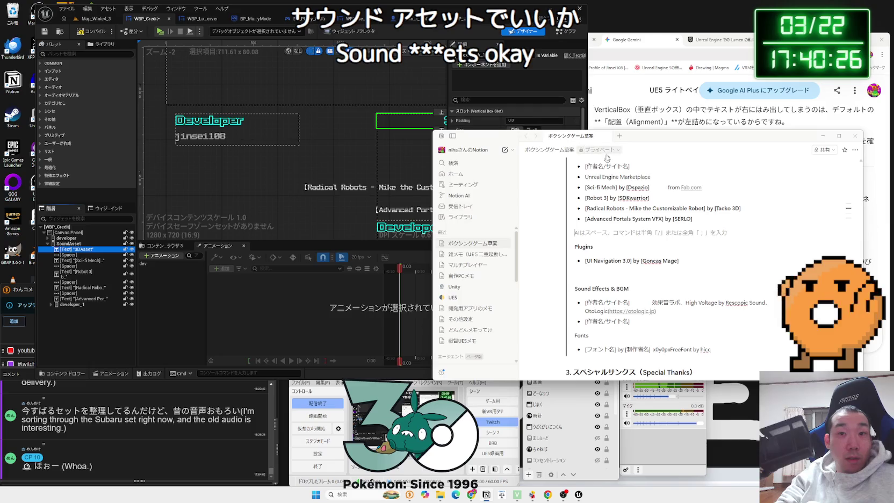
{"action": "scroll", "coordinate": [585, 252], "scroll_direction": "up", "scroll_amount": 1}
{"action": "left_click_drag", "start_coordinate": [668, 144], "coordinate": [750, 138]}
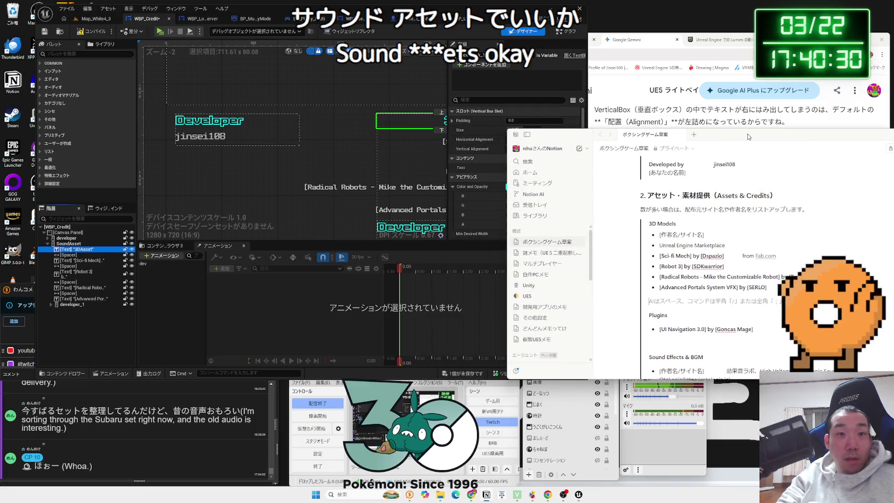
Pan the canvas and review developer_1, SoundAsset and the 3DAsset heading in the Hierarchy.
{"action": "scroll", "coordinate": [347, 184], "scroll_direction": "down", "scroll_amount": 1}
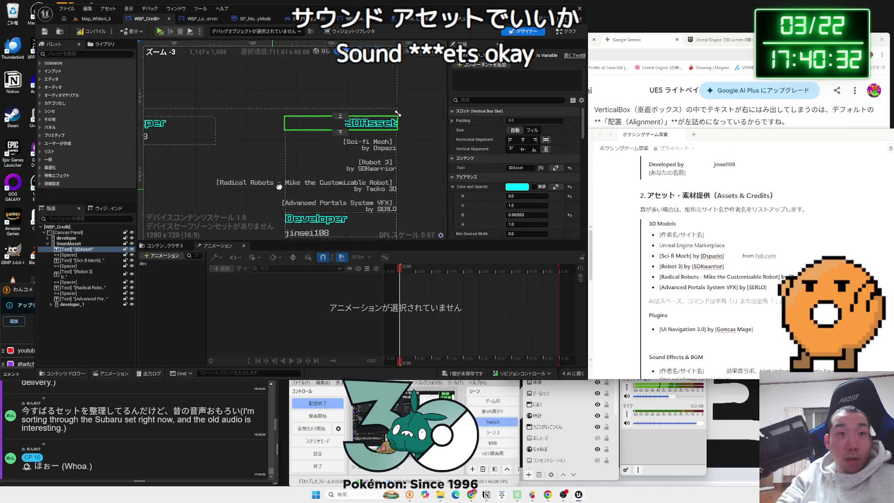
{"action": "left_click_drag", "start_coordinate": [347, 184], "coordinate": [376, 183]}
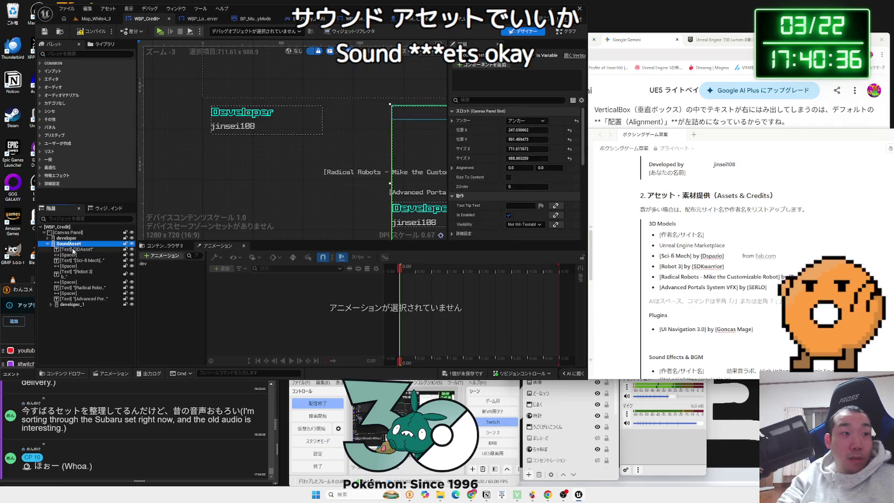
{"action": "left_click", "coordinate": [75, 305]}
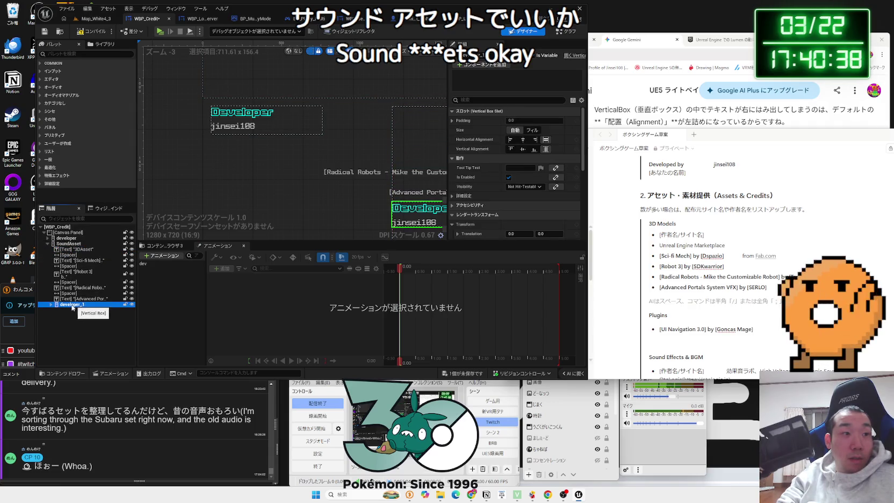
{"action": "left_click", "coordinate": [65, 244]}
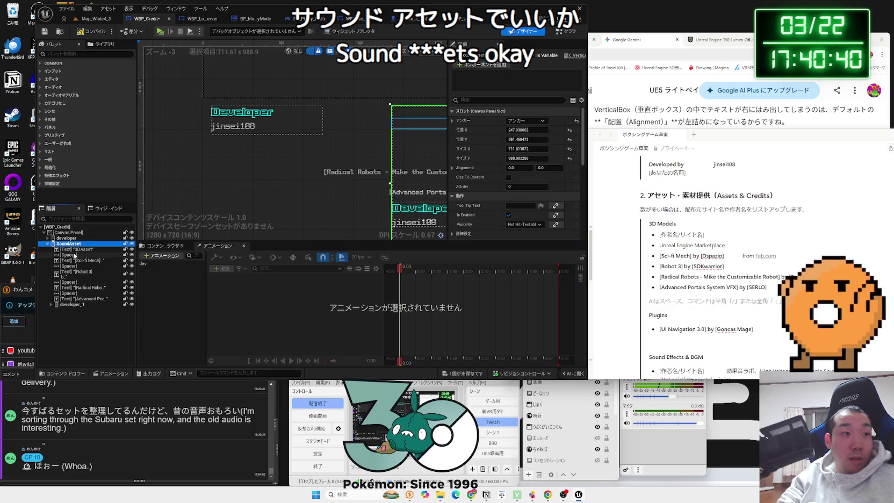
{"action": "left_click", "coordinate": [74, 250]}
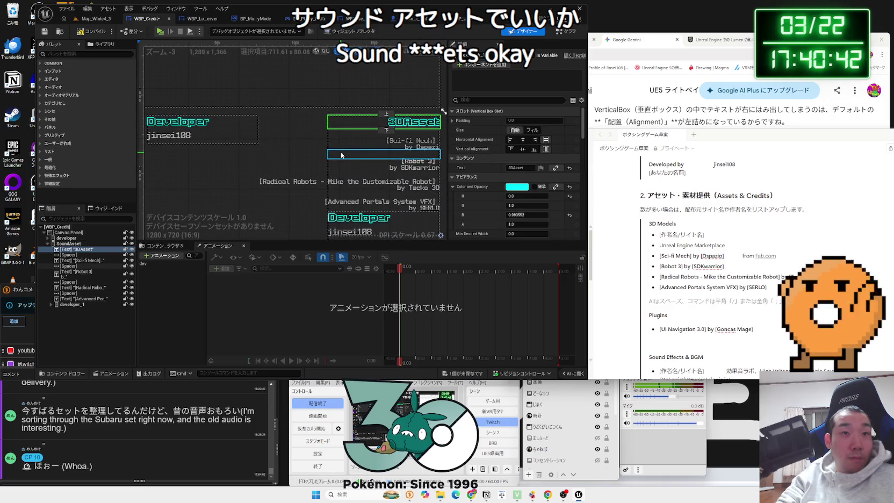
Undo the SoundAsset rename and drag developer_1 out onto the Canvas Panel.
{"action": "left_click", "coordinate": [48, 244]}
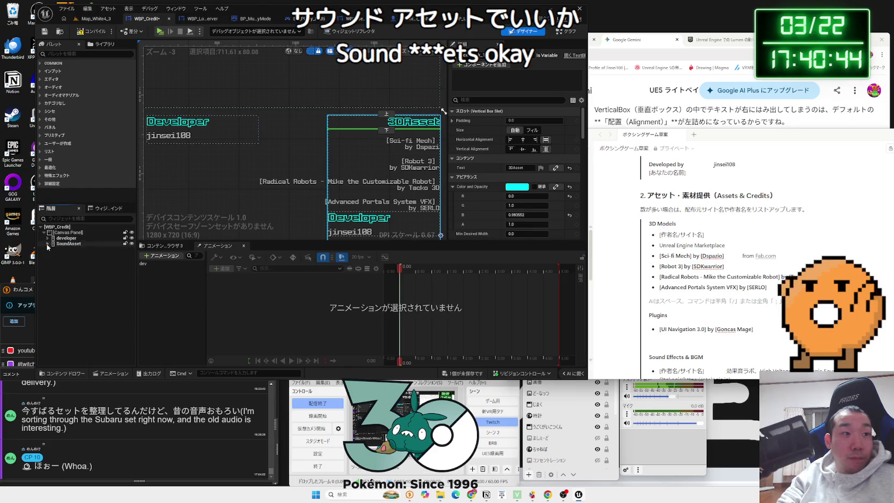
{"action": "key", "text": "ctrl+z"}
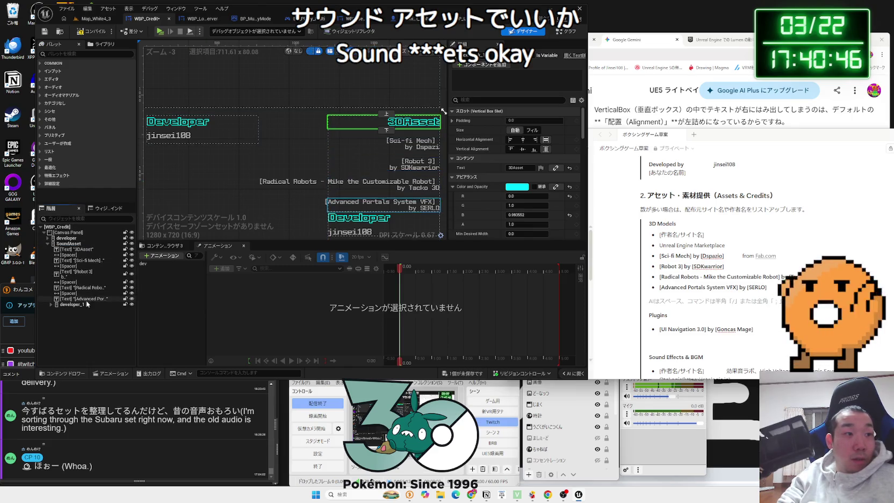
{"action": "left_click_drag", "start_coordinate": [63, 306], "coordinate": [62, 245]}
{"action": "left_click", "coordinate": [47, 238]}
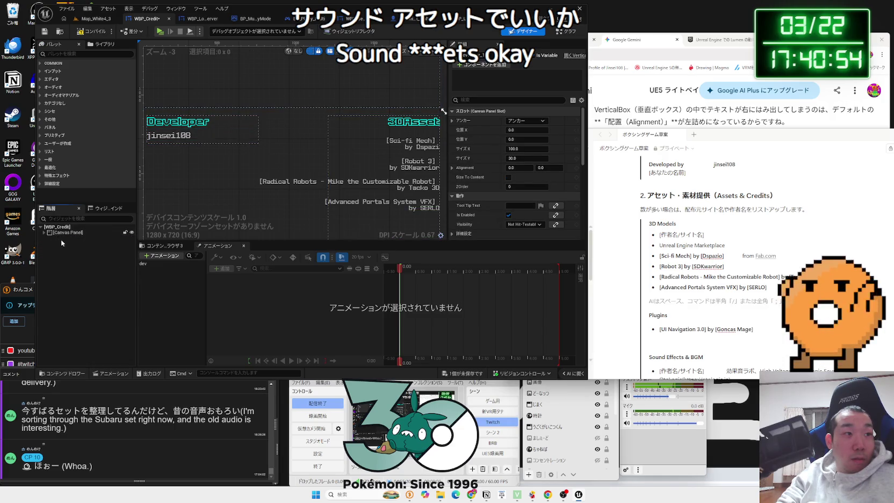
Place developer_1 below 3DAsset and start renaming it SoundAsset.
{"action": "left_click", "coordinate": [47, 238]}
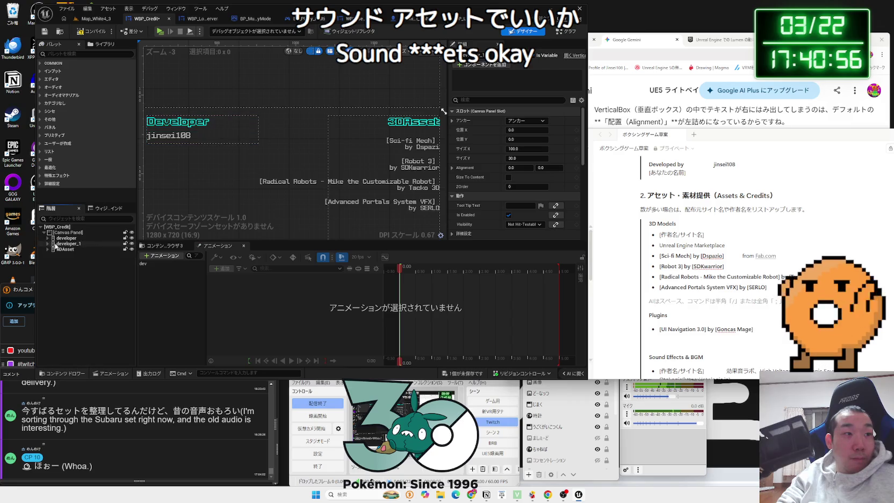
{"action": "left_click", "coordinate": [61, 244]}
{"action": "left_click_drag", "start_coordinate": [56, 258], "coordinate": [57, 254]}
{"action": "left_click", "coordinate": [48, 243]}
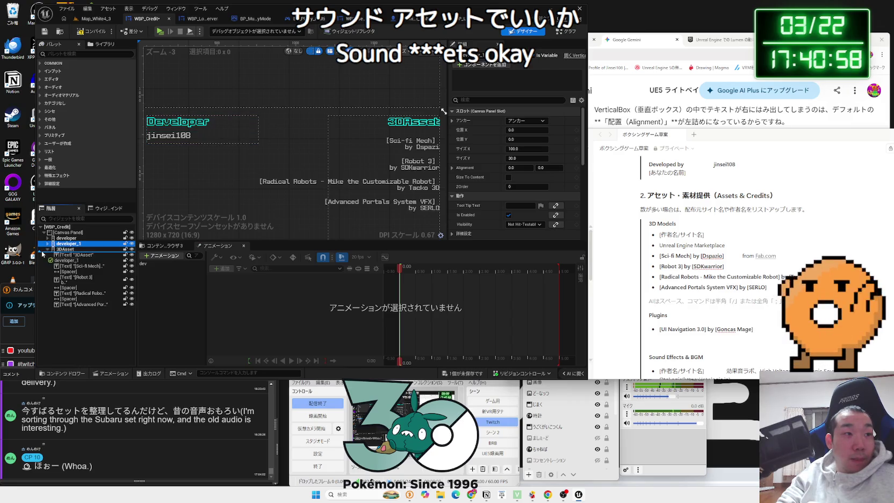
{"action": "left_click", "coordinate": [48, 243]}
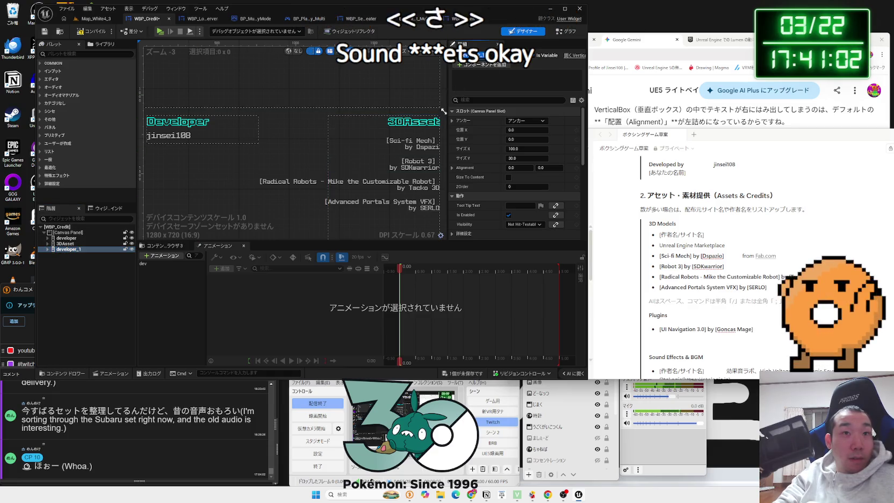
{"action": "type", "text": "Sou"}
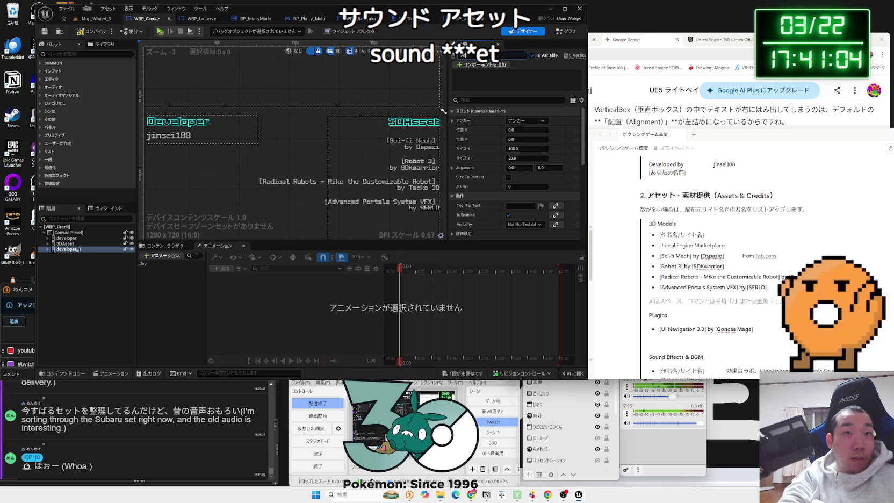
{"action": "type", "text": "Sou"}
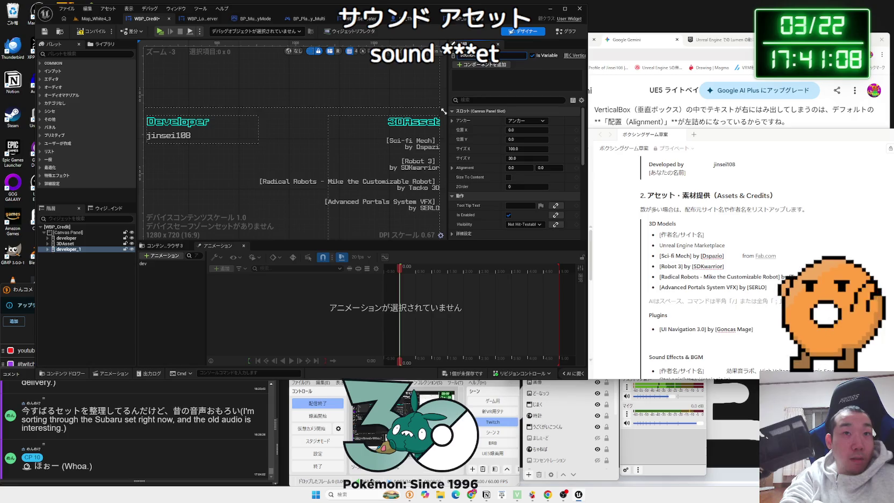
{"action": "left_click", "coordinate": [612, 97]}
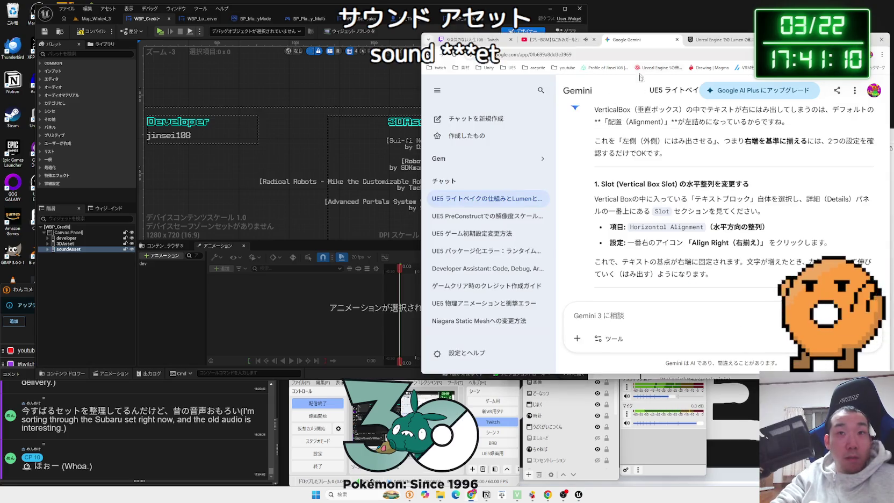
Ask Gemini whether 'SoundAsset' suits a credits heading and read its suggested alternatives.
{"action": "left_click", "coordinate": [647, 321]}
{"action": "type", "text": "kur"}
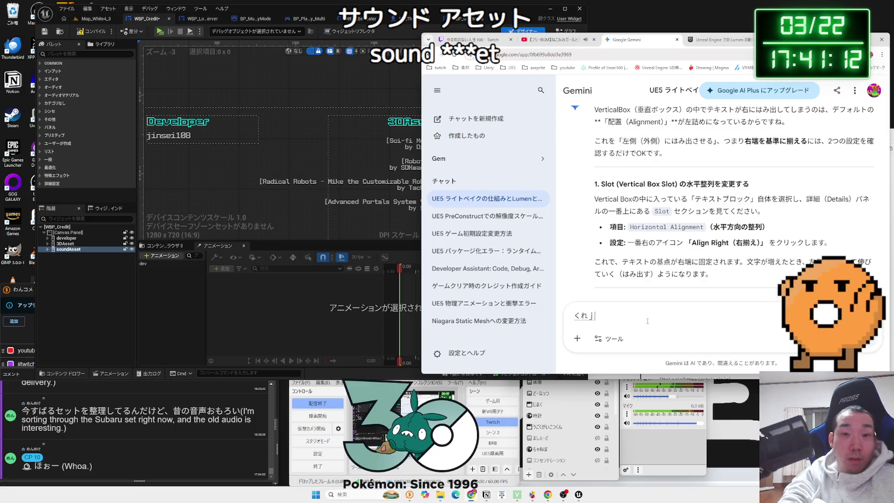
{"action": "type", "text": "sau"}
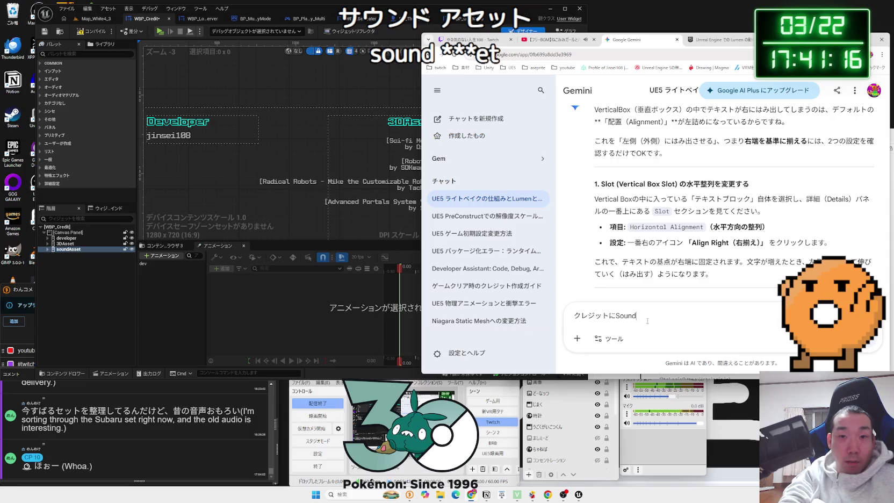
{"action": "type", "text": "ssetto"}
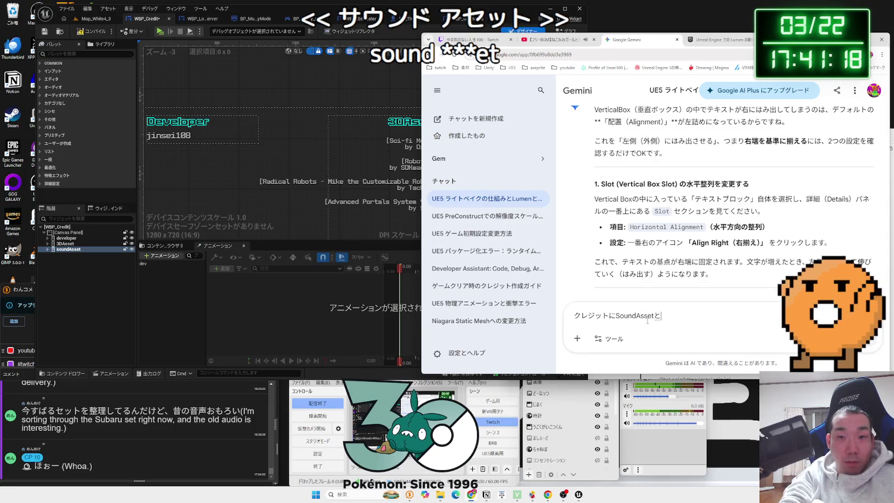
{"action": "type", "text": "ed"}
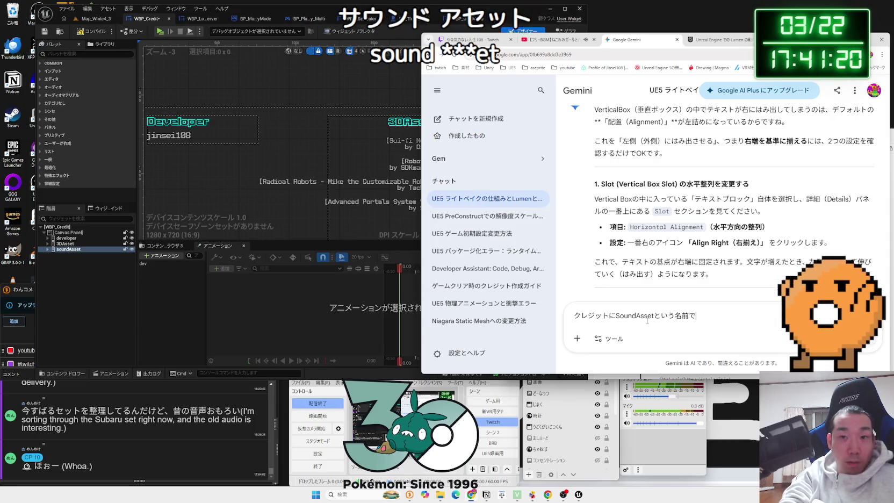
{"action": "type", "text": "kisit"}
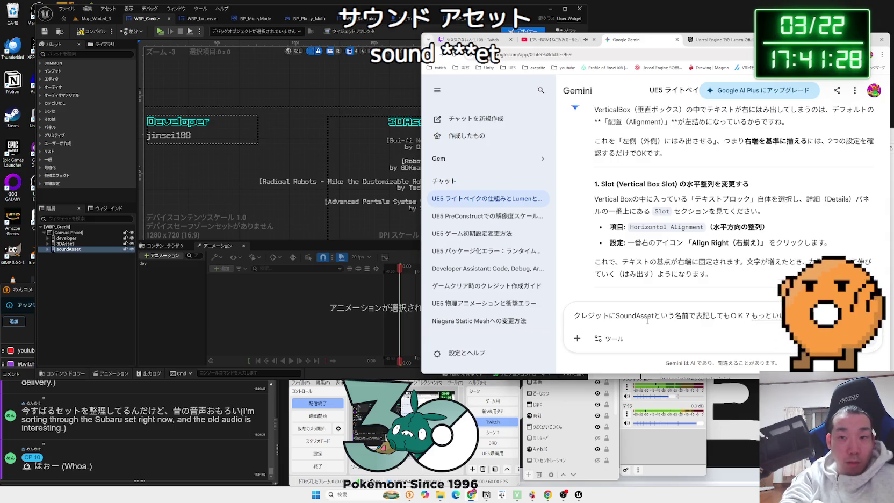
{"action": "key", "text": "Return"}
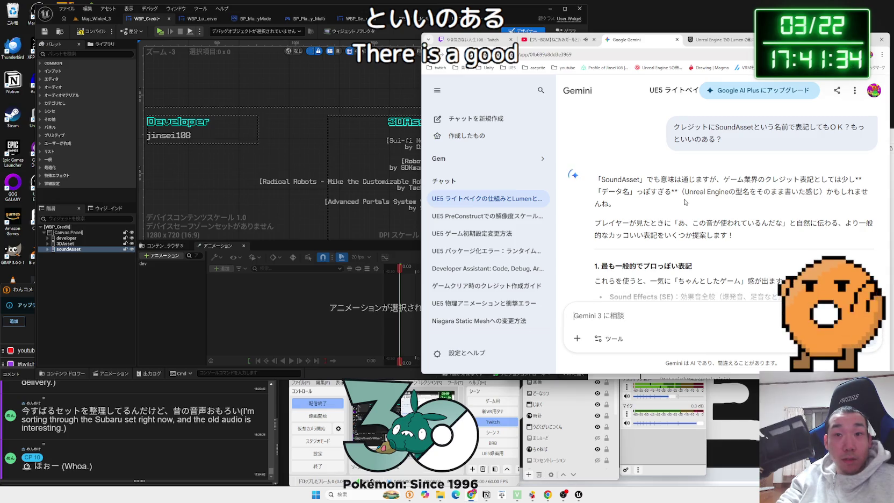
{"action": "scroll", "coordinate": [645, 196], "scroll_direction": "down", "scroll_amount": 2}
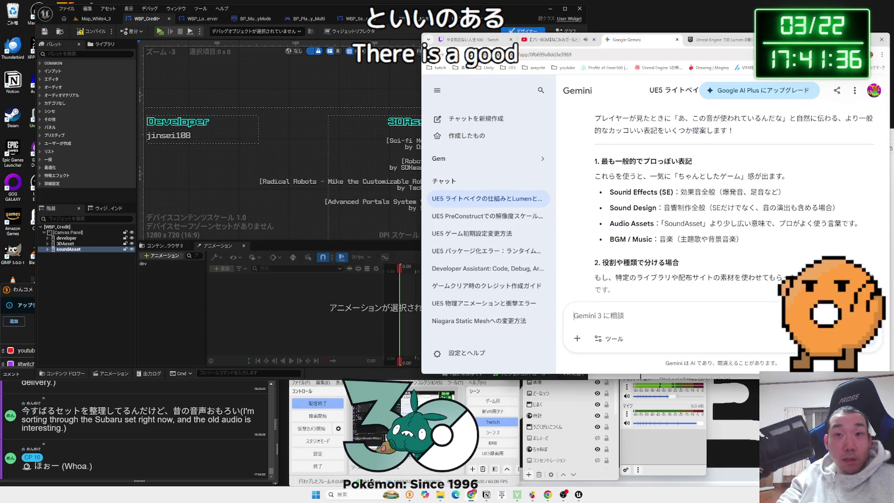
{"action": "left_click", "coordinate": [227, 169]}
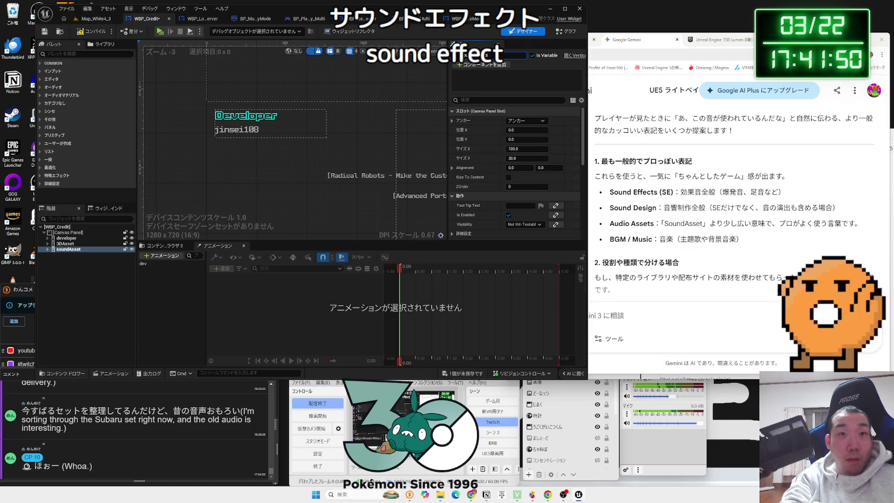
Expand the renamed Sound Effects block and inspect its jinsei108 text and spacer.
{"action": "left_click", "coordinate": [48, 250]}
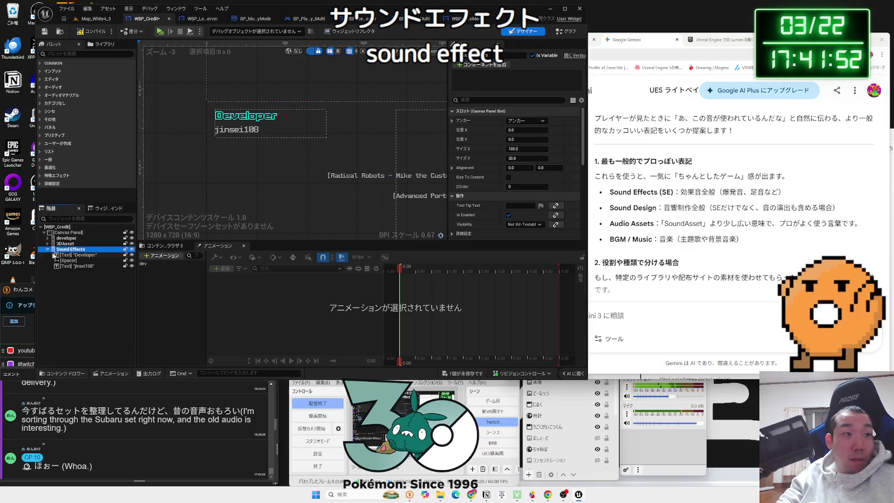
{"action": "left_click", "coordinate": [75, 266]}
{"action": "left_click", "coordinate": [77, 255]}
{"action": "left_click", "coordinate": [80, 267]}
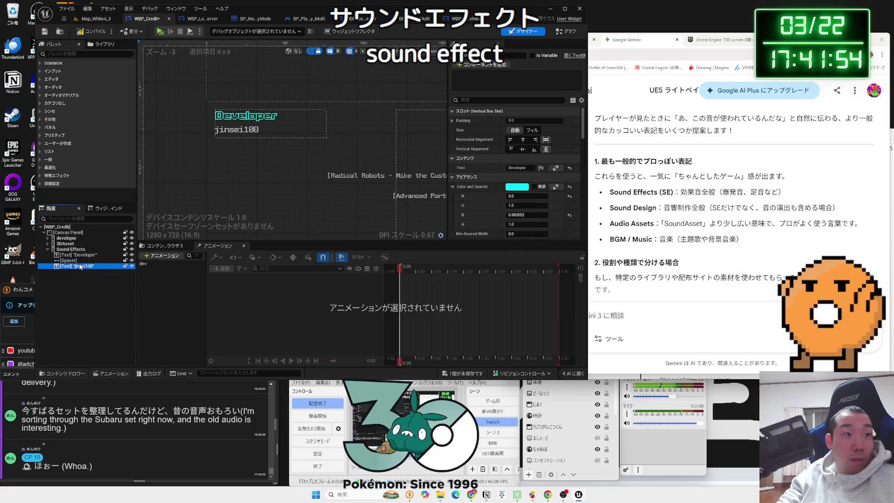
{"action": "left_click", "coordinate": [75, 262]}
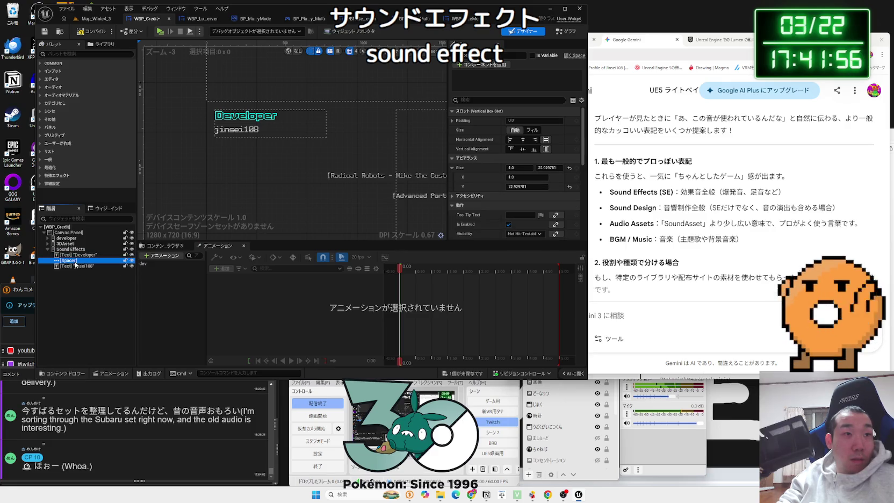
{"action": "left_click", "coordinate": [237, 132]}
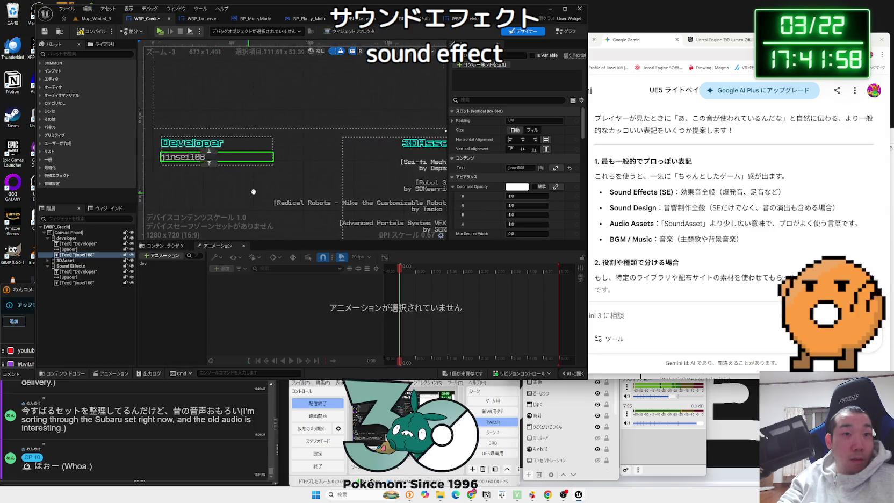
Set the spacer under the Developer heading to a height of 40.
{"action": "left_click", "coordinate": [69, 250]}
{"action": "left_click", "coordinate": [533, 186]}
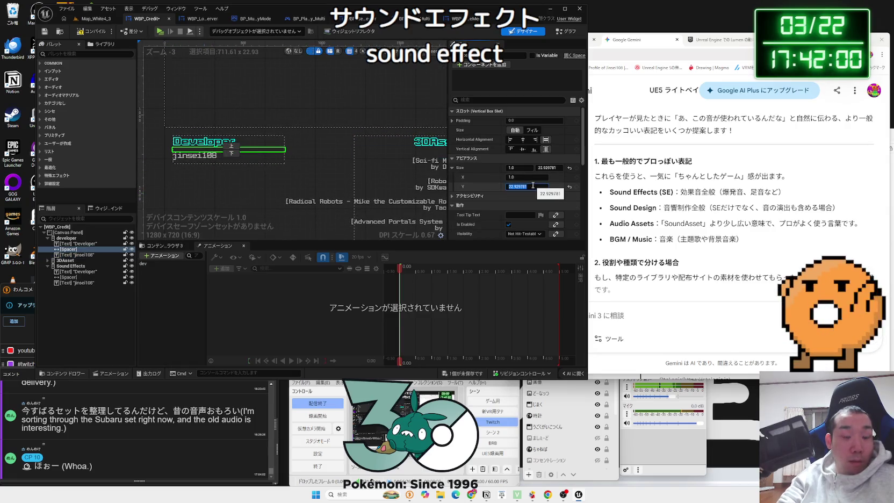
{"action": "key", "text": "BackSpace"}
{"action": "type", "text": "40"}
{"action": "key", "text": "Return"}
{"action": "left_click", "coordinate": [211, 204]}
{"action": "left_click_drag", "start_coordinate": [211, 205], "coordinate": [235, 160]}
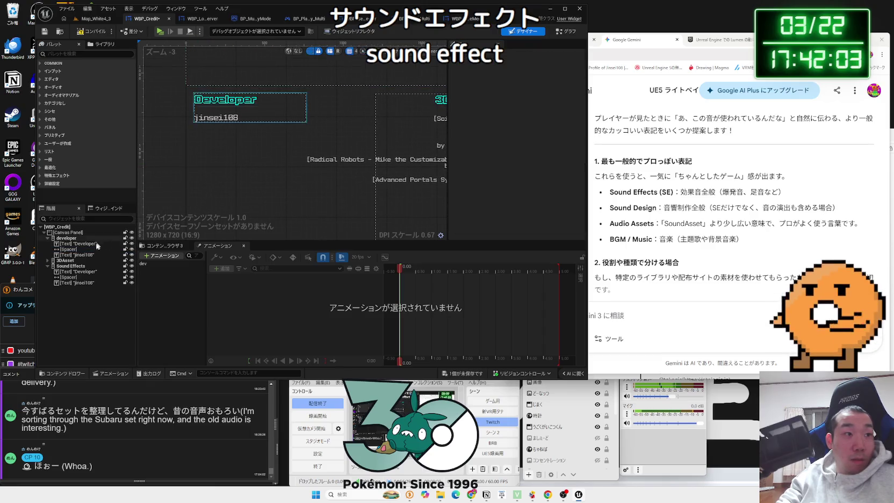
Edit the height of the spacer in the Sound Effects block.
{"action": "left_click", "coordinate": [71, 273]}
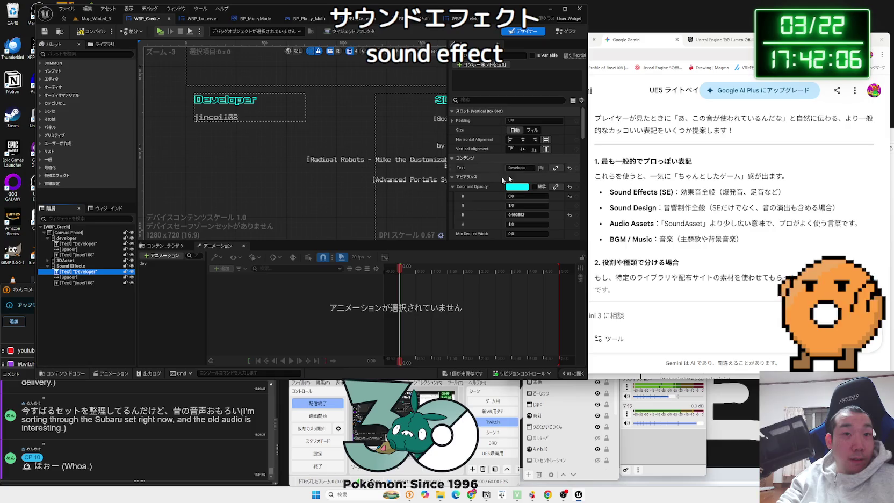
{"action": "left_click", "coordinate": [68, 277]}
{"action": "left_click", "coordinate": [535, 186]}
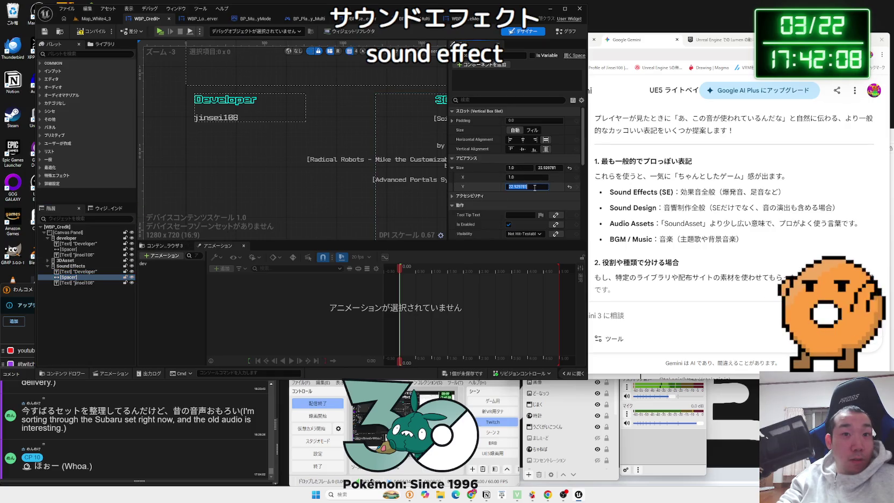
{"action": "left_click", "coordinate": [324, 151]}
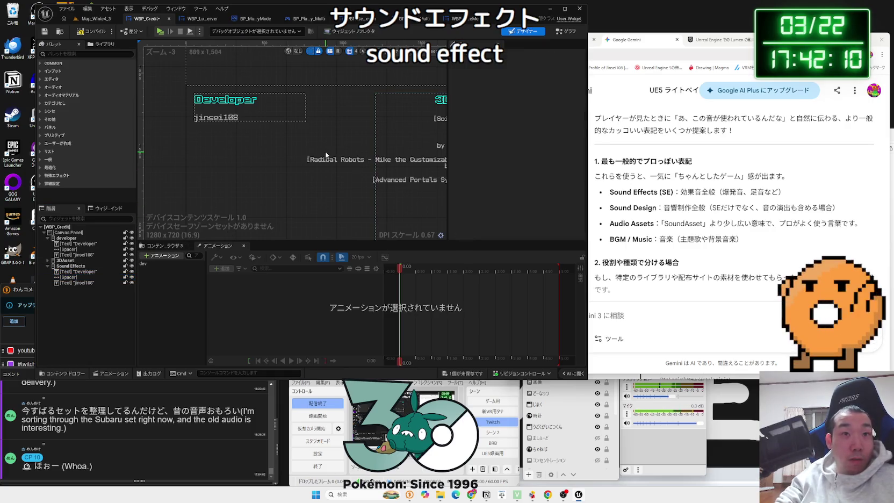
{"action": "left_click_drag", "start_coordinate": [326, 155], "coordinate": [190, 162]}
Set the spacer under the 3DAsset heading to a height of 50.
{"action": "left_click", "coordinate": [322, 118]}
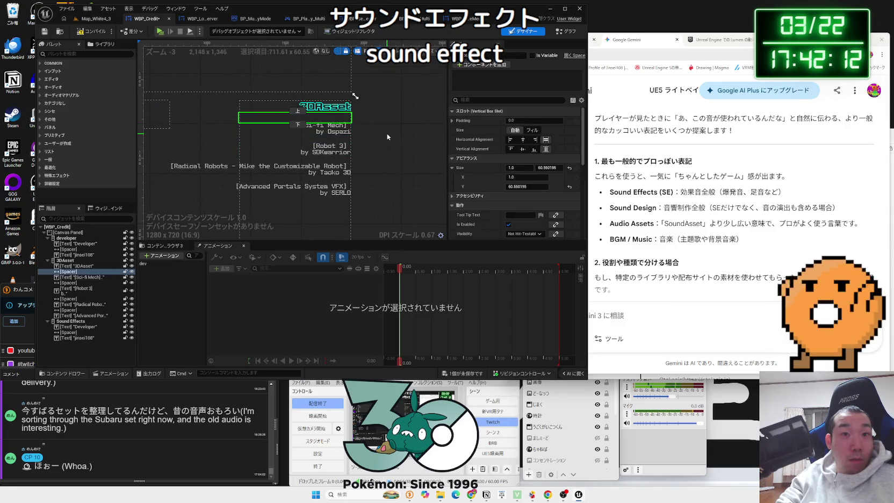
{"action": "scroll", "coordinate": [274, 168], "scroll_direction": "down", "scroll_amount": 2}
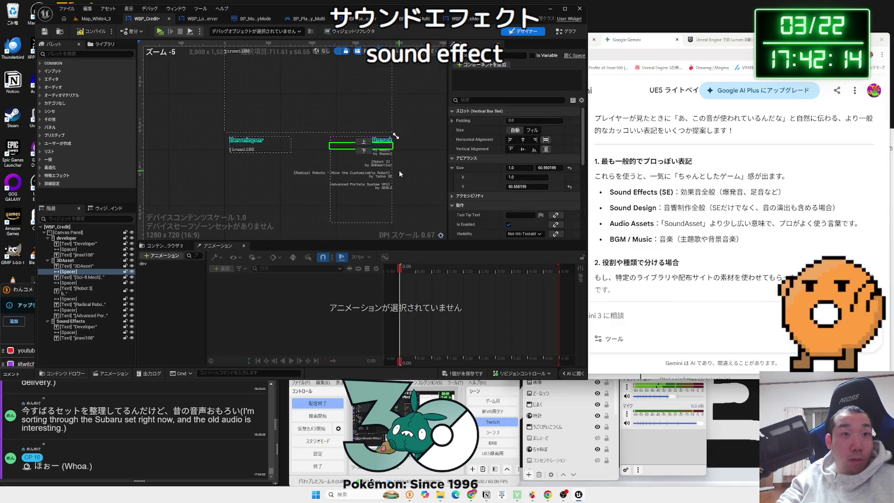
{"action": "left_click", "coordinate": [274, 167]}
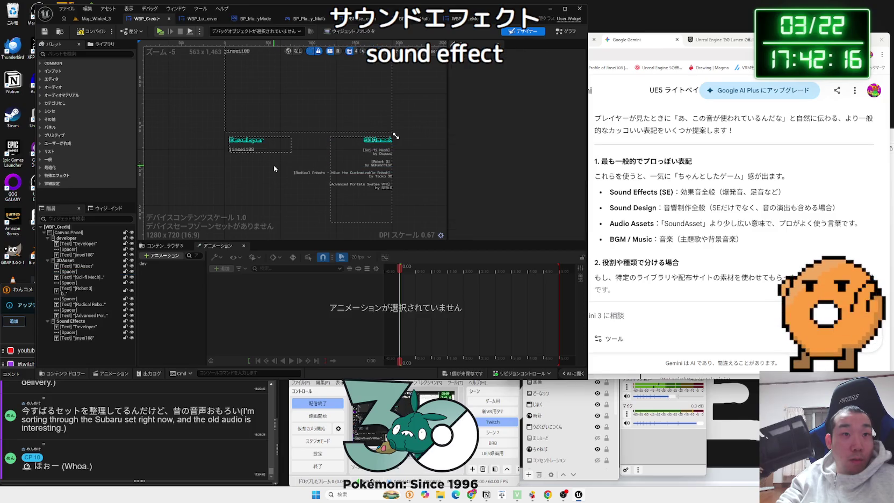
{"action": "left_click_drag", "start_coordinate": [274, 165], "coordinate": [320, 164]}
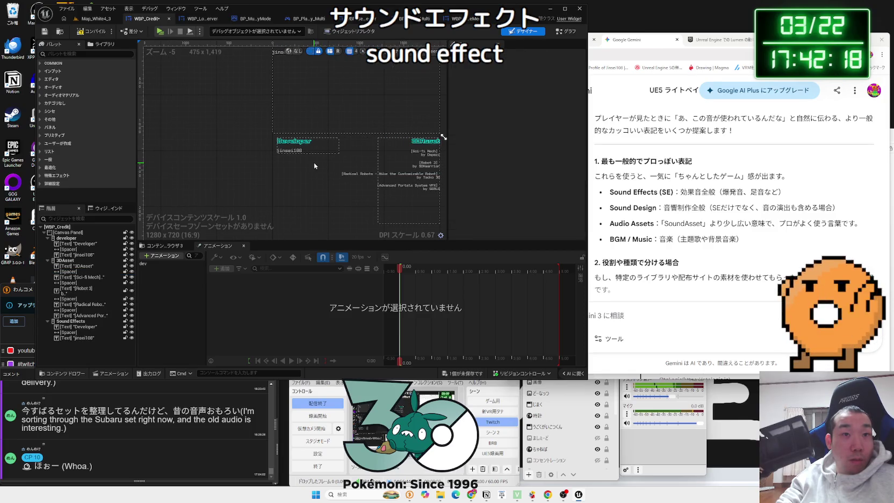
{"action": "scroll", "coordinate": [404, 169], "scroll_direction": "up", "scroll_amount": 4}
{"action": "left_click", "coordinate": [349, 112]}
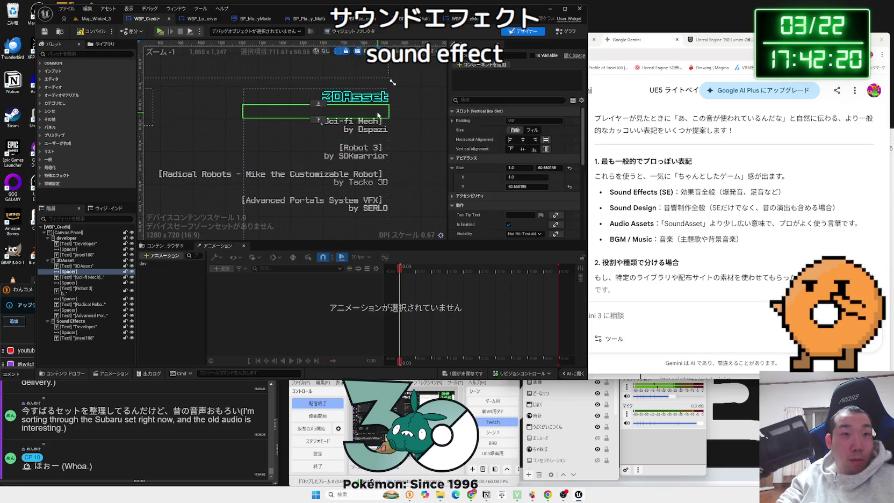
{"action": "left_click", "coordinate": [544, 188]}
{"action": "key", "text": "BackSpace"}
{"action": "type", "text": "50"}
{"action": "key", "text": "Return"}
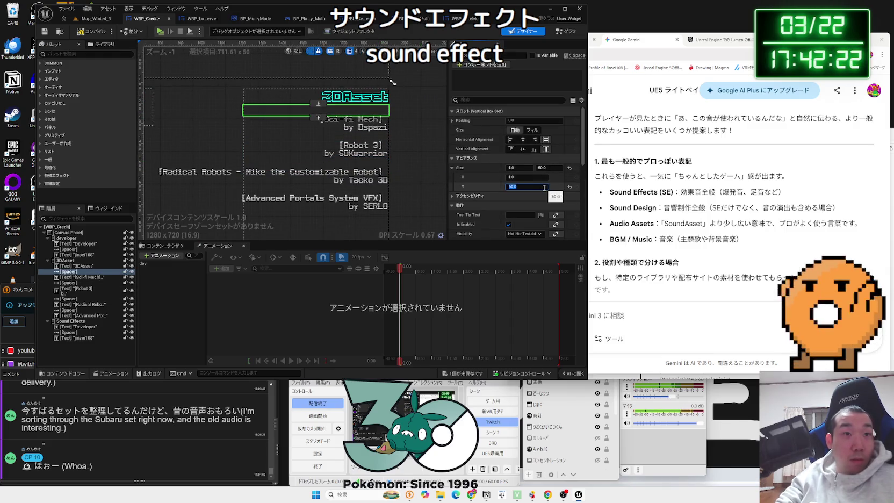
{"action": "left_click", "coordinate": [327, 195]}
{"action": "scroll", "coordinate": [327, 196], "scroll_direction": "down", "scroll_amount": 4}
{"action": "scroll", "coordinate": [333, 196], "scroll_direction": "up", "scroll_amount": 1}
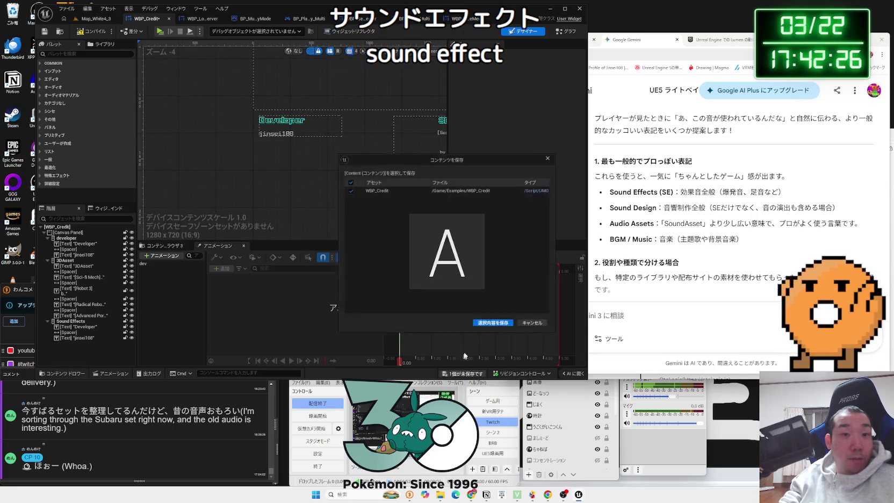
Save WBP_Credit and pan to the Developer and 3DAsset blocks.
{"action": "key", "text": "ctrl+s"}
{"action": "left_click_drag", "start_coordinate": [313, 184], "coordinate": [263, 183]}
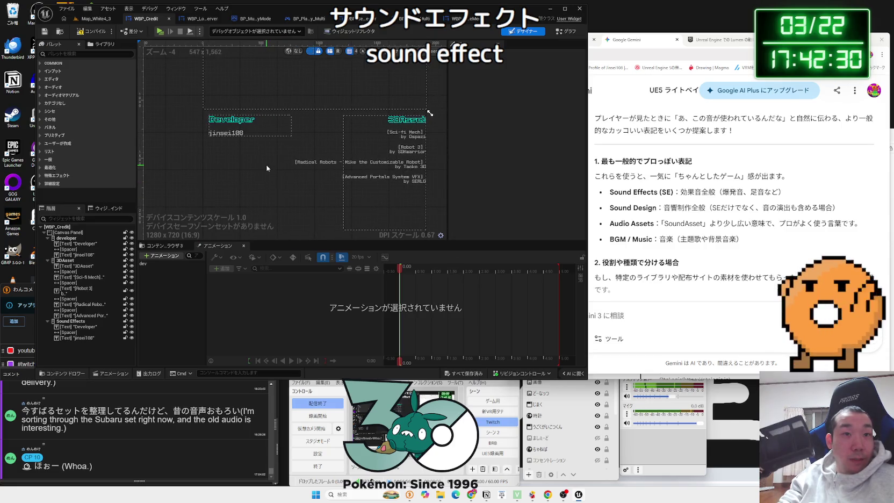
{"action": "mouse_move", "coordinate": [293, 157]}
{"action": "left_mouse_down"}
{"action": "mouse_move", "coordinate": [320, 159]}
{"action": "mouse_move", "coordinate": [295, 160]}
{"action": "mouse_move", "coordinate": [350, 231]}
{"action": "mouse_move", "coordinate": [304, 146]}
{"action": "left_mouse_up"}
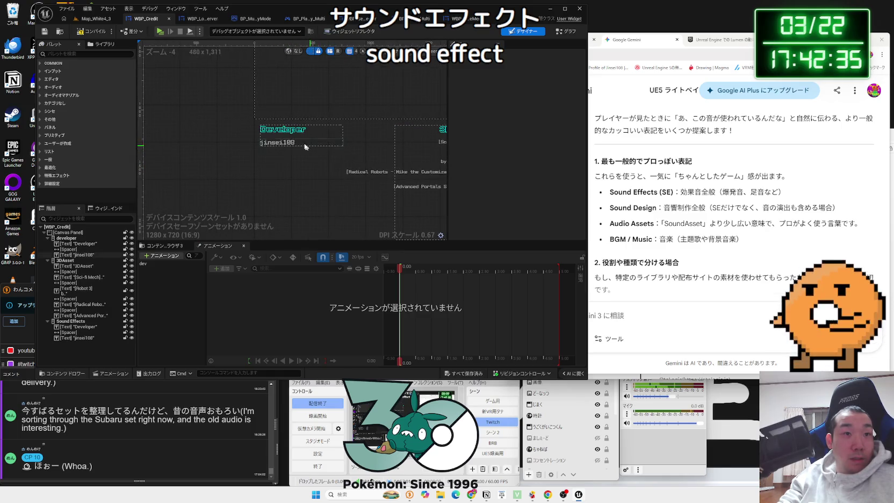
Collapse the 3DAsset and developer blocks in the Hierarchy and select the Sound Effects block.
{"action": "left_click", "coordinate": [113, 266]}
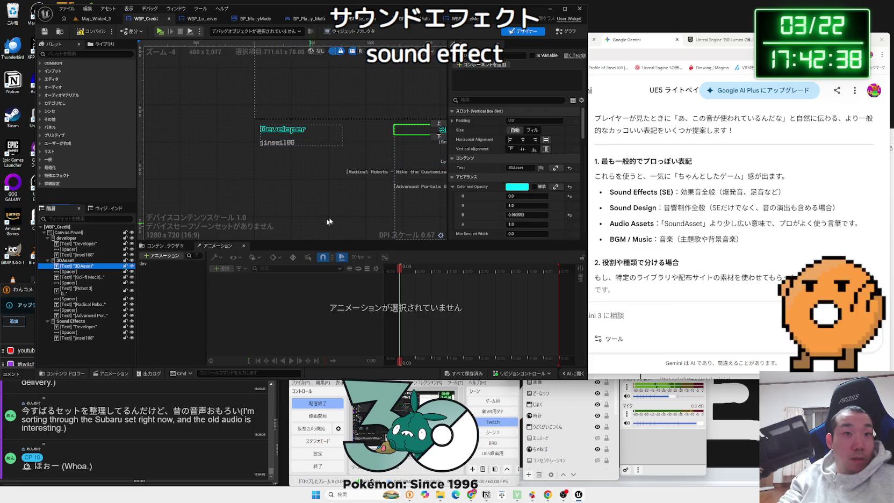
{"action": "left_click", "coordinate": [48, 261]}
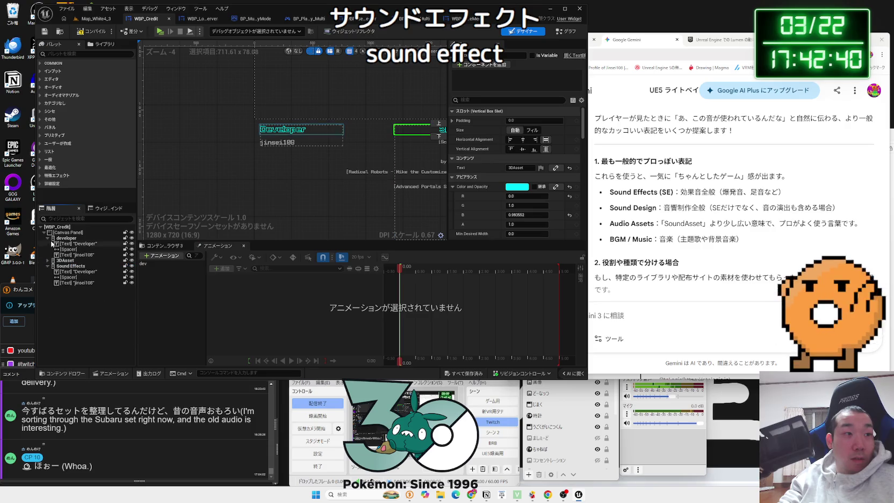
{"action": "left_click", "coordinate": [48, 238]}
{"action": "left_click", "coordinate": [70, 249]}
Change the block's heading text from Developer to 'Sound Effects'.
{"action": "left_click", "coordinate": [71, 256]}
{"action": "left_click", "coordinate": [530, 168]}
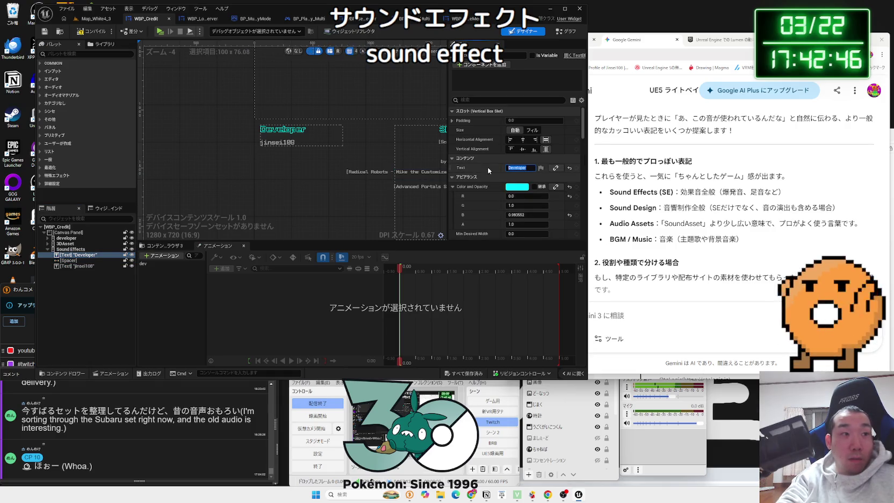
{"action": "type", "text": "Sound"}
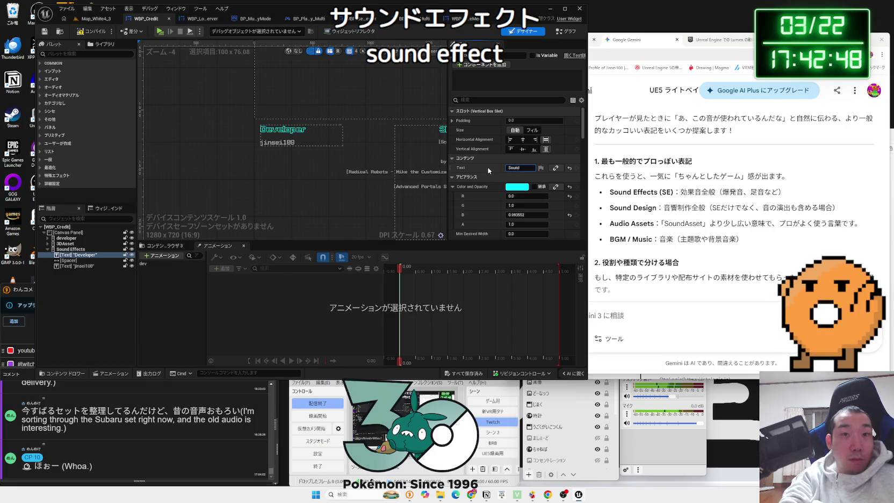
{"action": "type", "text": " Eff"}
{"action": "key", "text": "BackSpace"}
{"action": "key", "text": "BackSpace"}
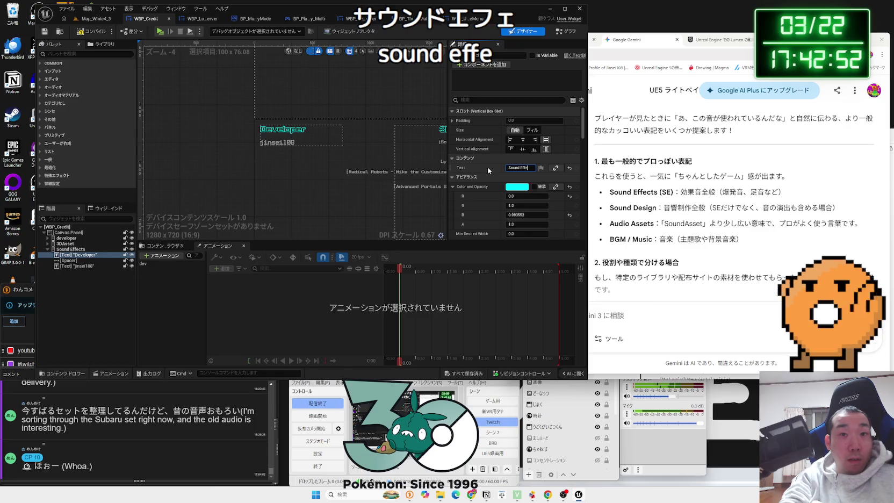
{"action": "type", "text": "ts"}
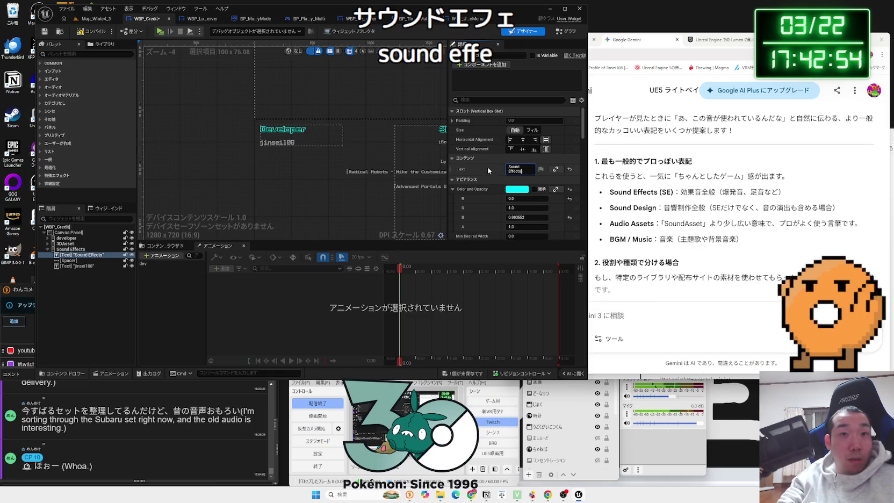
{"action": "left_click", "coordinate": [306, 205]}
{"action": "mouse_move", "coordinate": [307, 206]}
{"action": "left_mouse_down"}
{"action": "mouse_move", "coordinate": [221, 209]}
{"action": "mouse_move", "coordinate": [250, 158]}
{"action": "left_mouse_up"}
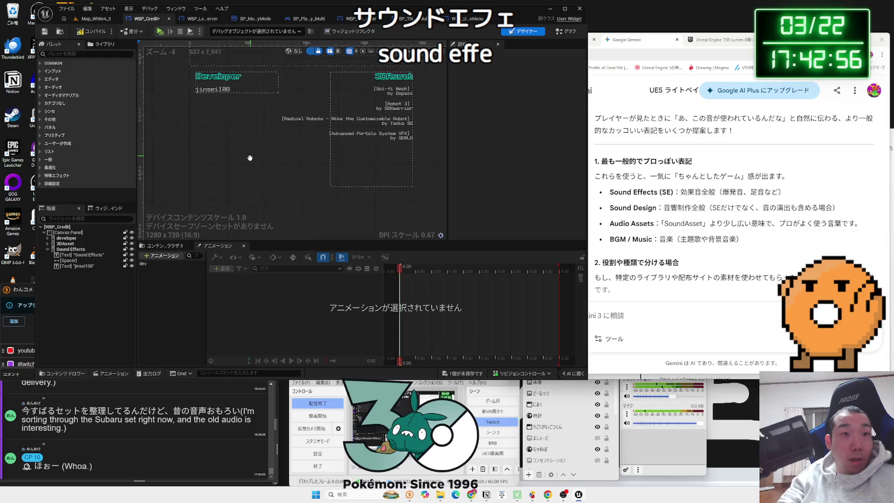
{"action": "scroll", "coordinate": [250, 158], "scroll_direction": "down", "scroll_amount": 1}
{"action": "scroll", "coordinate": [265, 137], "scroll_direction": "up", "scroll_amount": 3}
Resize Sound Effects to about 600 by 466, anchor it centre, and move it below Developer.
{"action": "scroll", "coordinate": [264, 137], "scroll_direction": "down", "scroll_amount": 3}
{"action": "left_click", "coordinate": [249, 95]}
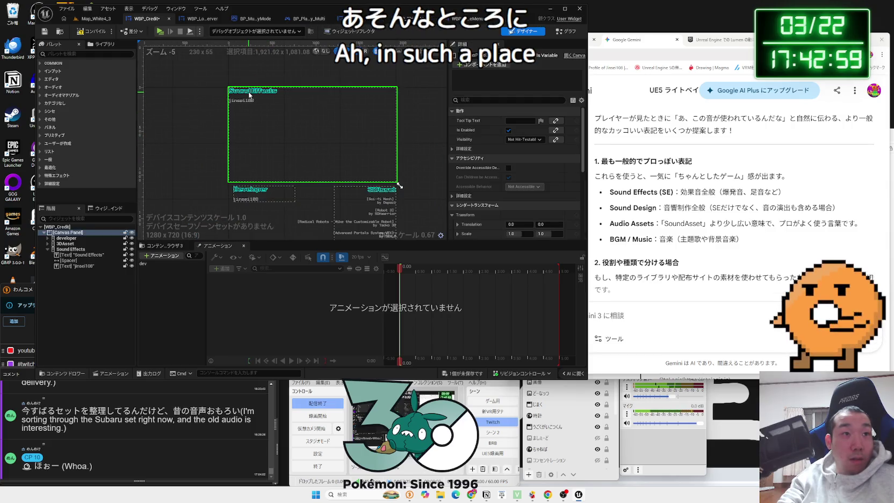
{"action": "left_click", "coordinate": [236, 121]}
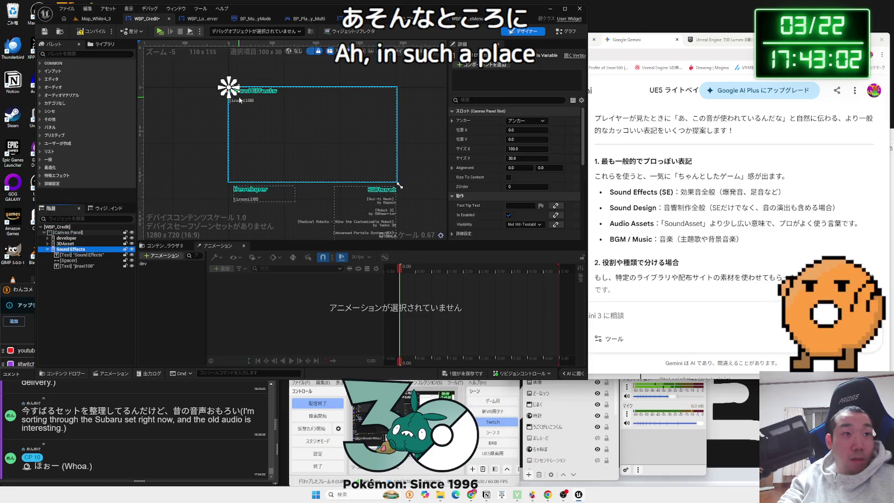
{"action": "mouse_move", "coordinate": [240, 95]}
{"action": "left_mouse_down"}
{"action": "mouse_move", "coordinate": [284, 114]}
{"action": "mouse_move", "coordinate": [257, 177]}
{"action": "mouse_move", "coordinate": [260, 201]}
{"action": "left_mouse_up"}
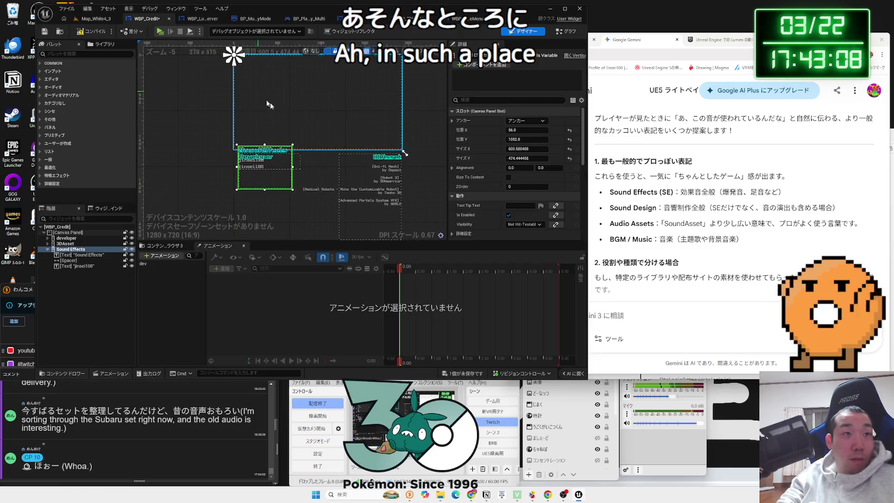
{"action": "left_click", "coordinate": [528, 123]}
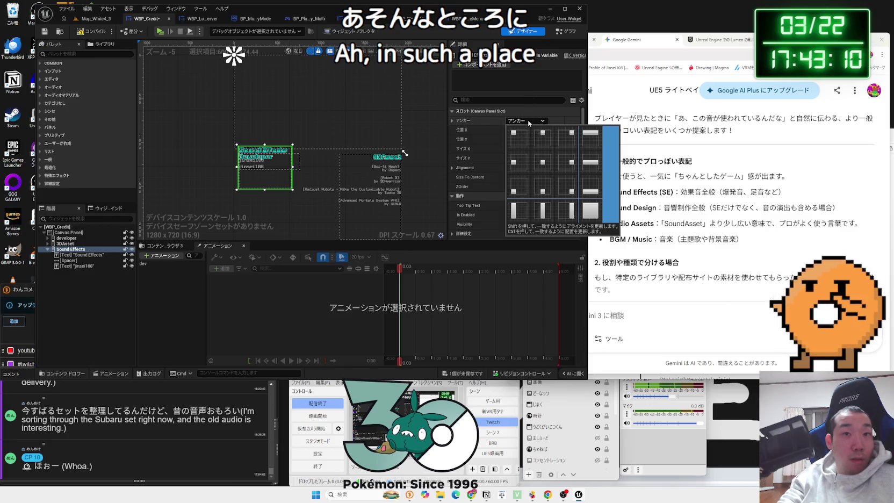
{"action": "left_click", "coordinate": [543, 162]}
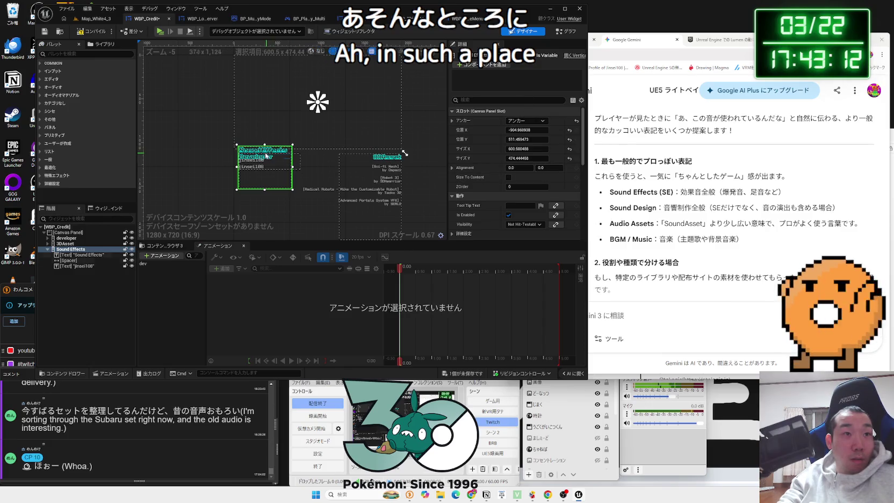
{"action": "left_click_drag", "start_coordinate": [284, 188], "coordinate": [303, 196]}
Check the repositioned Sound Effects heading and jinsei108 text on the canvas.
{"action": "scroll", "coordinate": [288, 193], "scroll_direction": "up", "scroll_amount": 3}
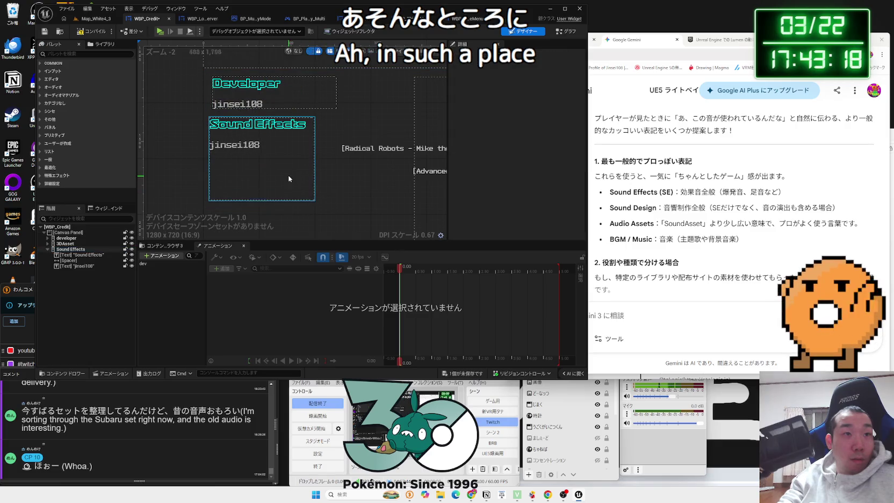
{"action": "left_click_drag", "start_coordinate": [247, 150], "coordinate": [279, 151]}
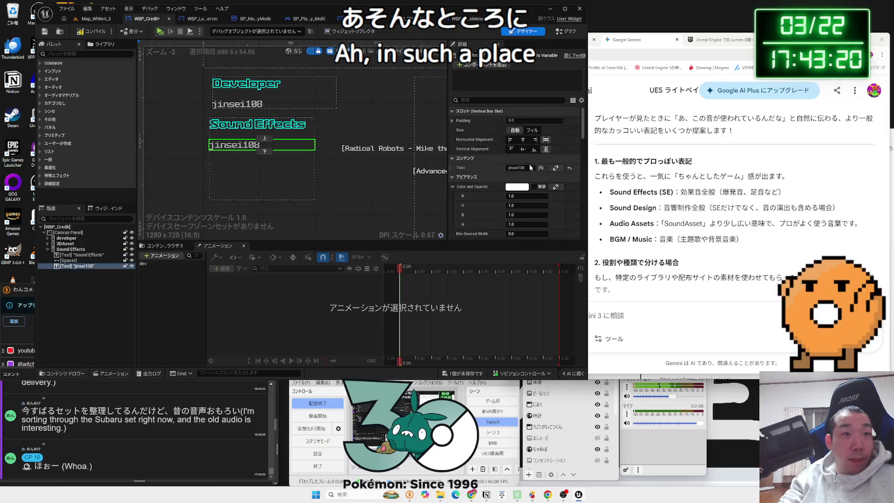
{"action": "scroll", "coordinate": [300, 129], "scroll_direction": "up", "scroll_amount": 2}
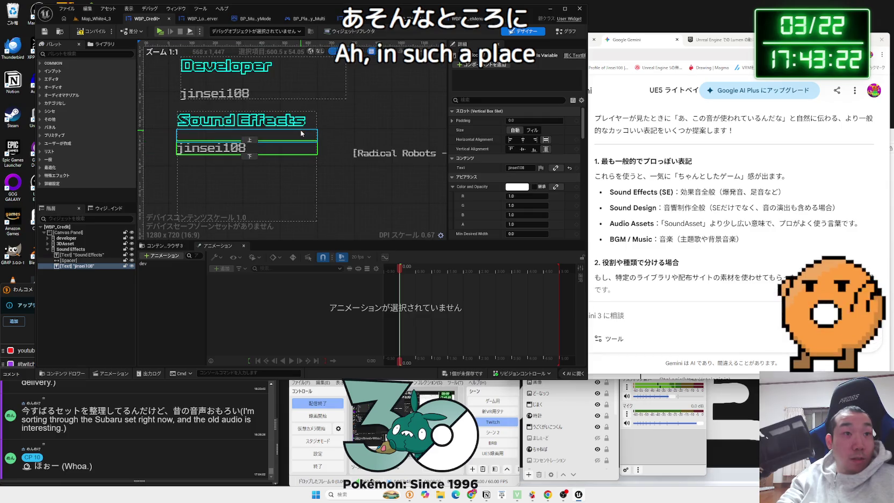
{"action": "left_click", "coordinate": [300, 128]}
{"action": "scroll", "coordinate": [515, 206], "scroll_direction": "down", "scroll_amount": 5}
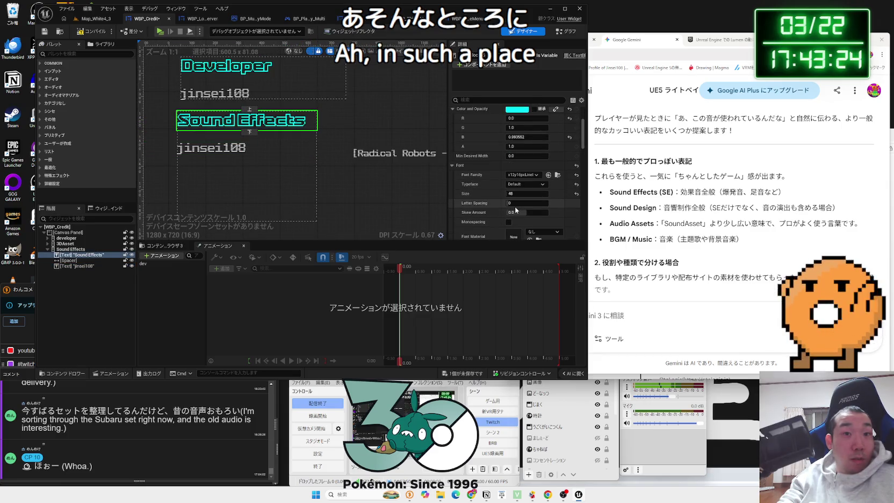
{"action": "scroll", "coordinate": [515, 206], "scroll_direction": "down", "scroll_amount": 3}
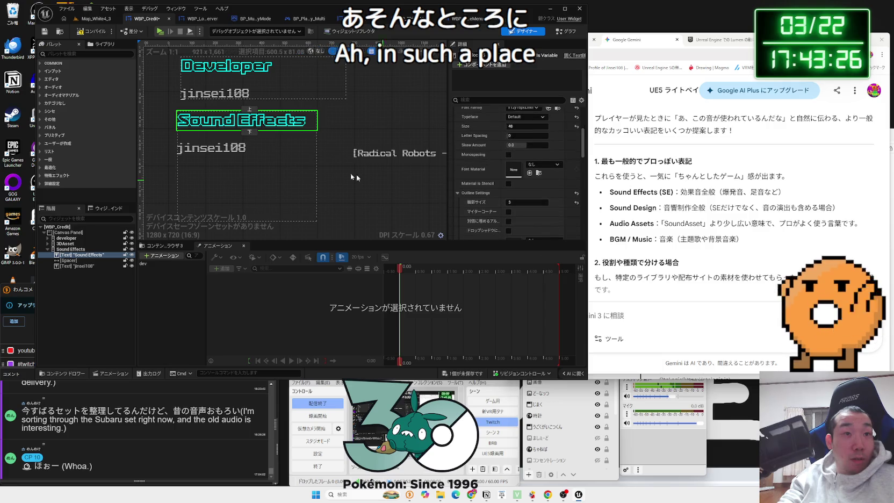
{"action": "left_click", "coordinate": [220, 154]}
{"action": "scroll", "coordinate": [219, 153], "scroll_direction": "down", "scroll_amount": 2}
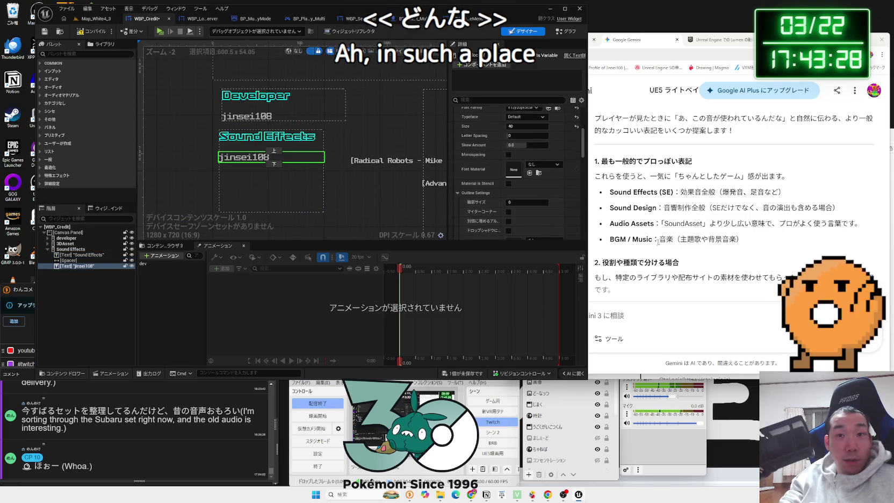
Review Gemini's credit-writing examples and the Notion notes' Sound Effects & BGM section.
{"action": "left_click", "coordinate": [660, 221]}
{"action": "scroll", "coordinate": [660, 220], "scroll_direction": "down", "scroll_amount": 10}
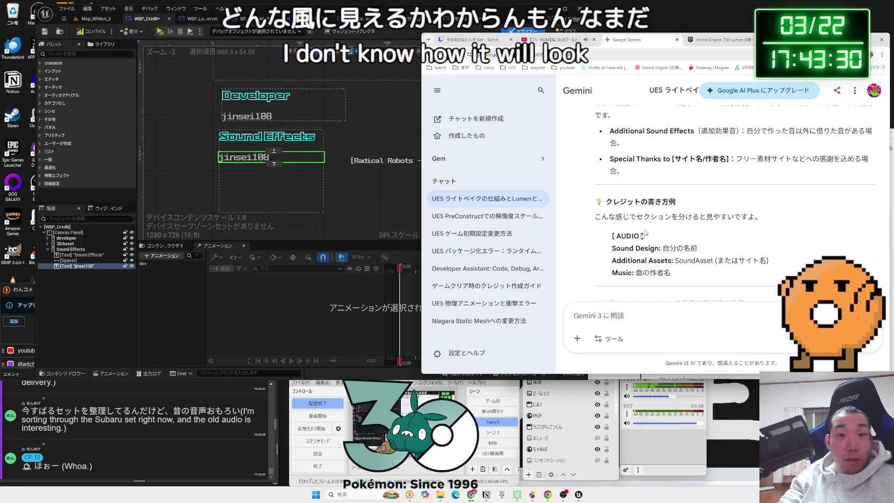
{"action": "key", "text": "alt+Tab"}
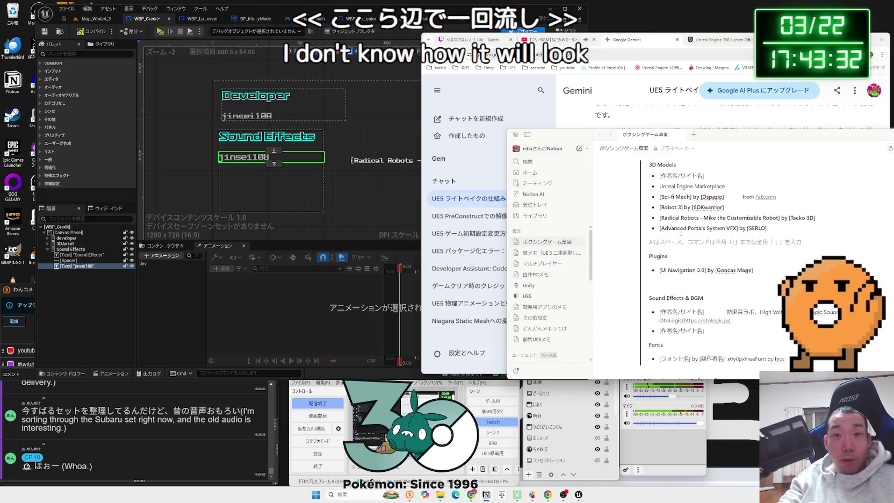
{"action": "scroll", "coordinate": [681, 232], "scroll_direction": "down", "scroll_amount": 1}
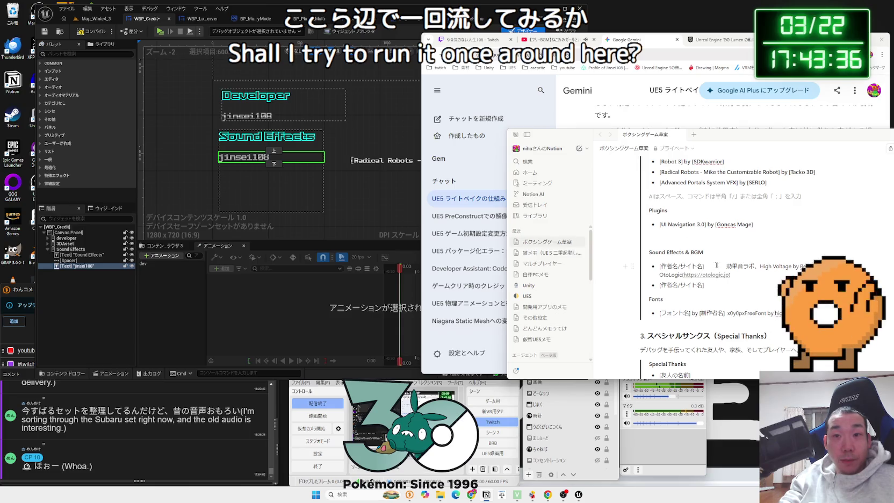
Open a fresh Google search tab in Chrome.
{"action": "left_click", "coordinate": [397, 223]}
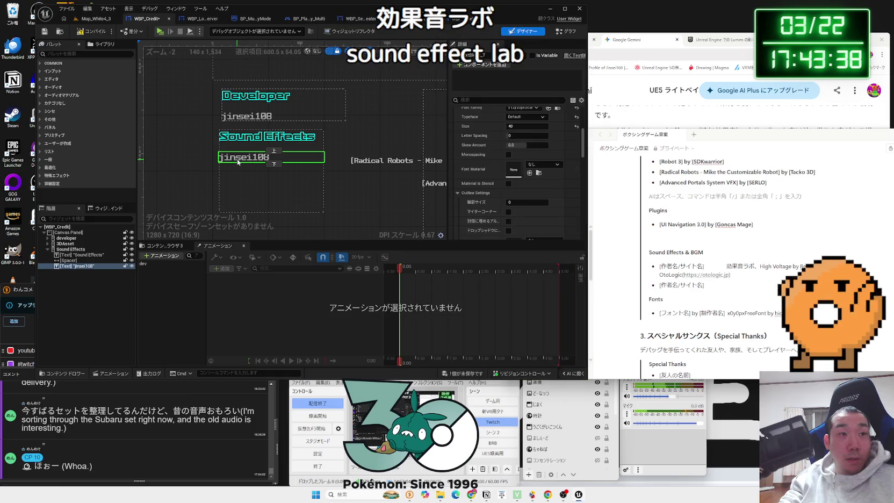
{"action": "key", "text": "alt+Tab"}
{"action": "key", "text": "ctrl+t"}
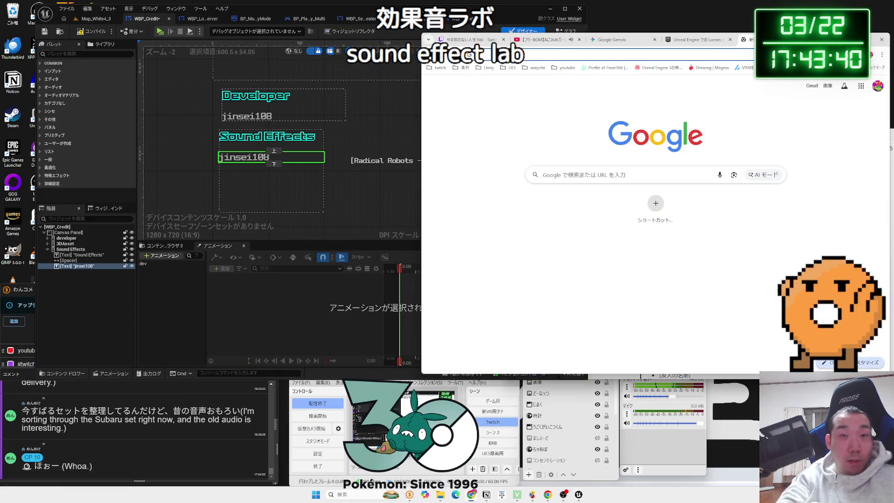
Search Google for 効果音ラボ and open the site's homepage.
{"action": "type", "text": "こうあ"}
{"action": "key", "text": "BackSpace"}
{"action": "type", "text": "かおんらぼ"}
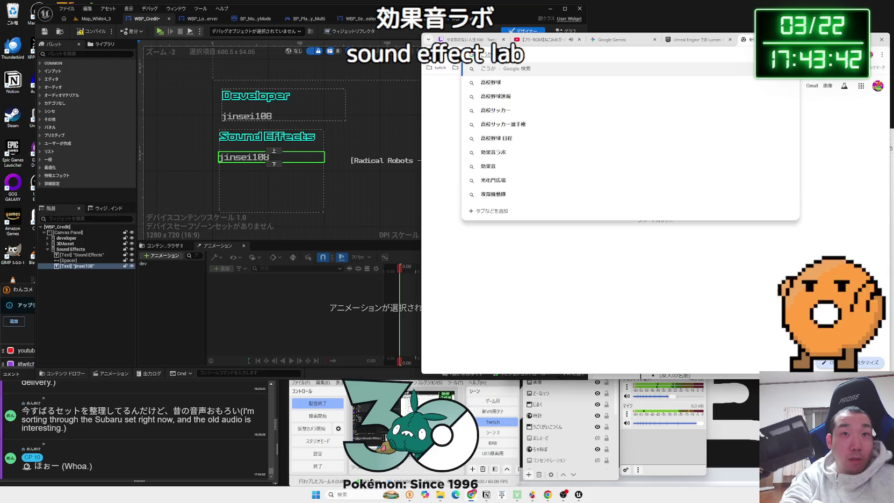
{"action": "key", "text": "Return"}
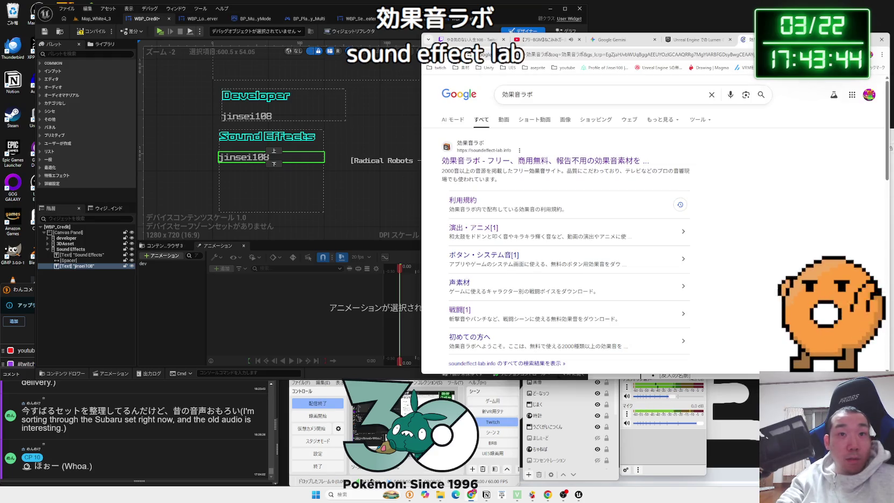
{"action": "left_click", "coordinate": [517, 159]}
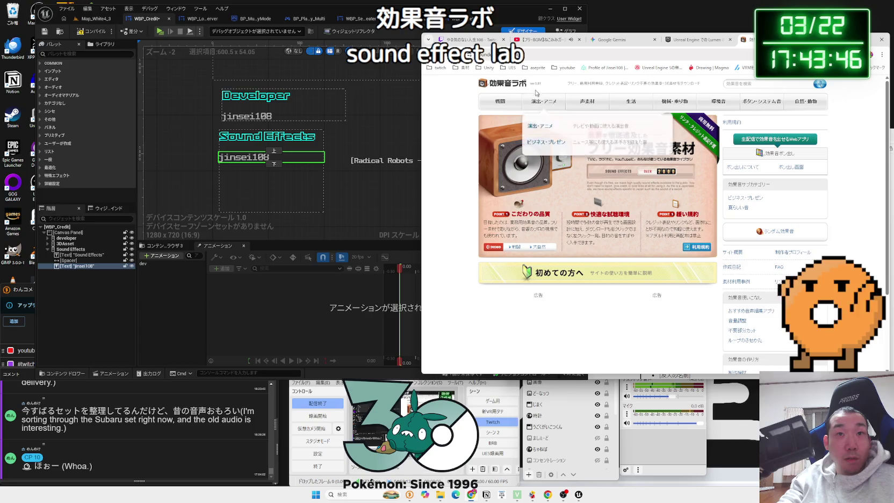
{"action": "left_click", "coordinate": [545, 54]}
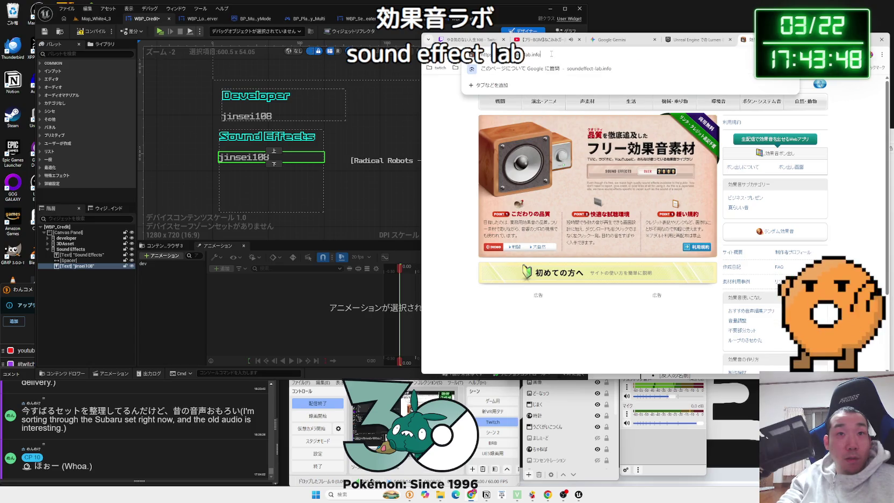
{"action": "key", "text": "Escape"}
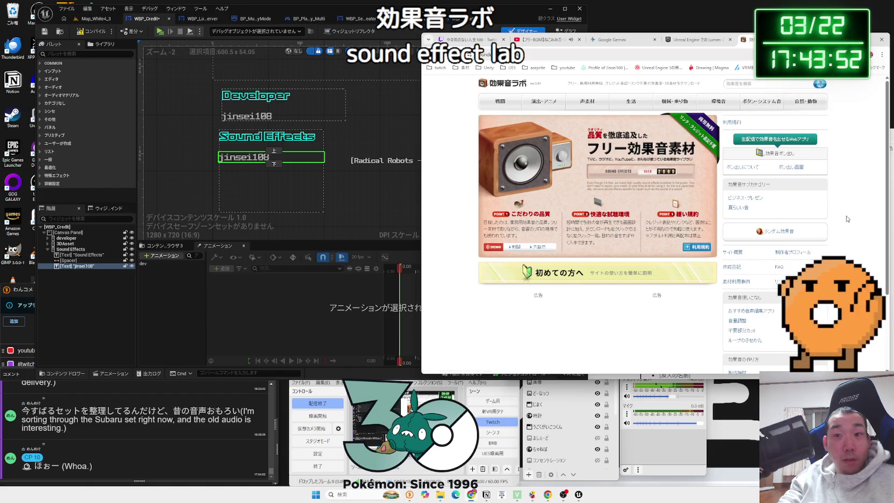
Open 効果音ラボ's 利用規約 page, read the rules, and copy its URL.
{"action": "scroll", "coordinate": [744, 287], "scroll_direction": "down", "scroll_amount": 2}
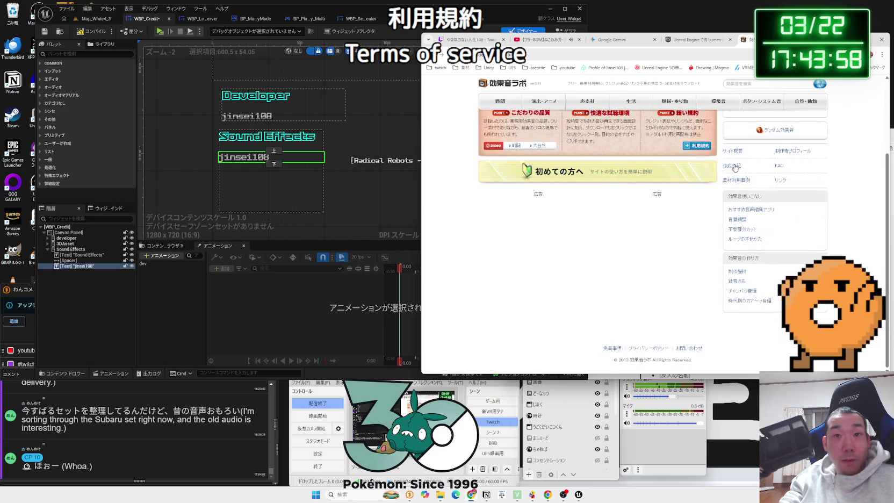
{"action": "scroll", "coordinate": [733, 171], "scroll_direction": "up", "scroll_amount": 2}
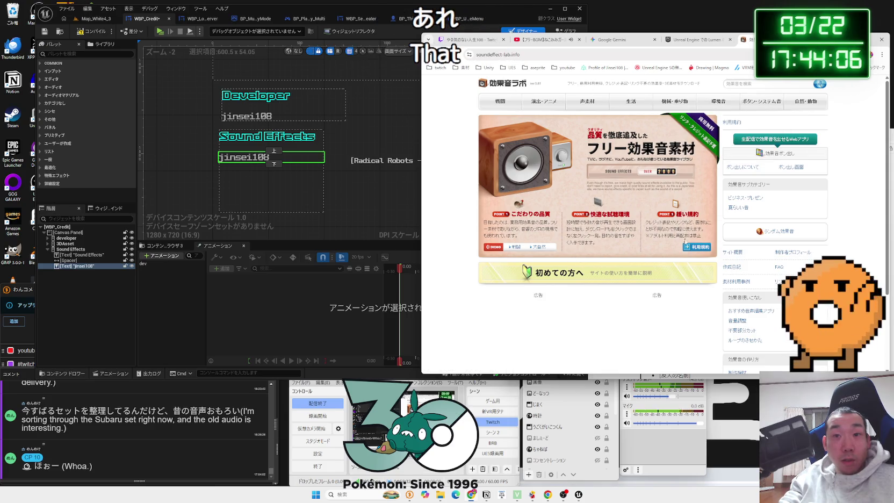
{"action": "left_click", "coordinate": [693, 247]}
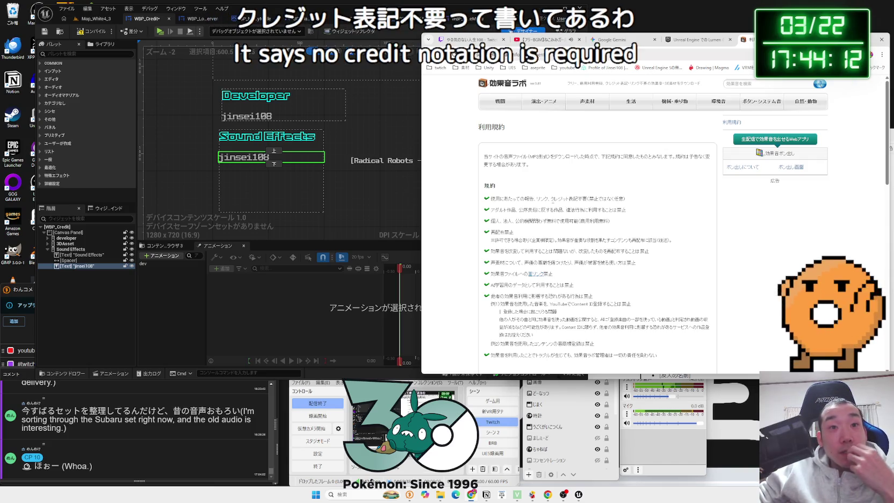
{"action": "scroll", "coordinate": [553, 199], "scroll_direction": "down", "scroll_amount": 2}
{"action": "scroll", "coordinate": [553, 202], "scroll_direction": "down", "scroll_amount": 8}
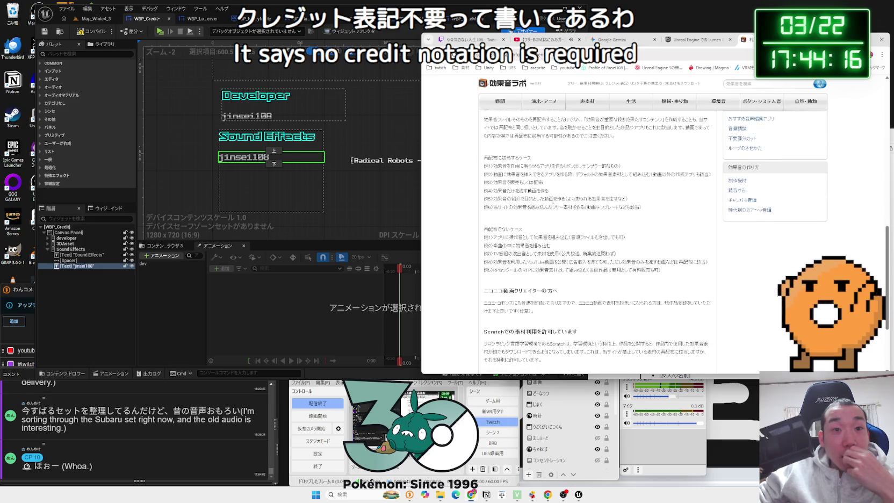
{"action": "scroll", "coordinate": [554, 203], "scroll_direction": "up", "scroll_amount": 8}
{"action": "scroll", "coordinate": [555, 202], "scroll_direction": "up", "scroll_amount": 2}
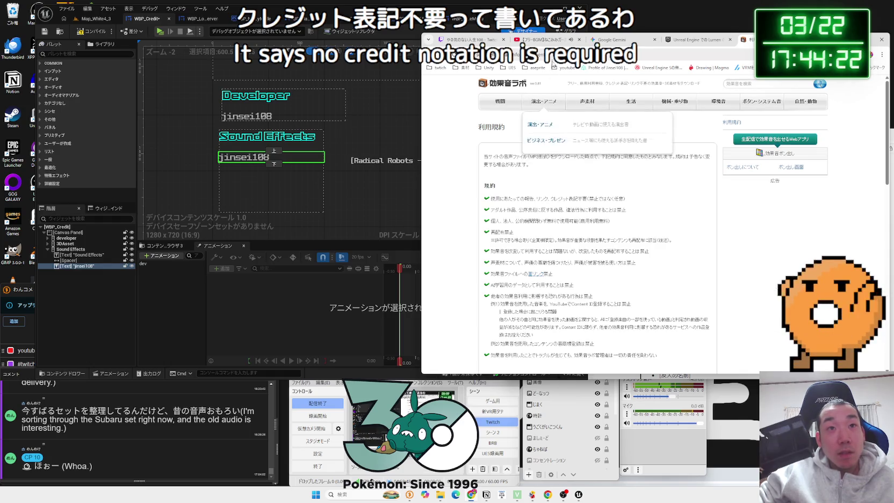
{"action": "left_click", "coordinate": [537, 55]}
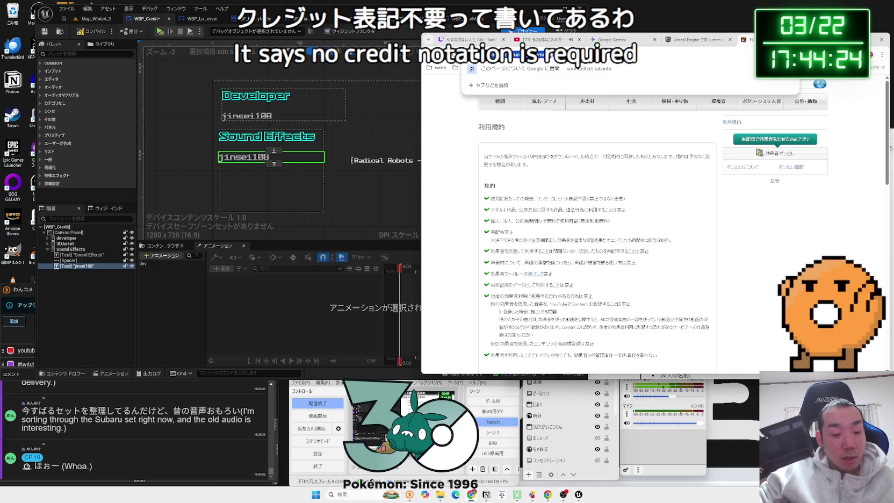
{"action": "left_click", "coordinate": [546, 134]}
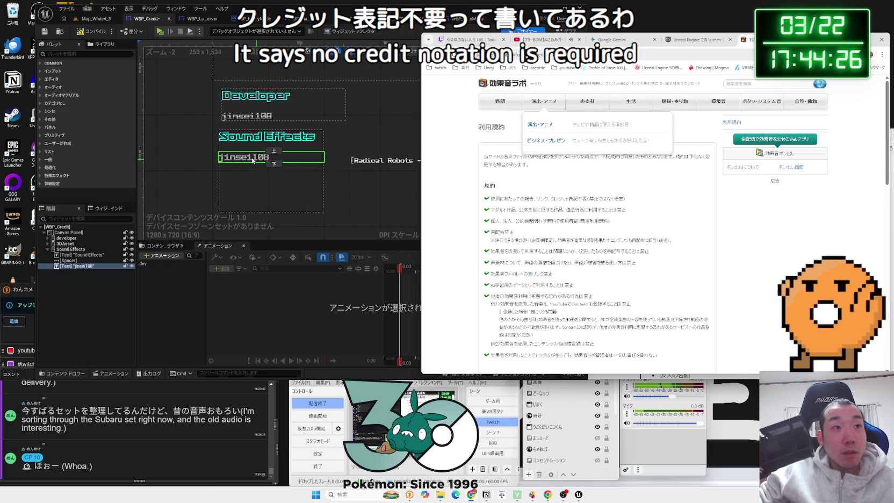
{"action": "left_click", "coordinate": [253, 160]}
{"action": "scroll", "coordinate": [295, 168], "scroll_direction": "up", "scroll_amount": 2}
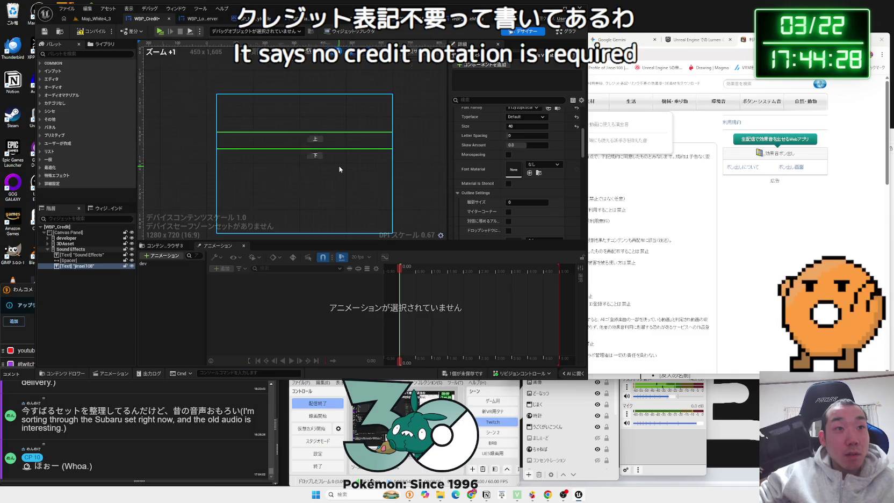
{"action": "scroll", "coordinate": [550, 151], "scroll_direction": "up", "scroll_amount": 5}
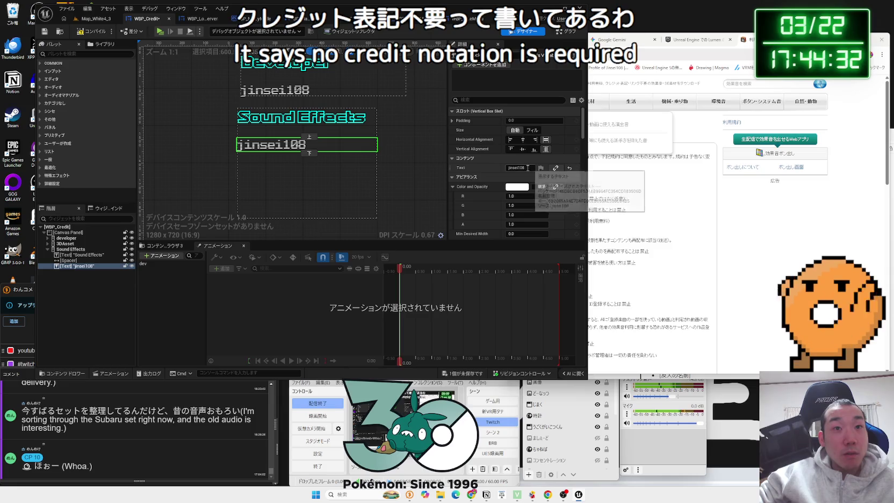
{"action": "left_click", "coordinate": [519, 168]}
{"action": "key", "text": "BackSpace"}
{"action": "type", "text": "koukaon"}
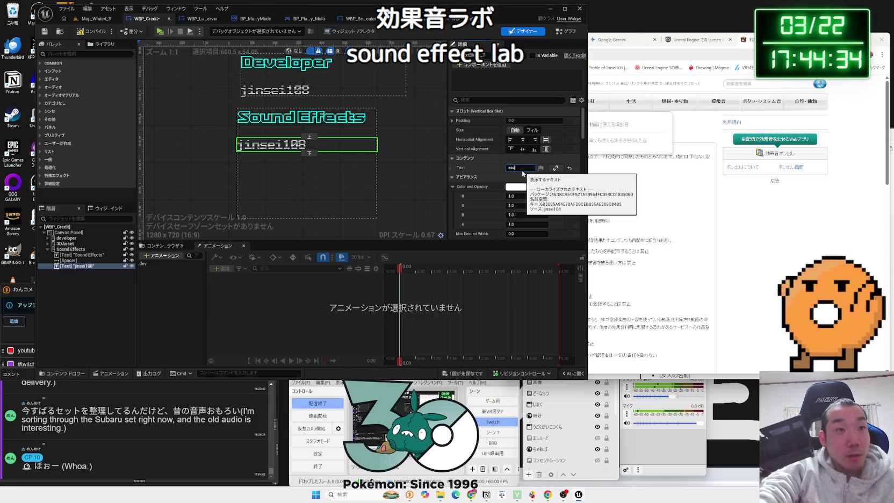
{"action": "key", "text": "BackSpace"}
{"action": "key", "text": "BackSpace"}
{"action": "key", "text": "BackSpace"}
{"action": "key", "text": "Zenkaku_Hankaku"}
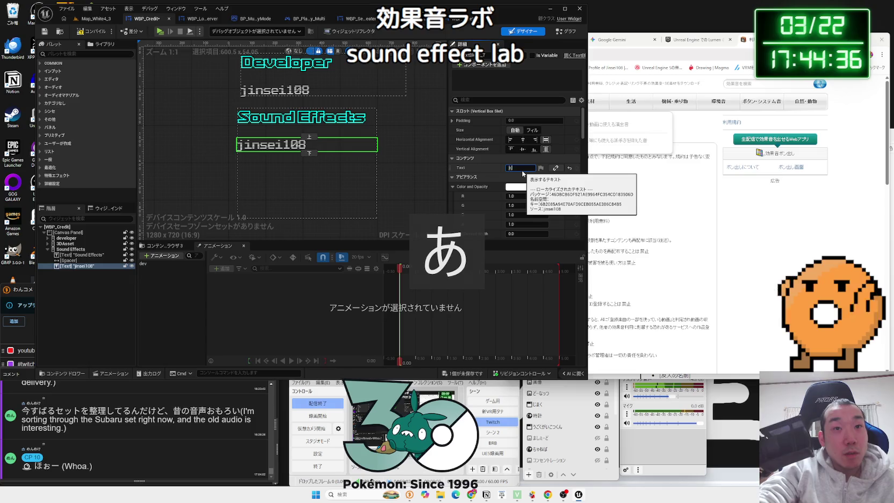
{"action": "type", "text": "こうか"}
{"action": "key", "text": "Return"}
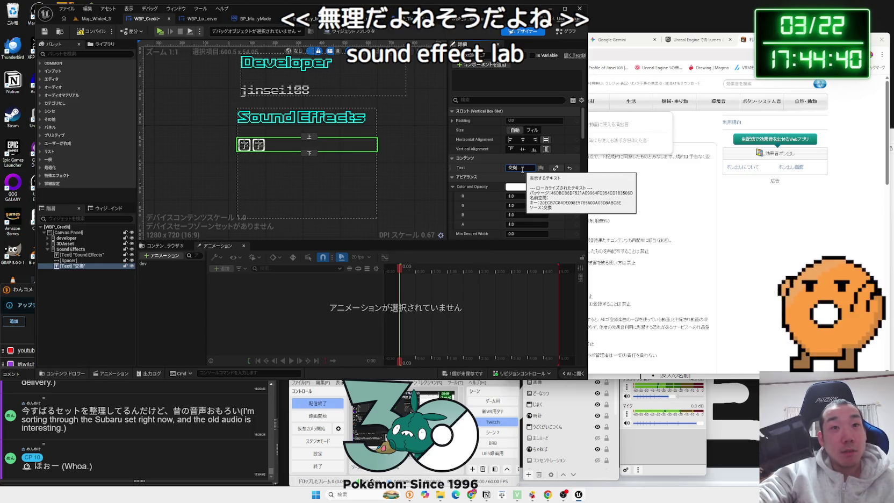
{"action": "key", "text": "ctrl+v"}
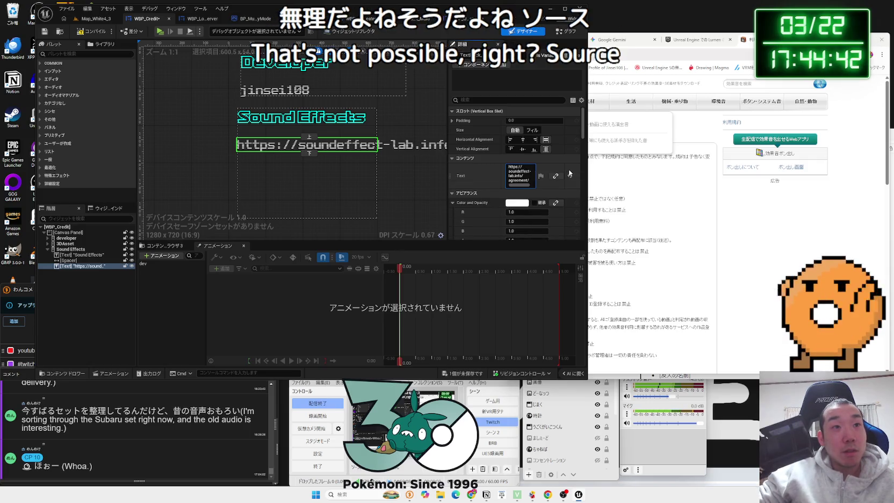
Pan the canvas to the credit blocks and select the jinsei108 text under Developer.
{"action": "scroll", "coordinate": [349, 136], "scroll_direction": "down", "scroll_amount": 2}
{"action": "mouse_move", "coordinate": [335, 147]}
{"action": "left_mouse_down"}
{"action": "mouse_move", "coordinate": [196, 152]}
{"action": "mouse_move", "coordinate": [260, 151]}
{"action": "left_mouse_up"}
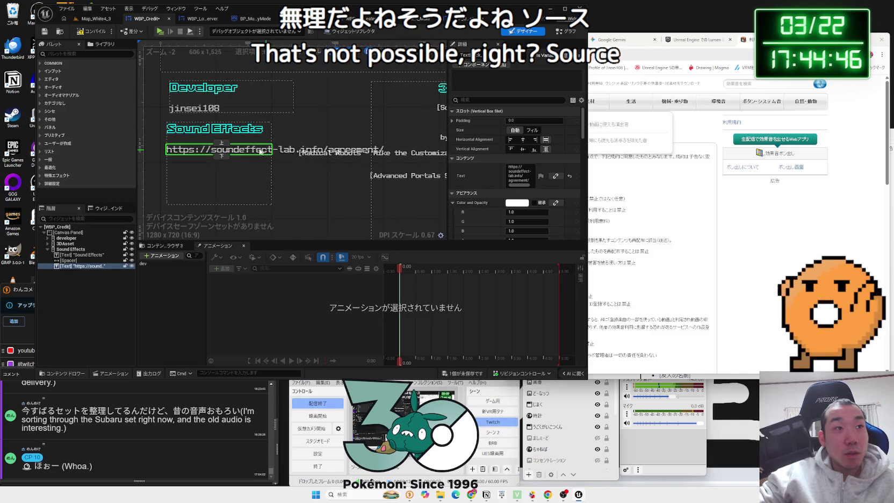
{"action": "left_click", "coordinate": [196, 114]}
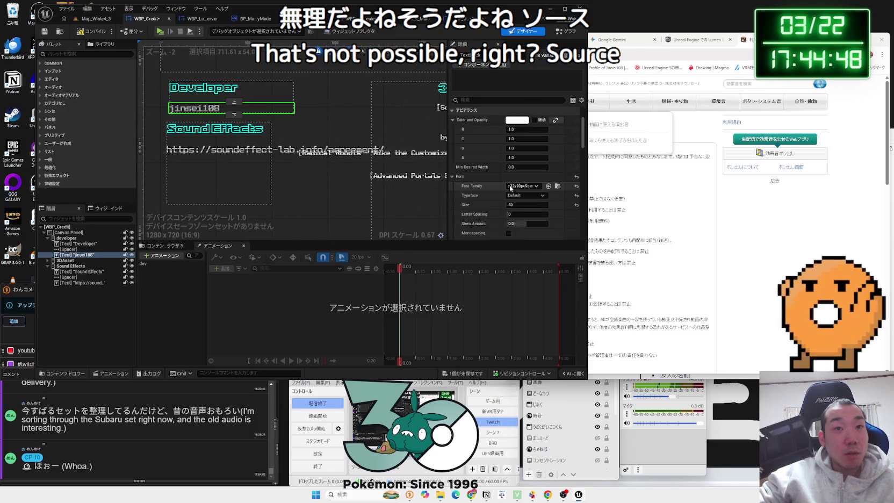
Check the Robot 3 credit's font size, then select the Sound Effects URL text.
{"action": "left_click_drag", "start_coordinate": [441, 170], "coordinate": [353, 167]}
{"action": "left_click", "coordinate": [368, 129]}
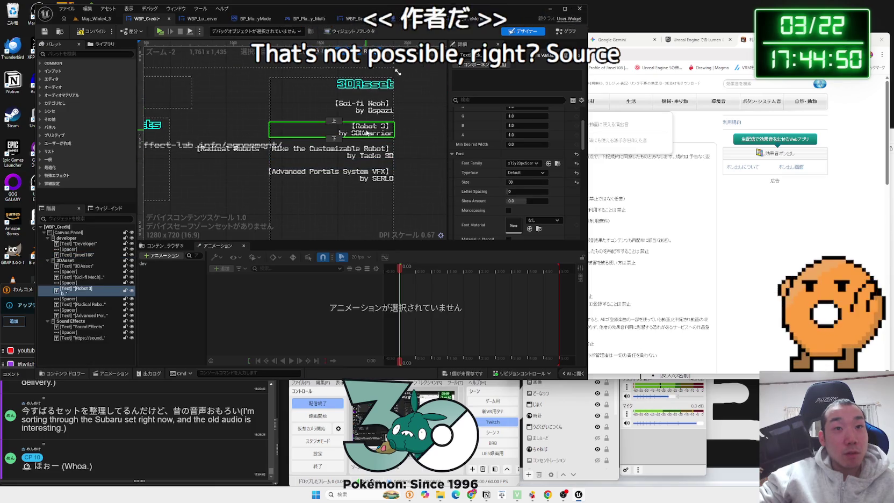
{"action": "left_click_drag", "start_coordinate": [183, 153], "coordinate": [300, 154]}
{"action": "left_click", "coordinate": [300, 153]}
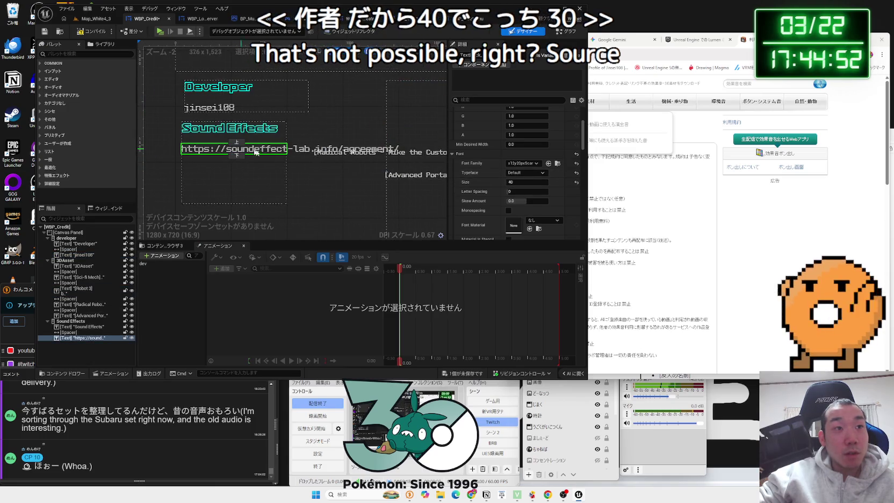
Change the URL text's font size from 40 to 30.
{"action": "scroll", "coordinate": [518, 183], "scroll_direction": "down", "scroll_amount": 2}
{"action": "scroll", "coordinate": [519, 182], "scroll_direction": "down", "scroll_amount": 10}
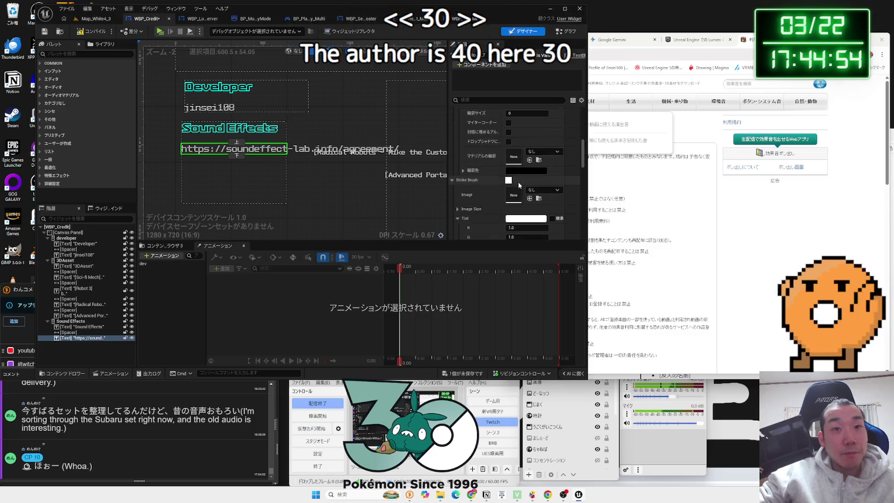
{"action": "scroll", "coordinate": [519, 183], "scroll_direction": "up", "scroll_amount": 5}
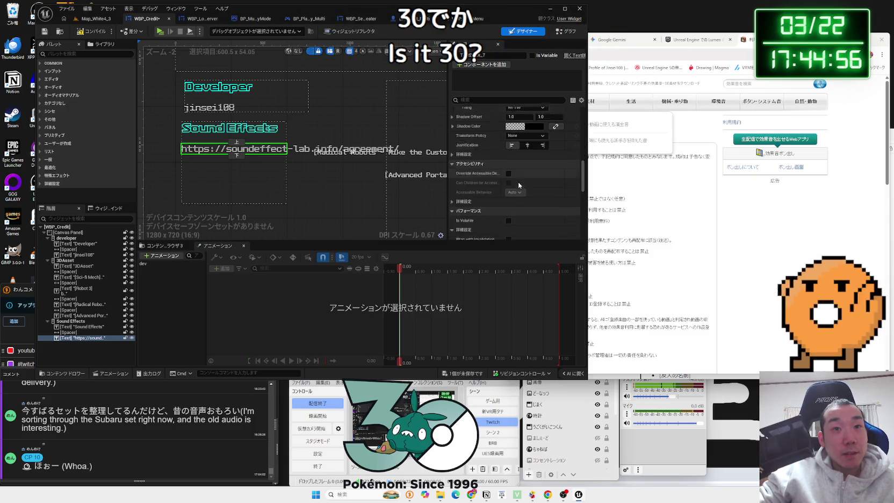
{"action": "left_click_drag", "start_coordinate": [583, 159], "coordinate": [585, 141]}
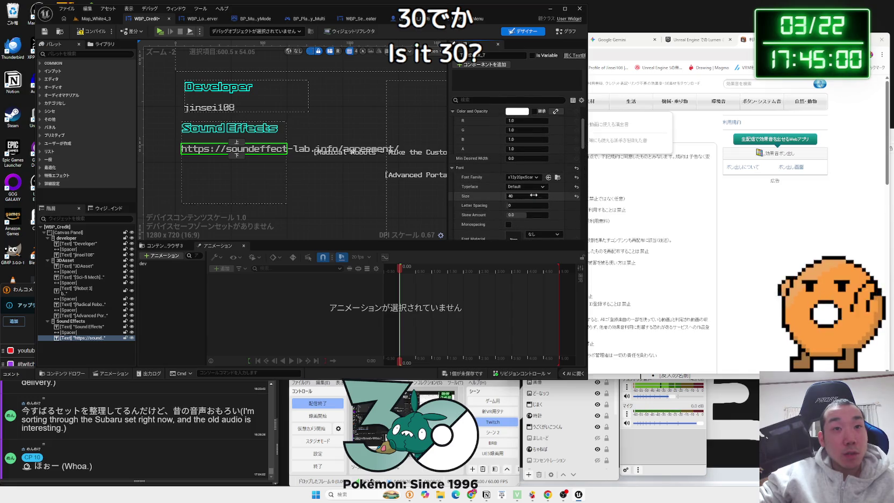
{"action": "key", "text": "BackSpace"}
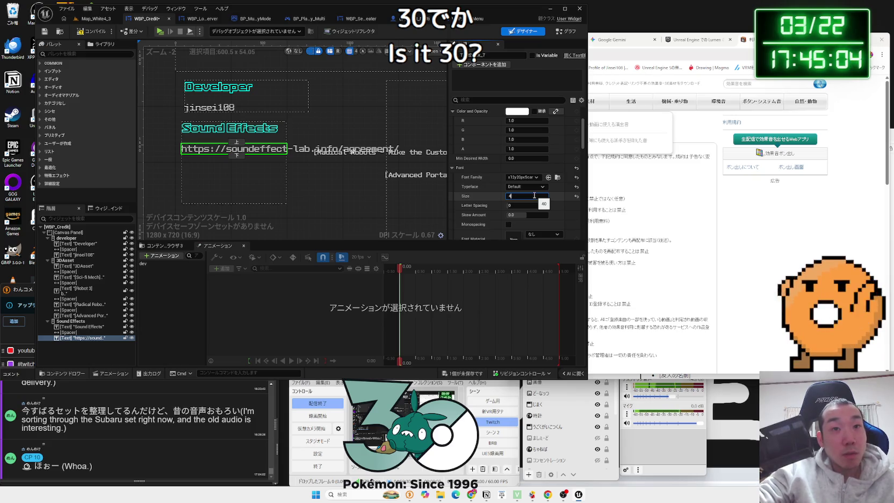
{"action": "key", "text": "BackSpace"}
{"action": "type", "text": "30"}
{"action": "key", "text": "Return"}
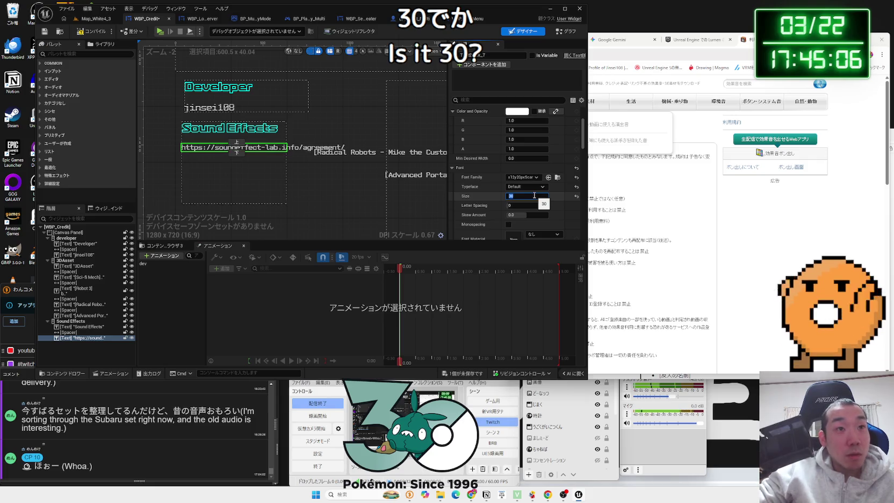
{"action": "left_click", "coordinate": [236, 123]}
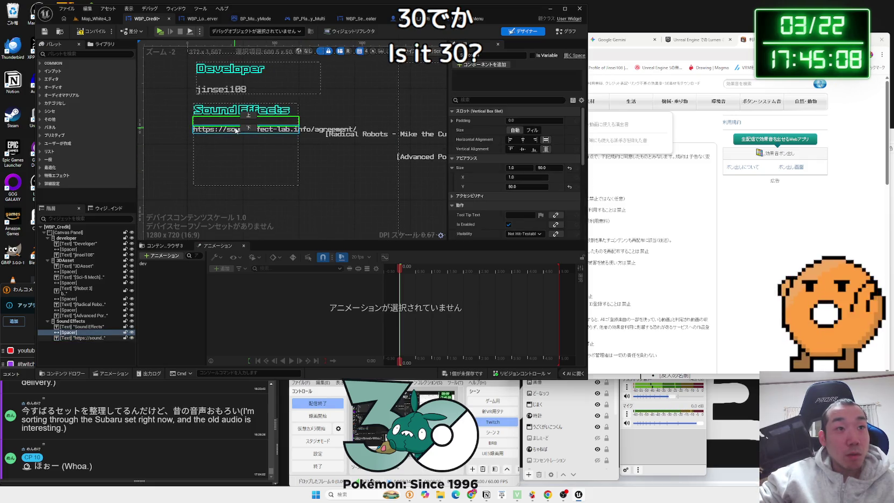
{"action": "left_click", "coordinate": [766, 224]}
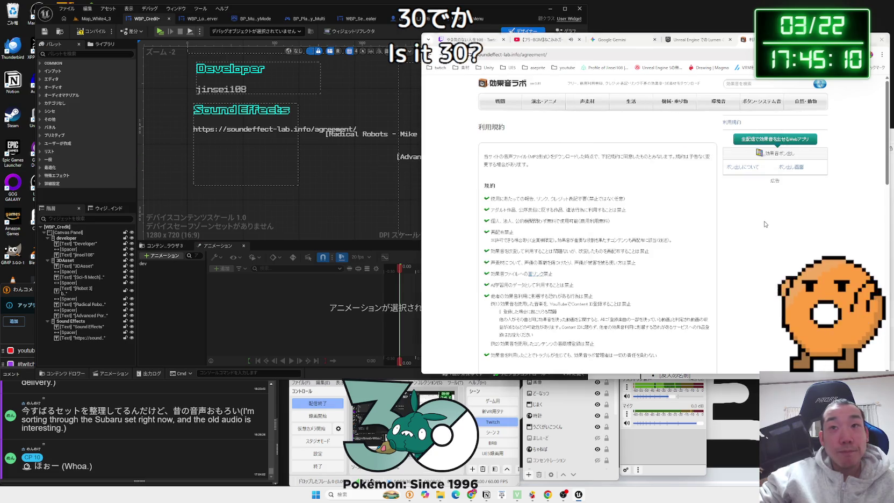
Open the OtoLogic website from the link in the Notion credits draft.
{"action": "key", "text": "ctrl+shift+Tab"}
{"action": "key", "text": "ctrl+shift+Tab"}
{"action": "key", "text": "ctrl+Tab"}
{"action": "key", "text": "ctrl+Tab"}
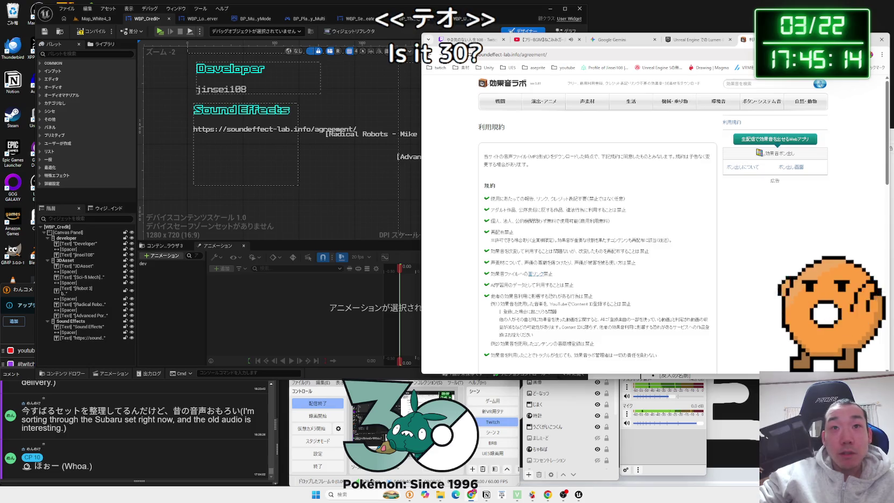
{"action": "key", "text": "alt+Tab"}
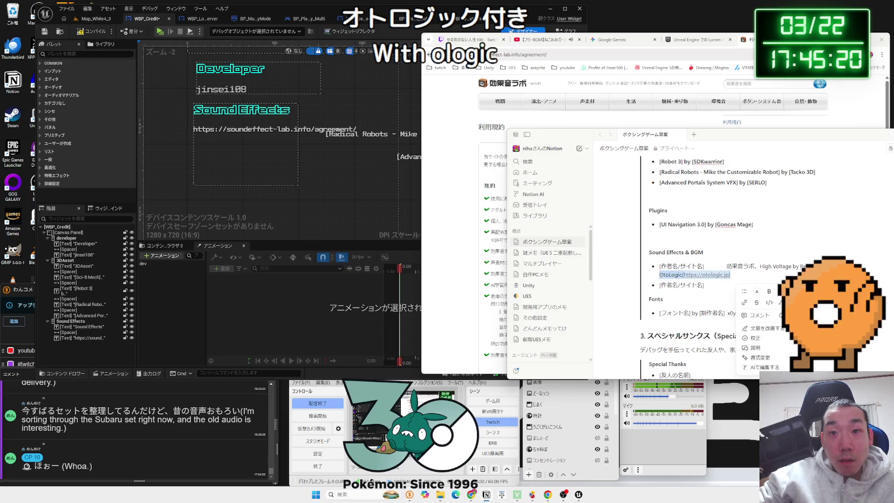
{"action": "left_click", "coordinate": [706, 275]}
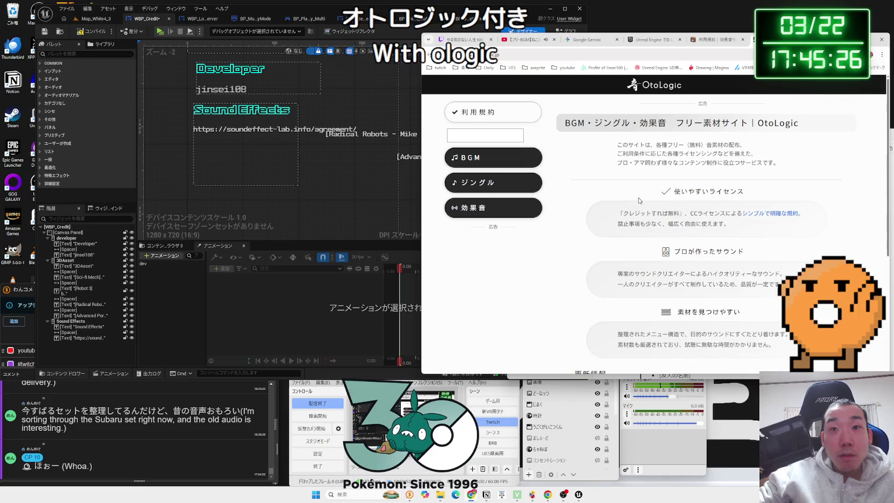
Read OtoLogic's CC BY 4.0 licence terms, then switch to the Unreal Engine docs tab.
{"action": "left_click", "coordinate": [769, 214]}
{"action": "scroll", "coordinate": [699, 211], "scroll_direction": "down", "scroll_amount": 3}
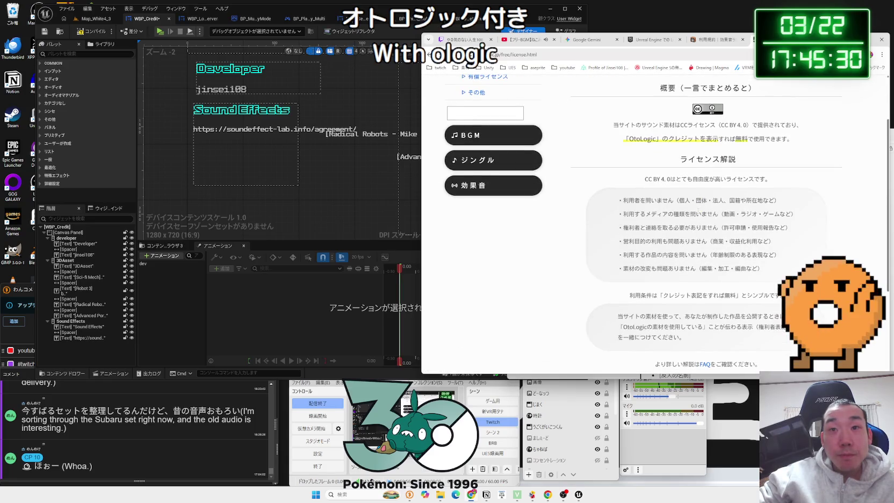
{"action": "scroll", "coordinate": [655, 225], "scroll_direction": "down", "scroll_amount": 2}
{"action": "scroll", "coordinate": [655, 225], "scroll_direction": "up", "scroll_amount": 4}
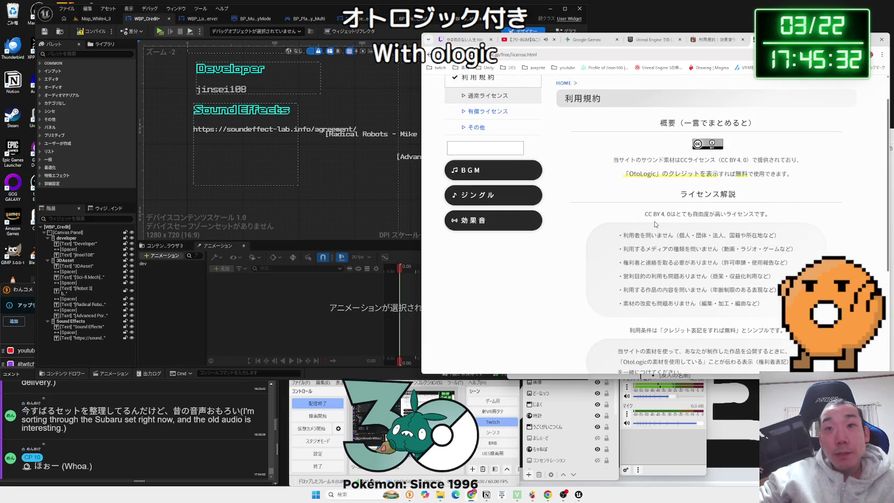
{"action": "left_click_drag", "start_coordinate": [626, 174], "coordinate": [777, 174]}
{"action": "left_click", "coordinate": [761, 232]}
{"action": "scroll", "coordinate": [761, 232], "scroll_direction": "down", "scroll_amount": 2}
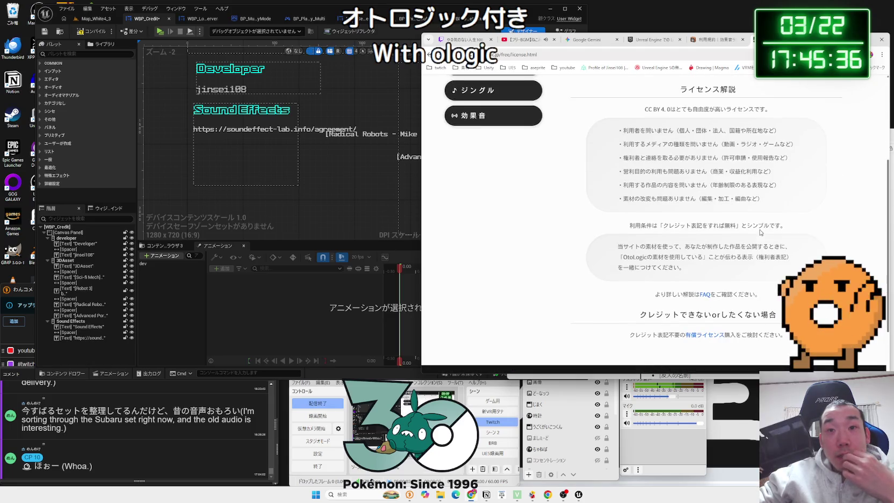
{"action": "left_click", "coordinate": [650, 40]}
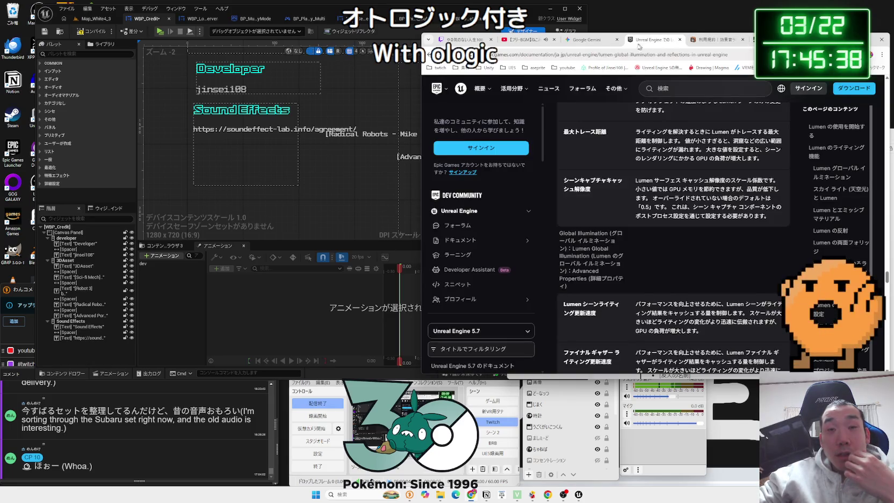
{"action": "left_click", "coordinate": [486, 494]}
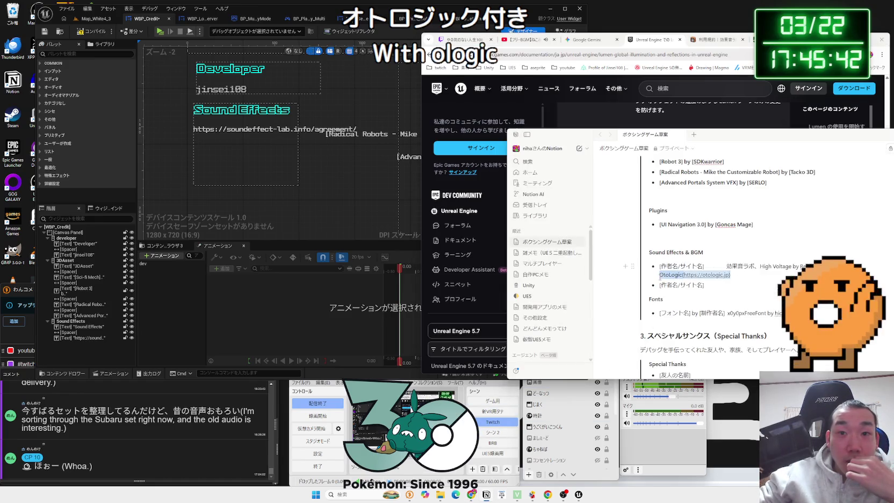
Add a spacer and a duplicate URL TextBlock below the Sound Effects URL.
{"action": "key", "text": "Down"}
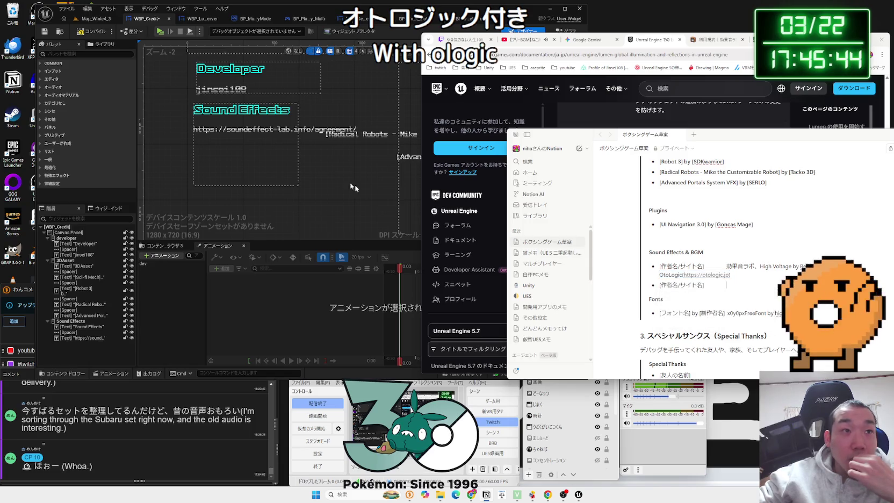
{"action": "left_click", "coordinate": [354, 187]}
{"action": "left_click", "coordinate": [242, 129]}
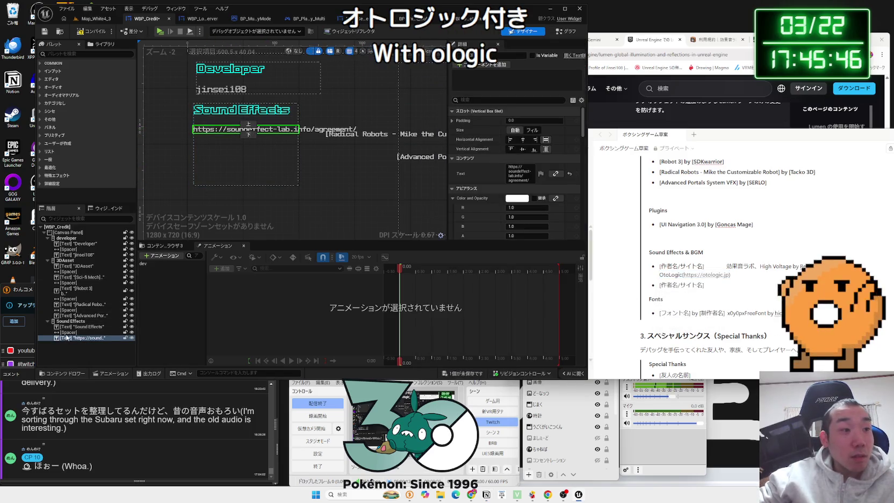
{"action": "key", "text": "ctrl+v"}
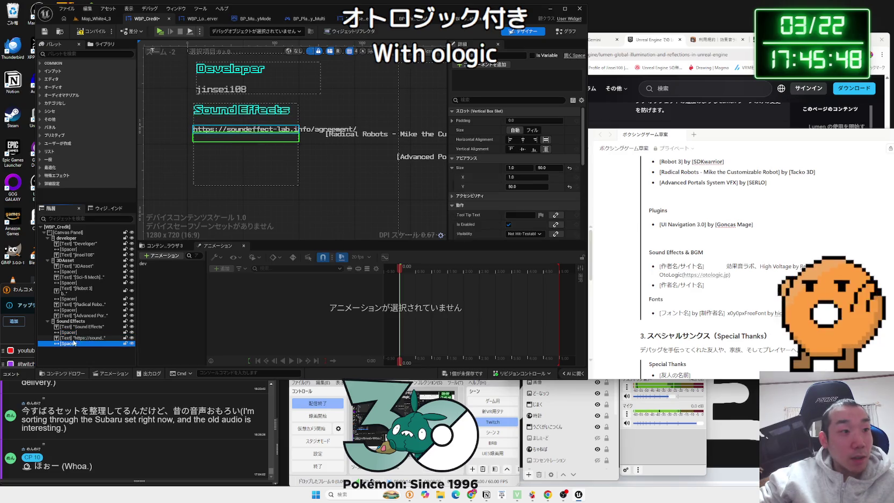
{"action": "left_click", "coordinate": [73, 337]}
{"action": "key", "text": "ctrl+c"}
{"action": "left_click", "coordinate": [74, 343]}
{"action": "key", "text": "ctrl+v"}
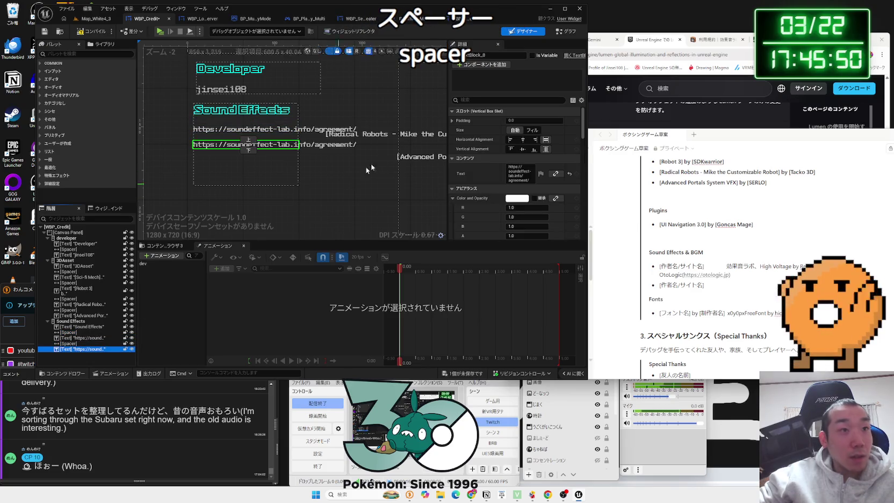
{"action": "left_click", "coordinate": [529, 181]}
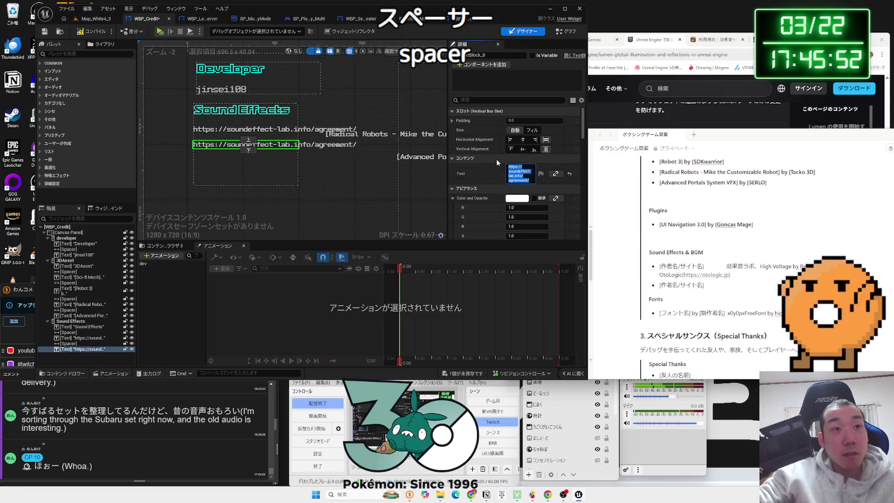
{"action": "key", "text": "ctrl+v"}
{"action": "key", "text": "ctrl+z"}
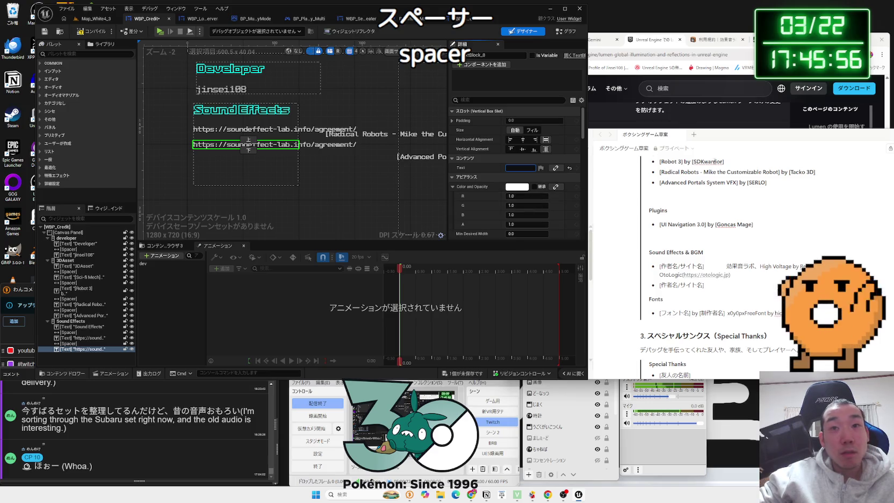
{"action": "left_click", "coordinate": [738, 277]}
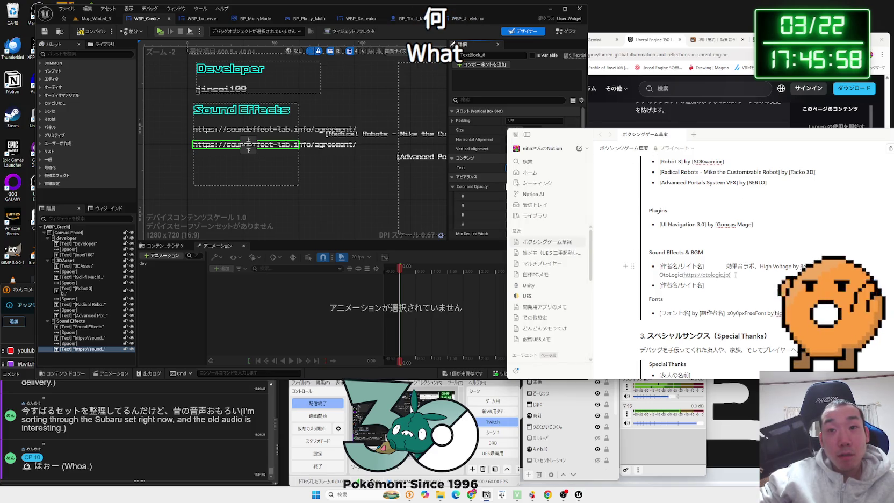
{"action": "key", "text": "ctrl+c"}
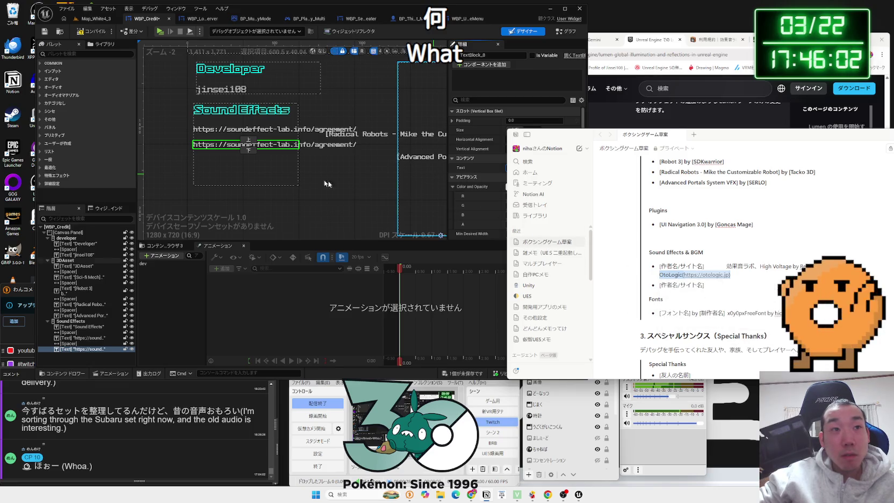
{"action": "left_click", "coordinate": [507, 167]}
{"action": "key", "text": "BackSpace"}
{"action": "key", "text": "ctrl+v"}
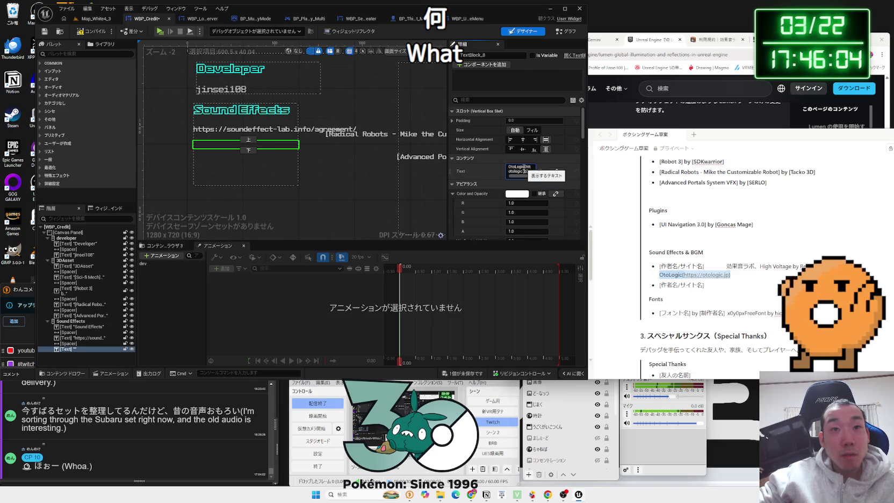
{"action": "left_click", "coordinate": [337, 151]}
{"action": "left_click", "coordinate": [210, 138]}
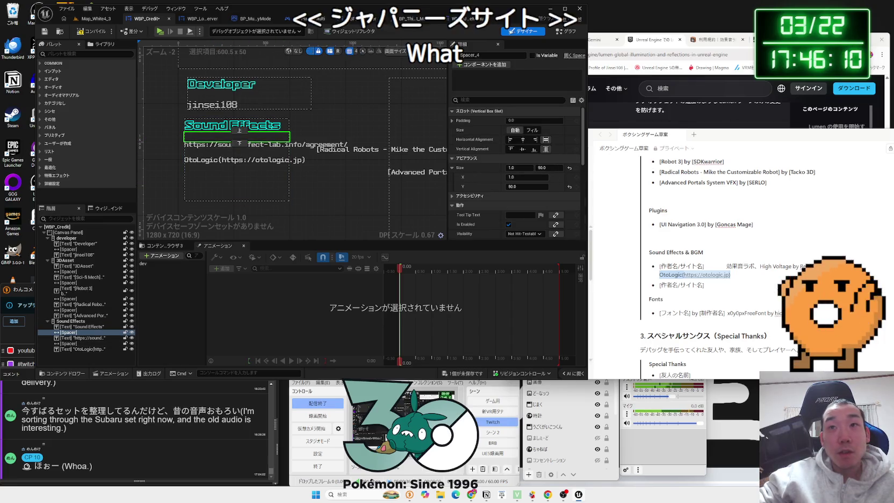
{"action": "key", "text": "alt+Tab"}
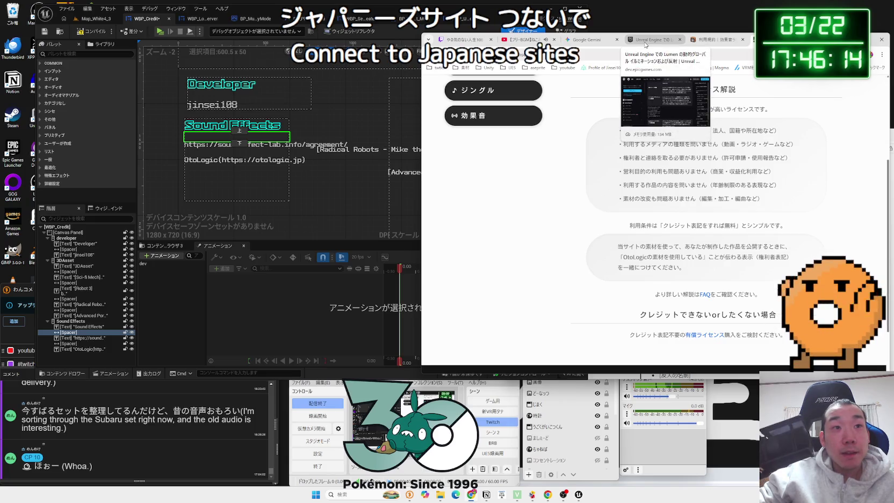
Go from 効果音ラボ's terms page to its homepage and check the address.
{"action": "left_click", "coordinate": [285, 148]}
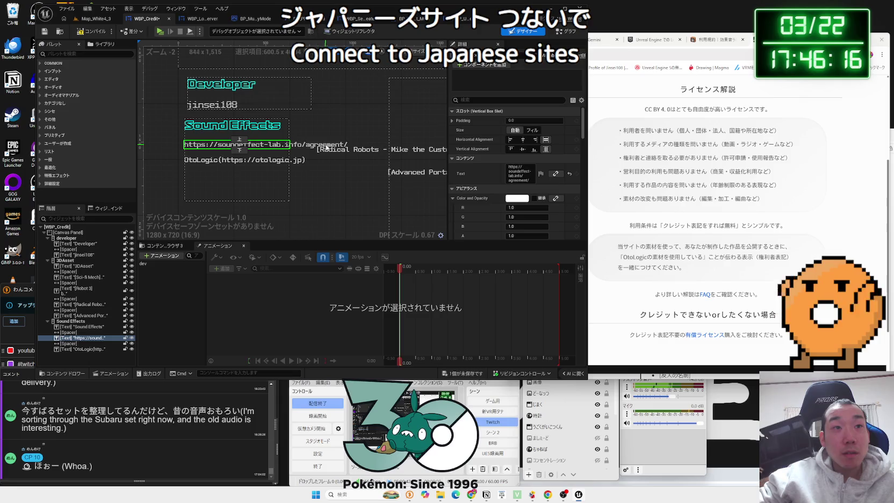
{"action": "left_click", "coordinate": [715, 40]}
{"action": "key", "text": "alt+Left"}
{"action": "key", "text": "ctrl+l"}
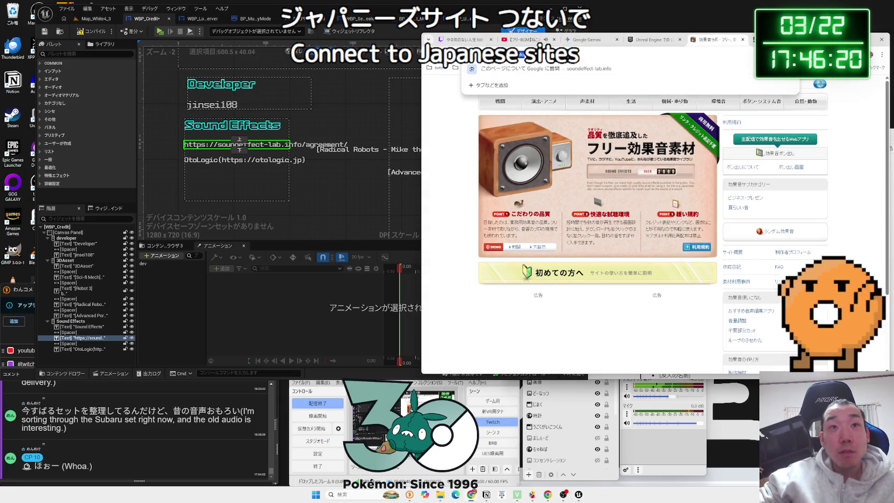
{"action": "left_click", "coordinate": [282, 147]}
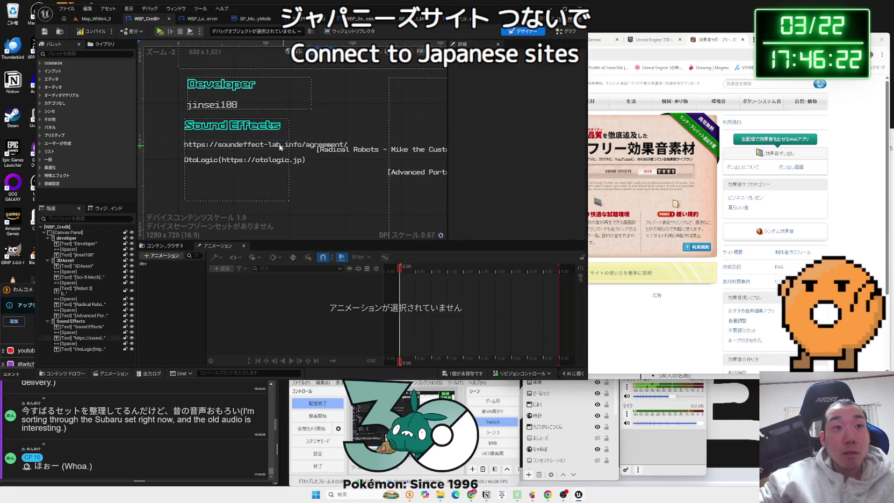
{"action": "left_click", "coordinate": [541, 184]}
{"action": "key", "text": "BackSpace"}
{"action": "key", "text": "BackSpace"}
{"action": "key", "text": "BackSpace"}
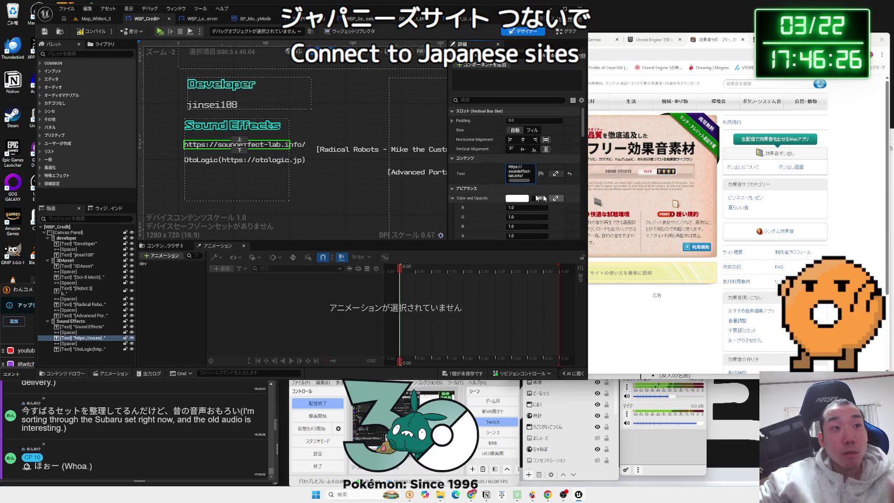
{"action": "left_click", "coordinate": [316, 192]}
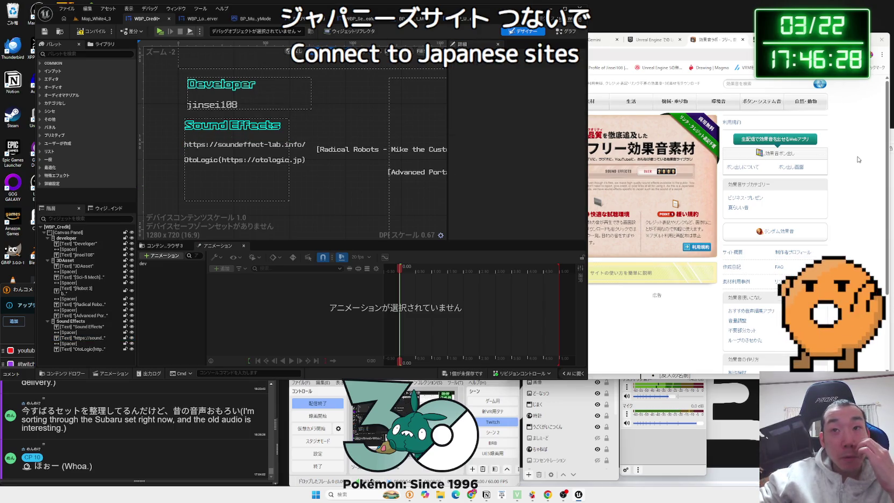
Switch Chrome to the Unreal Engine Lumen documentation tab and bring up the Notion draft.
{"action": "left_click", "coordinate": [858, 159]}
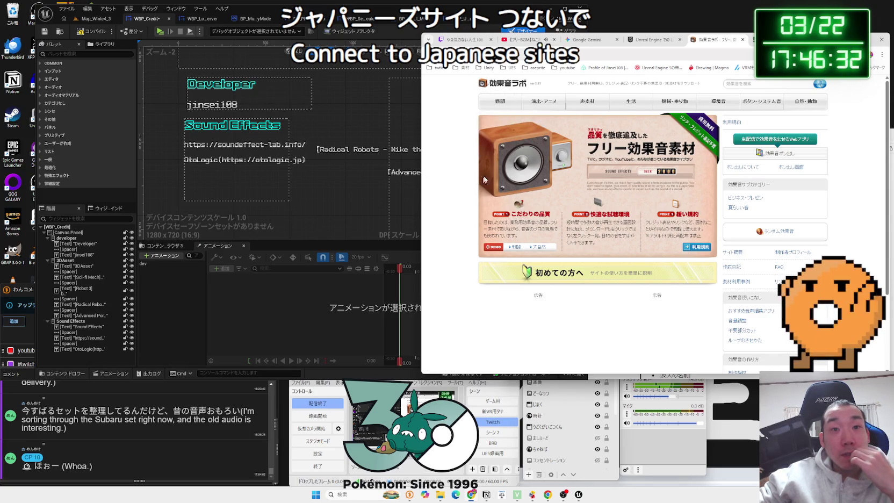
{"action": "left_click", "coordinate": [651, 39]}
{"action": "left_click", "coordinate": [601, 39]}
{"action": "left_click", "coordinate": [652, 39]}
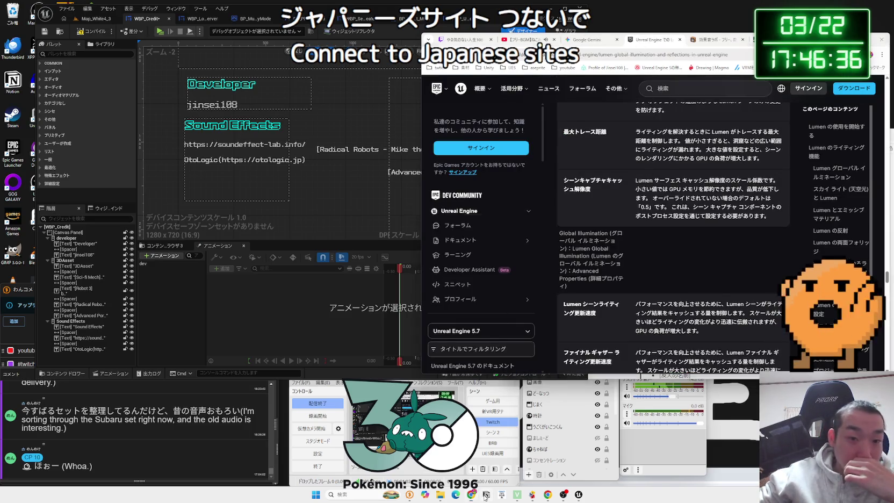
{"action": "left_click", "coordinate": [486, 494]}
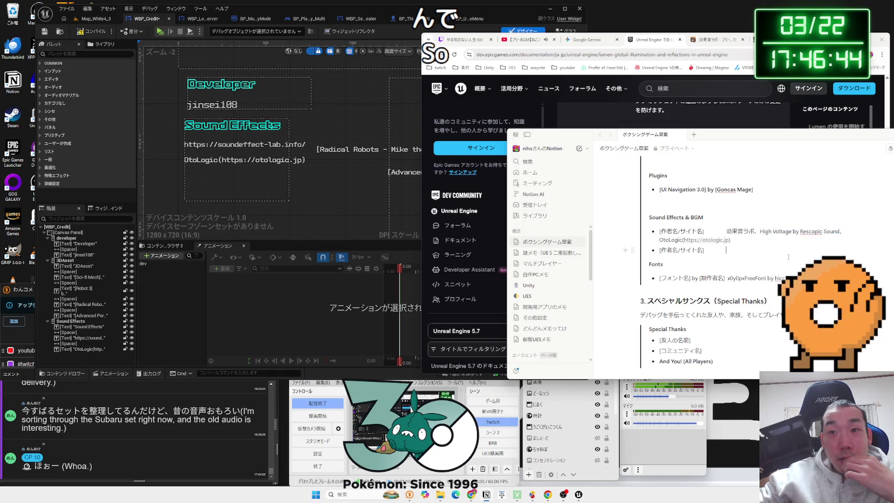
Duplicate the spacer and OtoLogic line in the Sound Effects block.
{"action": "left_click", "coordinate": [244, 183]}
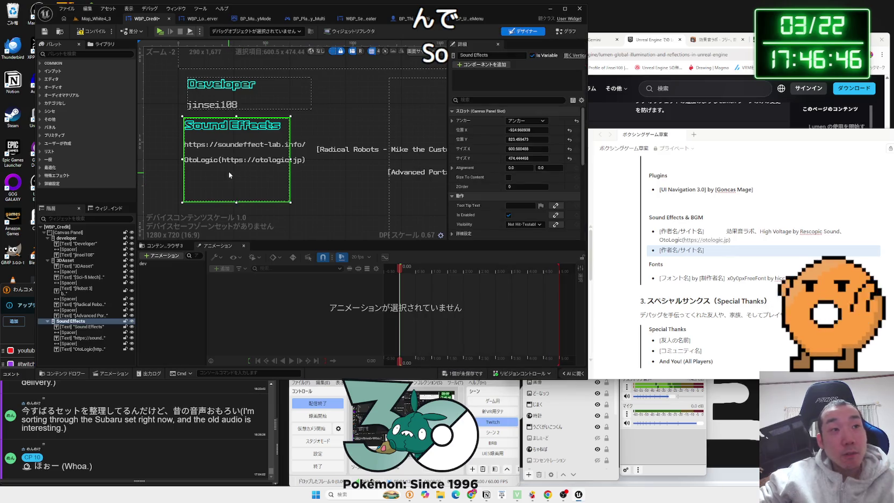
{"action": "left_click", "coordinate": [236, 152]}
{"action": "left_click", "coordinate": [68, 350]}
{"action": "key", "text": "ctrl+d"}
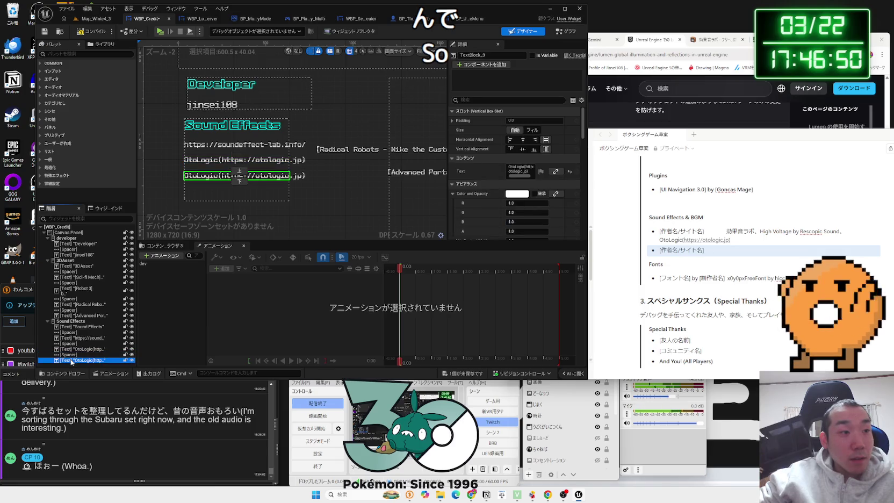
Change the duplicated line's text to 'High Voltage by Rescopic Sound'.
{"action": "left_click", "coordinate": [508, 168]}
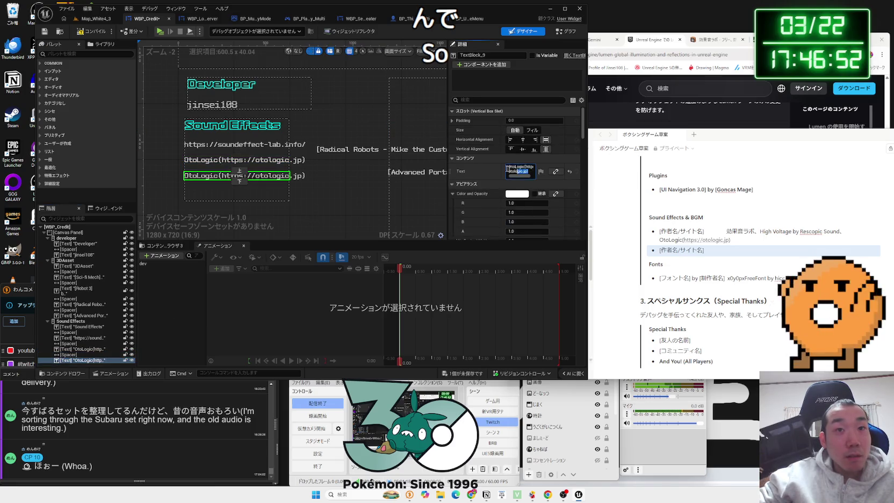
{"action": "key", "text": "ctrl+v"}
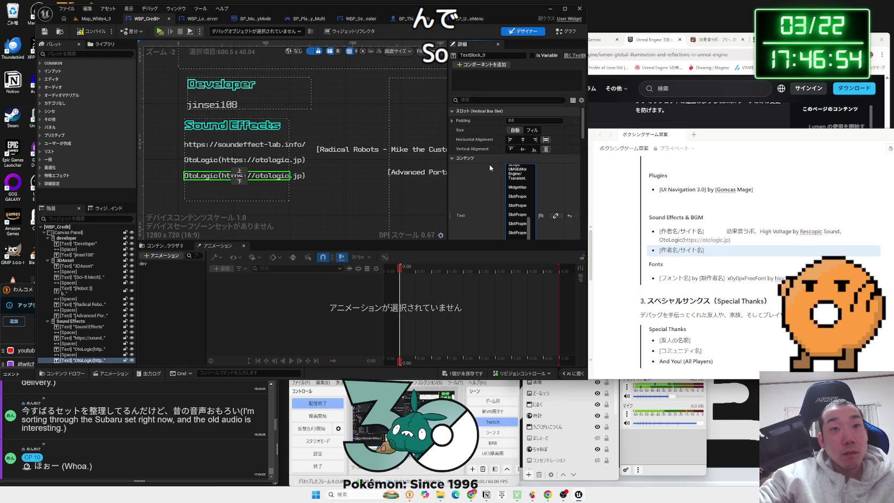
{"action": "left_click", "coordinate": [727, 241]}
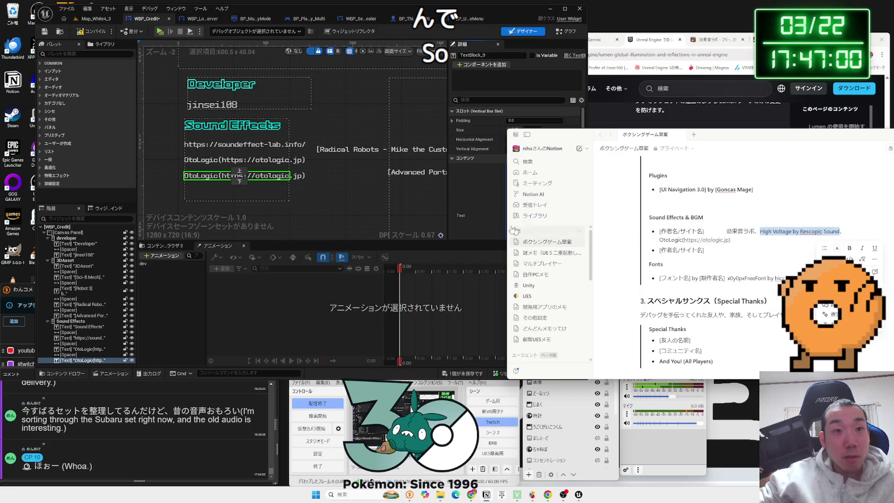
{"action": "left_click", "coordinate": [480, 196]}
{"action": "key", "text": "ctrl+a"}
{"action": "key", "text": "ctrl+v"}
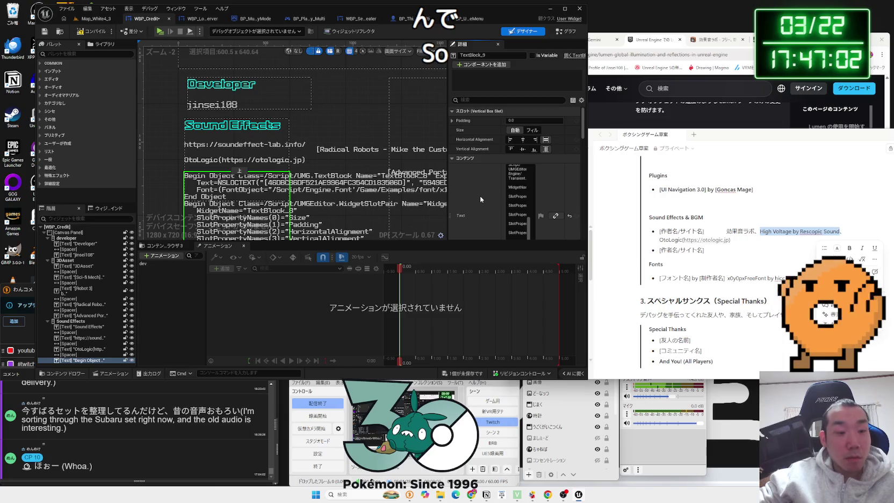
{"action": "key", "text": "ctrl+z"}
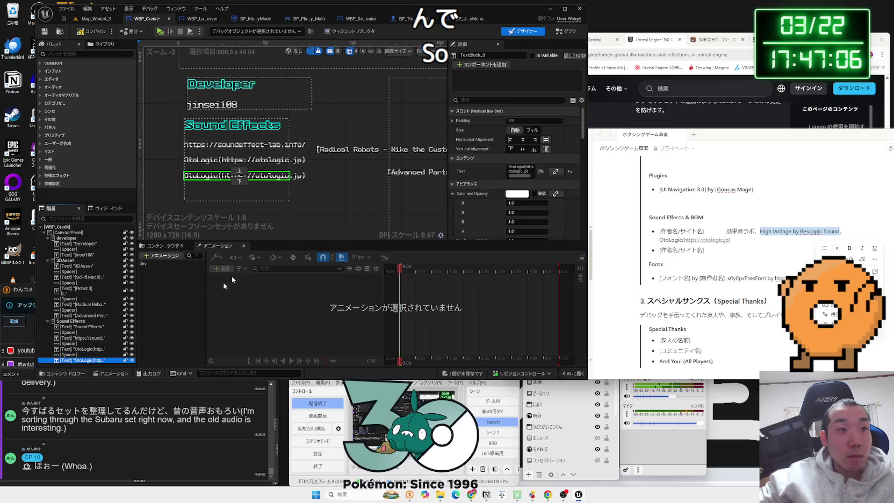
{"action": "left_click", "coordinate": [532, 171]}
{"action": "key", "text": "ctrl+v"}
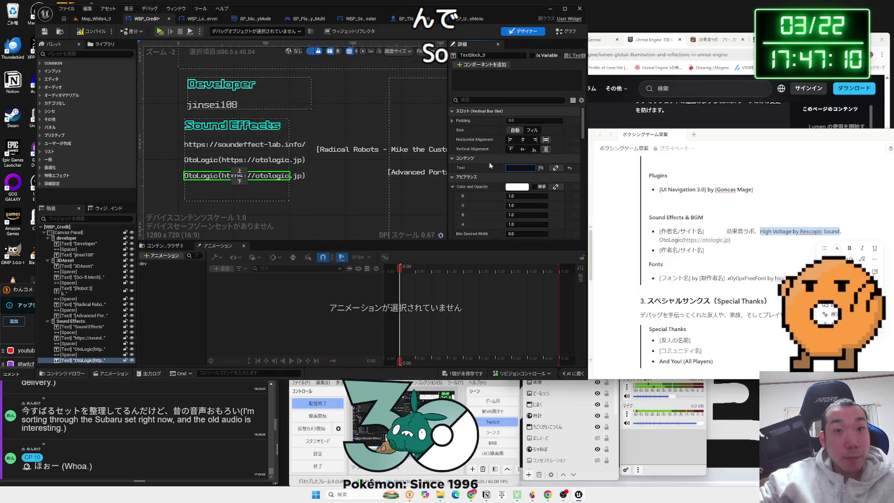
{"action": "left_click", "coordinate": [384, 212]}
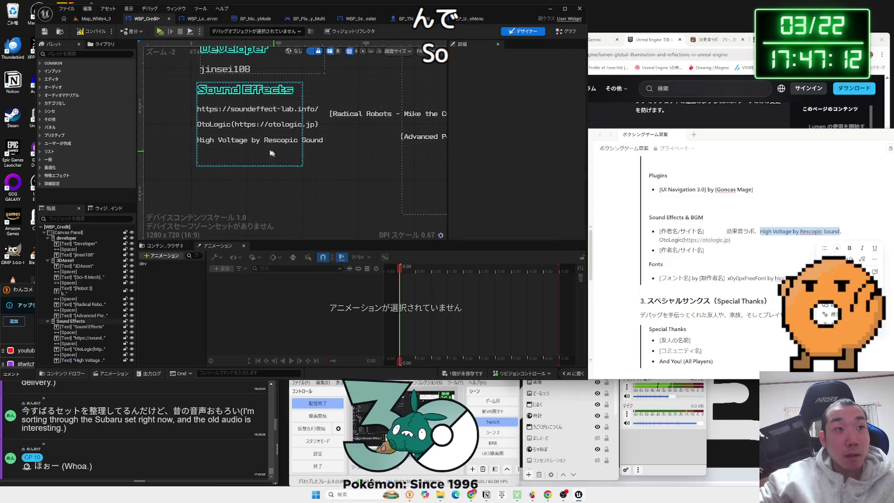
Save All to store the updated WBP_Credit widget.
{"action": "scroll", "coordinate": [316, 148], "scroll_direction": "down", "scroll_amount": 1}
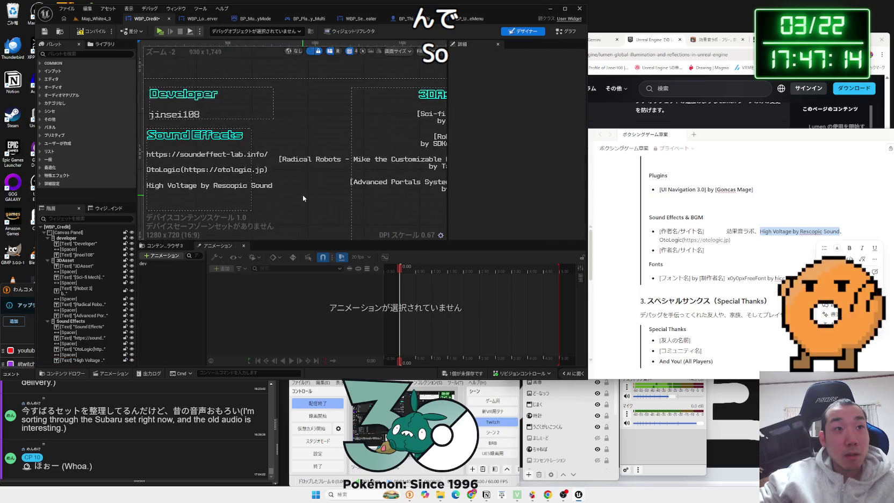
{"action": "left_click", "coordinate": [462, 371]}
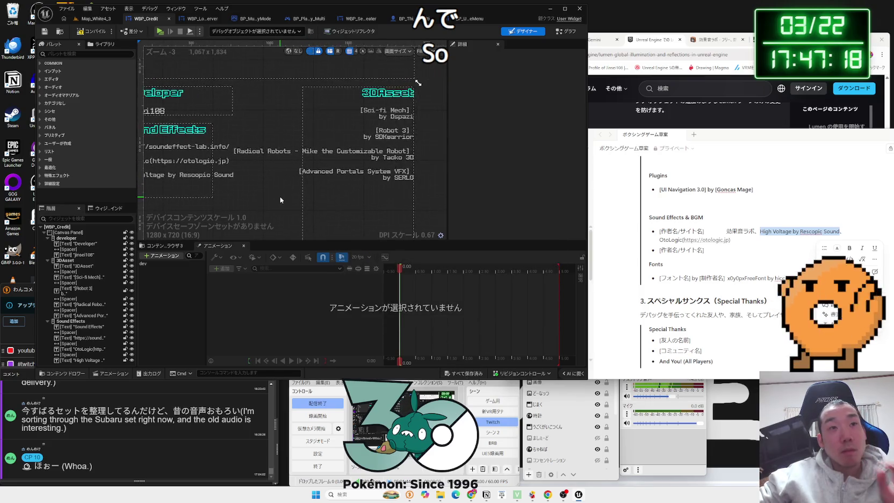
{"action": "scroll", "coordinate": [276, 182], "scroll_direction": "up", "scroll_amount": 2}
{"action": "left_click", "coordinate": [273, 159]}
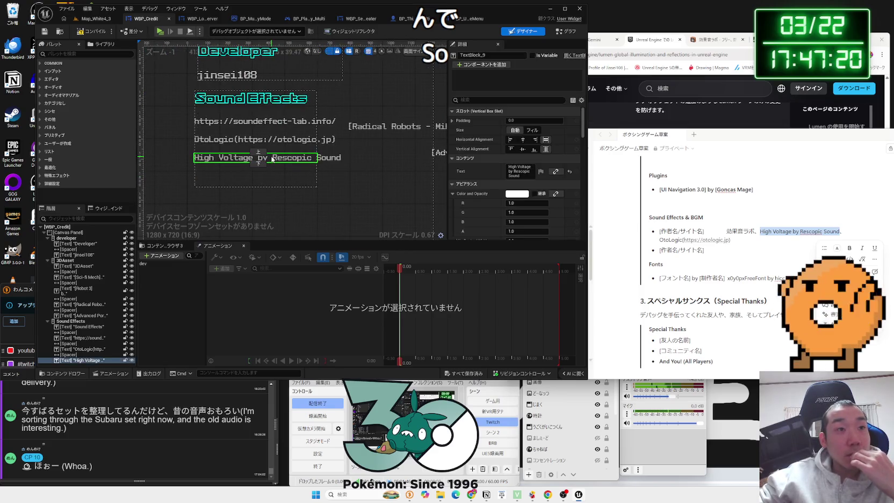
{"action": "scroll", "coordinate": [282, 199], "scroll_direction": "down", "scroll_amount": 1}
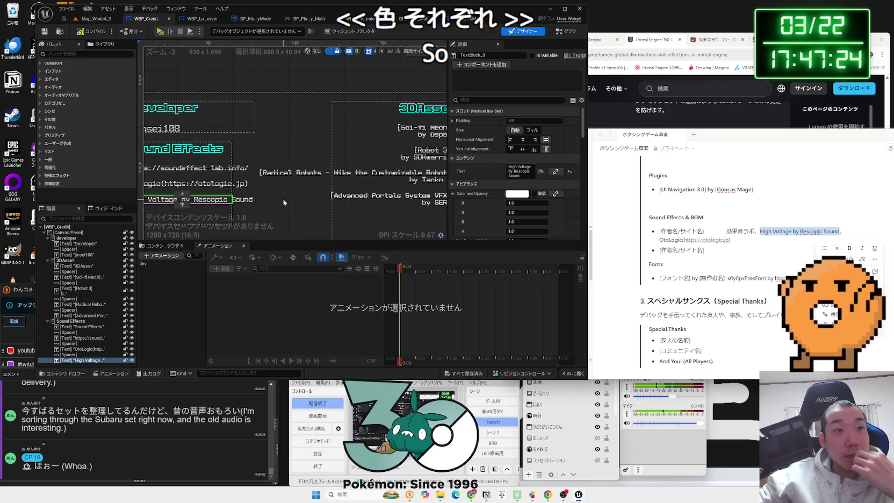
Widen the 3DAsset gaps around Robot 3, Radical Robots, Advanced Portals and Sci-fi Mech to 70.
{"action": "left_click_drag", "start_coordinate": [282, 199], "coordinate": [221, 199]}
{"action": "left_click", "coordinate": [364, 169]}
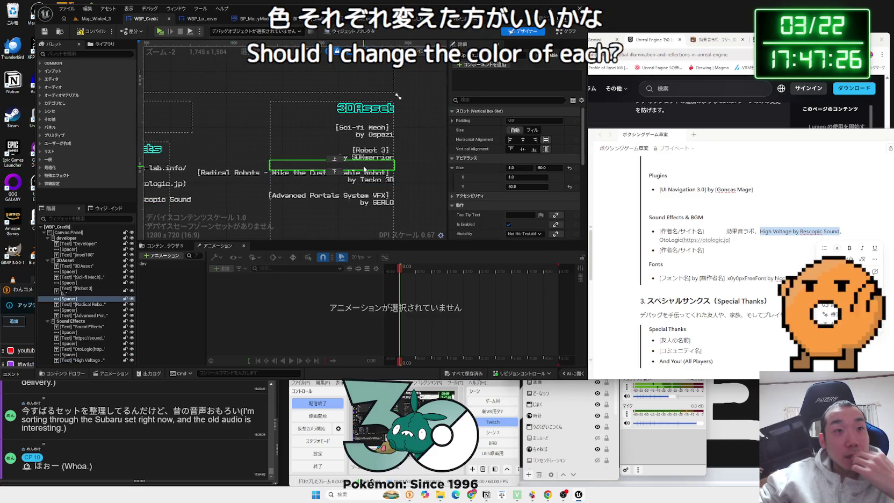
{"action": "left_click", "coordinate": [541, 187]}
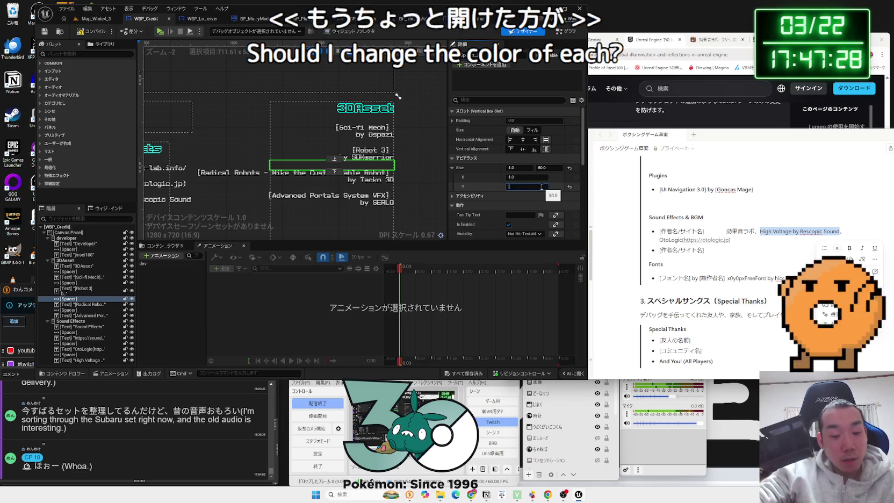
{"action": "type", "text": "70"}
{"action": "key", "text": "Return"}
{"action": "left_click", "coordinate": [371, 191]}
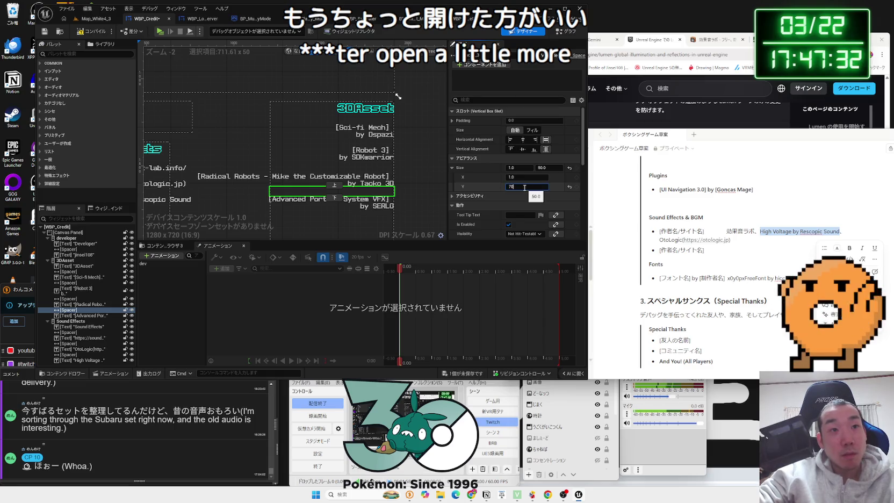
{"action": "key", "text": "Return"}
{"action": "left_click", "coordinate": [376, 168]}
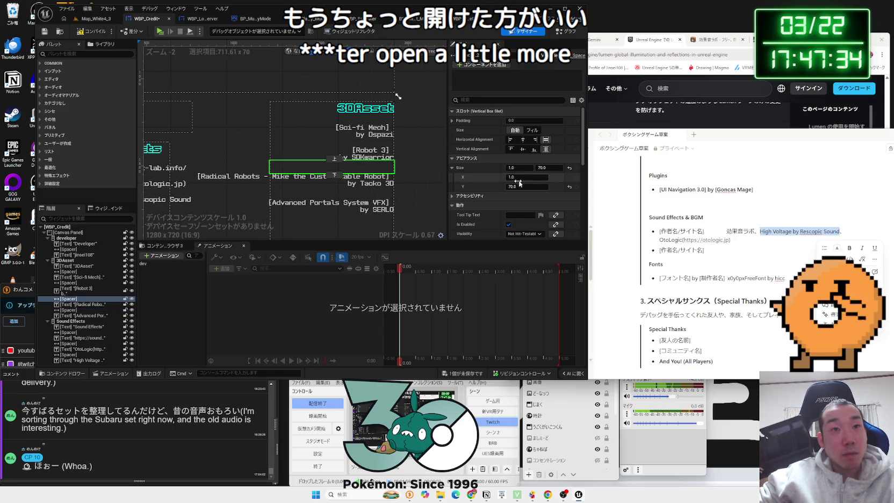
{"action": "left_click", "coordinate": [396, 142]}
{"action": "left_click", "coordinate": [535, 187]}
{"action": "type", "text": "70"}
{"action": "key", "text": "Return"}
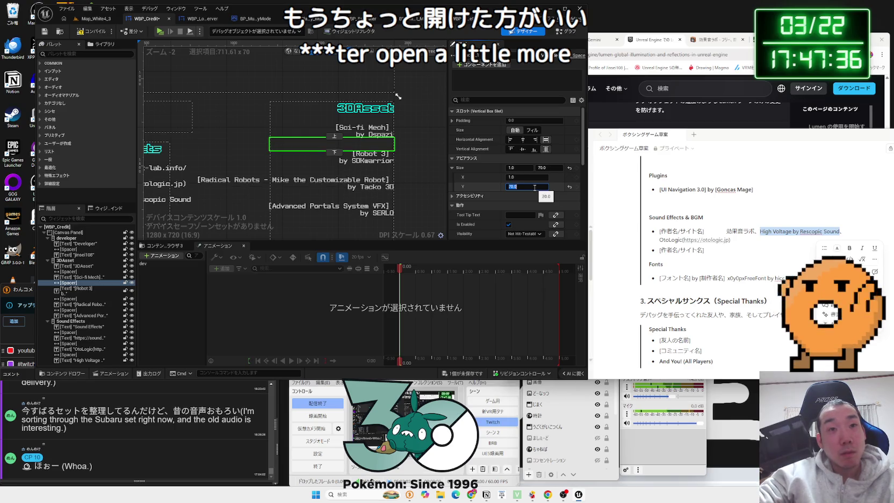
{"action": "left_click", "coordinate": [421, 179]}
Set the Sound Effects gaps under soundeffect-lab and above High Voltage to 100.
{"action": "scroll", "coordinate": [414, 161], "scroll_direction": "down", "scroll_amount": 2}
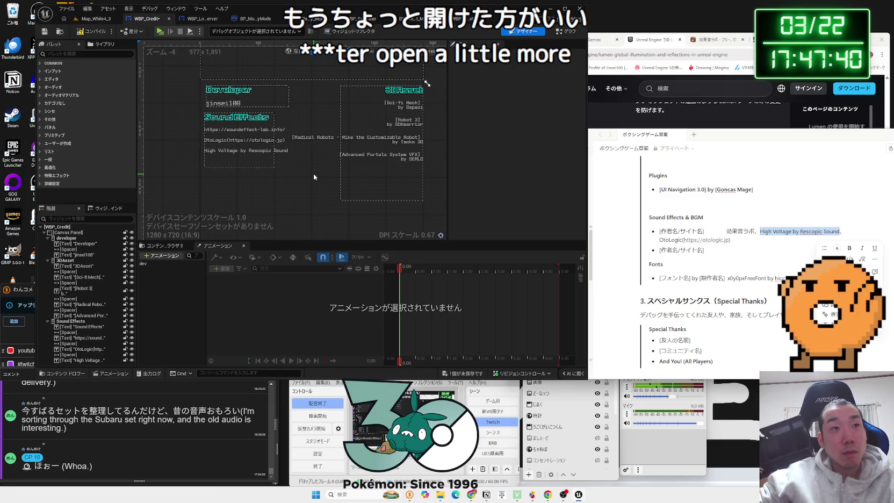
{"action": "left_click", "coordinate": [271, 135]}
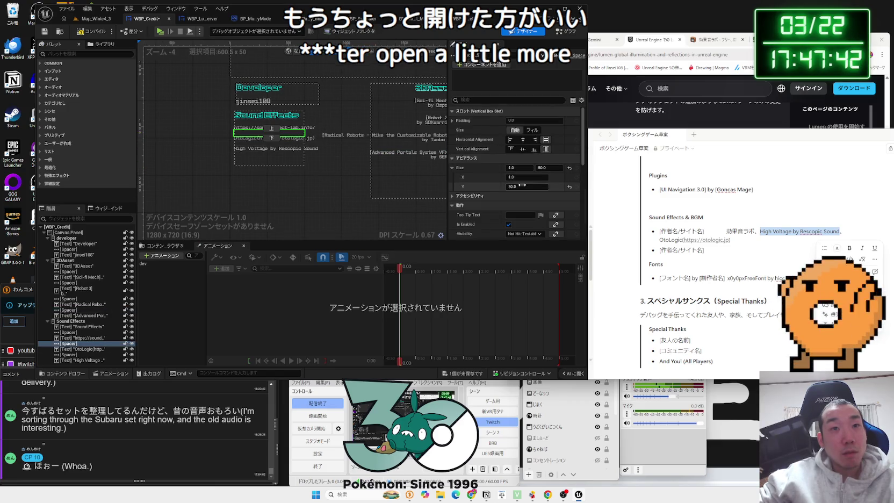
{"action": "type", "text": "0"}
{"action": "key", "text": "Return"}
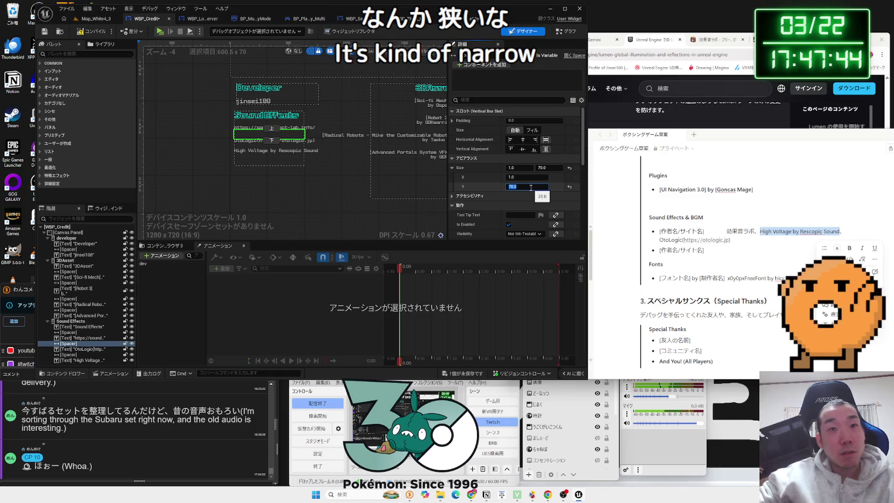
{"action": "type", "text": "100"}
{"action": "key", "text": "Return"}
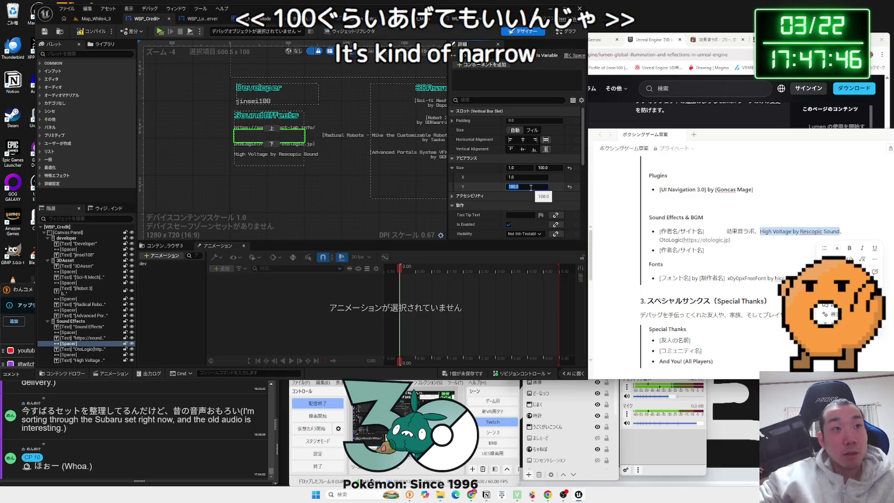
{"action": "left_click", "coordinate": [293, 151]}
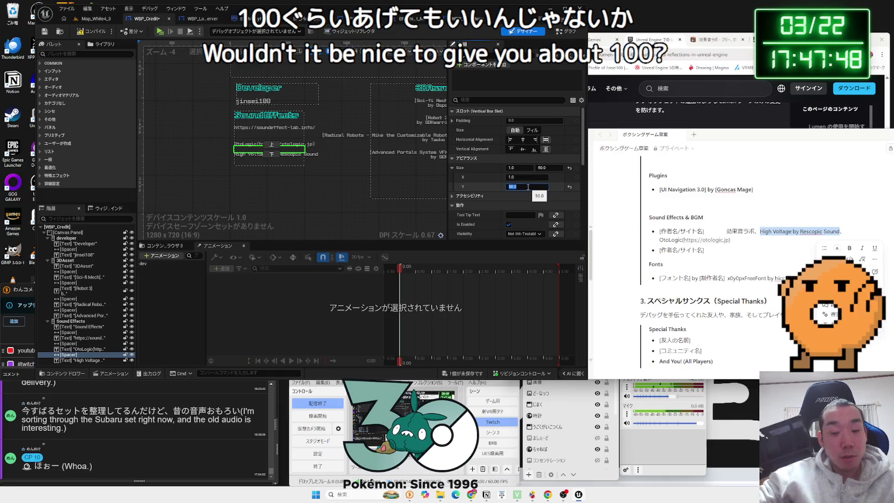
{"action": "type", "text": "100"}
{"action": "key", "text": "Return"}
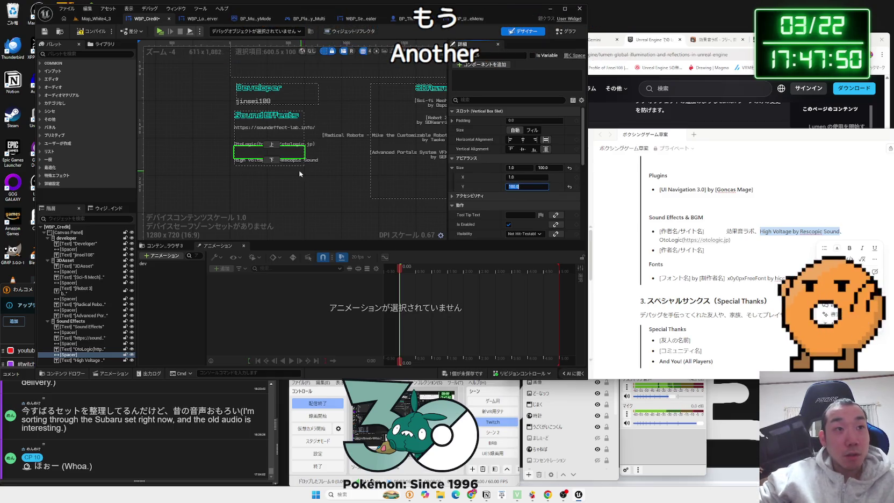
Enlarge the 3DAsset gaps above Advanced Portals, Radical Robots and Robot 3 to 100.
{"action": "left_click", "coordinate": [284, 162]}
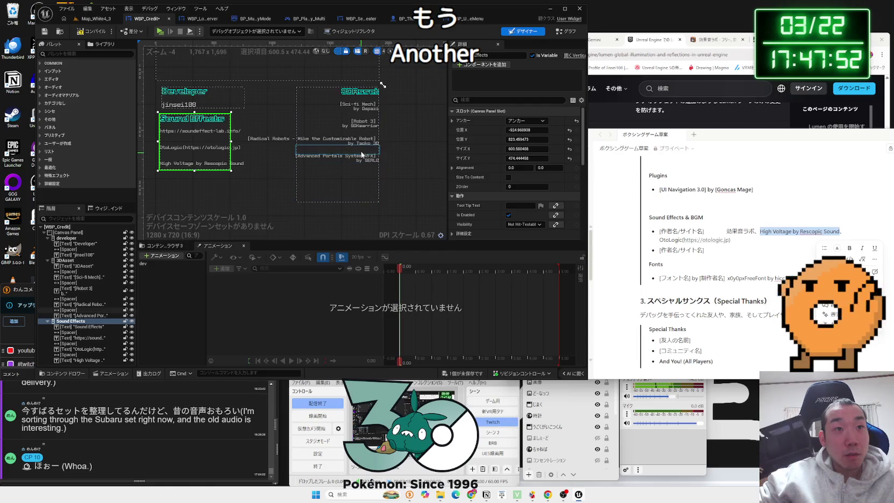
{"action": "left_click", "coordinate": [361, 153]}
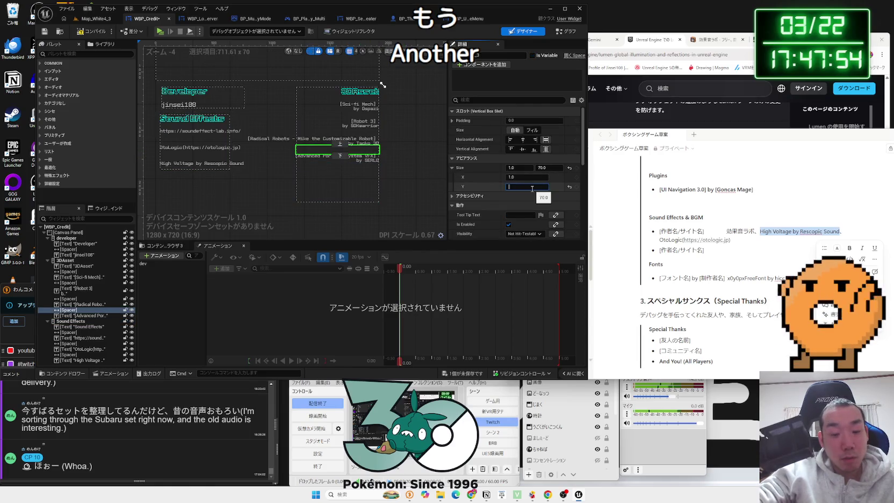
{"action": "type", "text": "100"}
{"action": "key", "text": "Return"}
{"action": "left_click", "coordinate": [322, 132]}
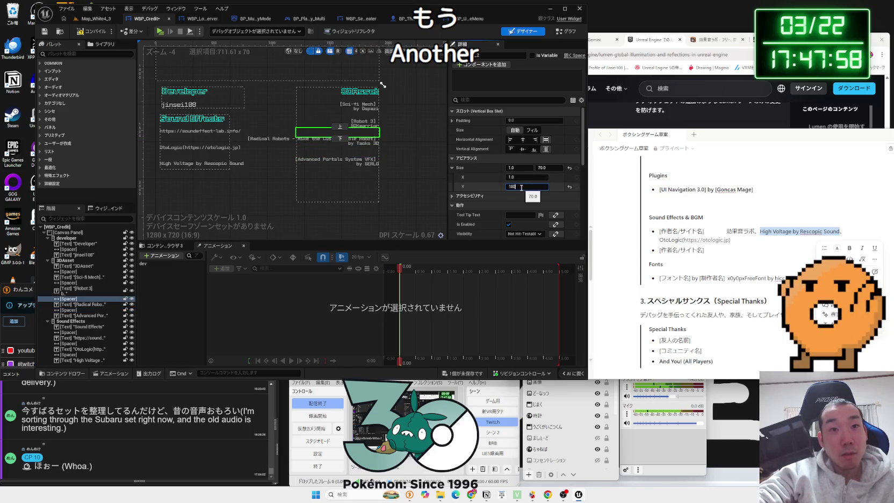
{"action": "key", "text": "Return"}
{"action": "left_click", "coordinate": [322, 115]}
{"action": "left_click", "coordinate": [526, 187]}
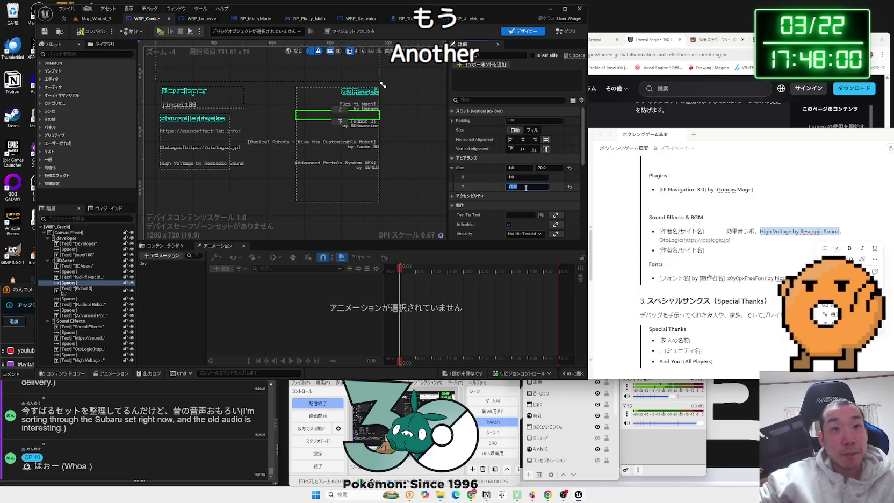
{"action": "type", "text": "100"}
{"action": "key", "text": "Return"}
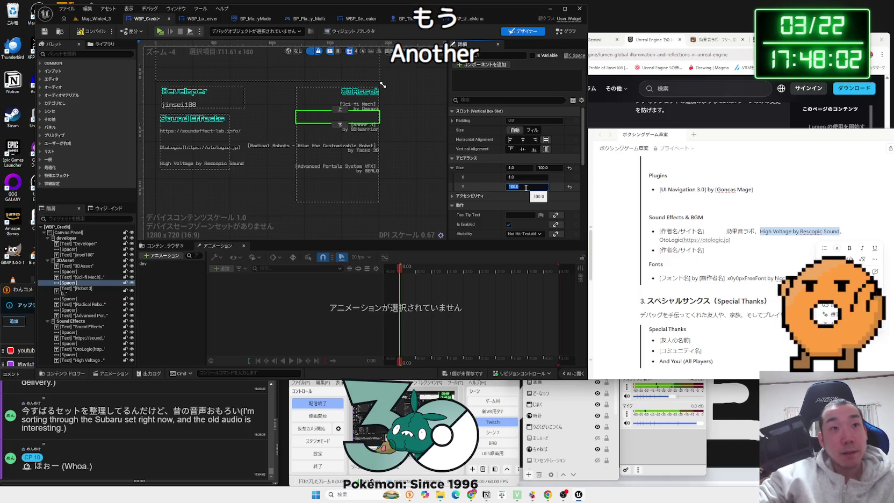
{"action": "left_click", "coordinate": [403, 152]}
Enlarge the gap under the 3DAsset heading to 100, then select the Developer block's spacer.
{"action": "left_click", "coordinate": [322, 99]}
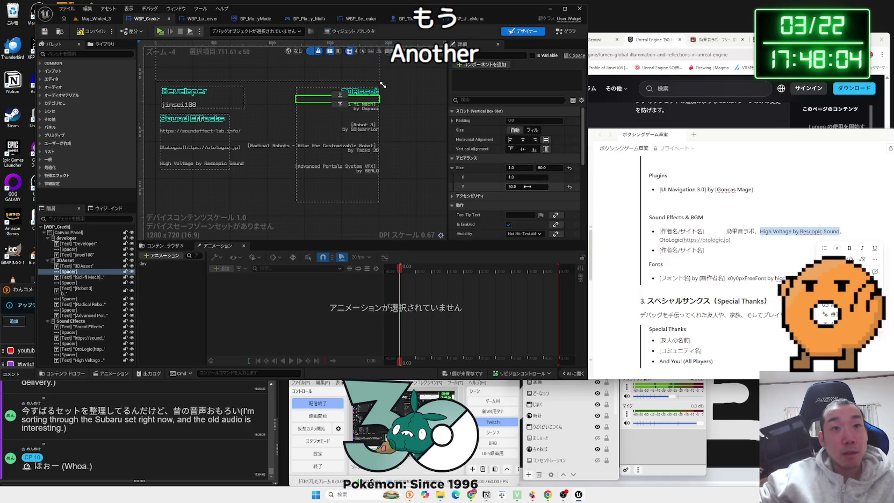
{"action": "key", "text": "Return"}
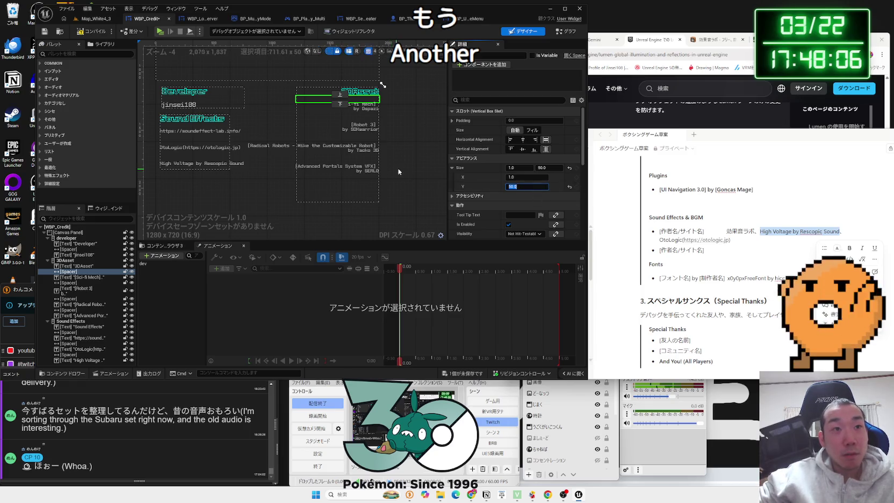
{"action": "left_click_drag", "start_coordinate": [396, 170], "coordinate": [403, 196]}
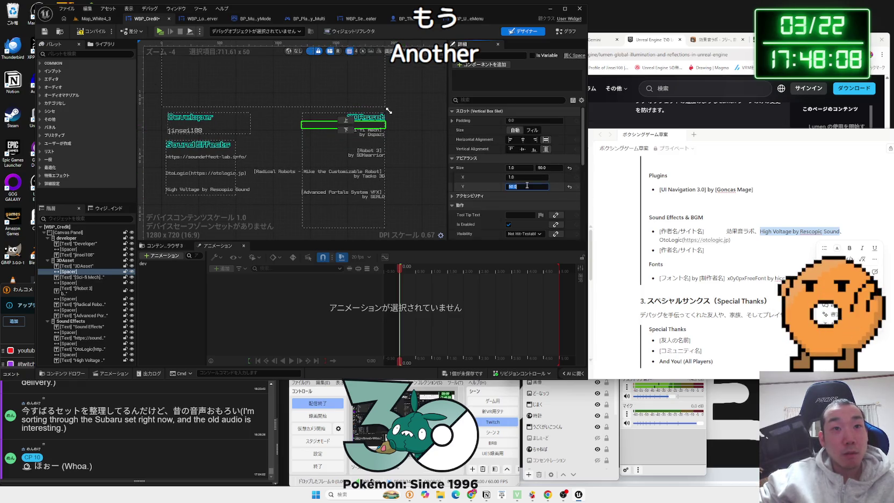
{"action": "key", "text": "Return"}
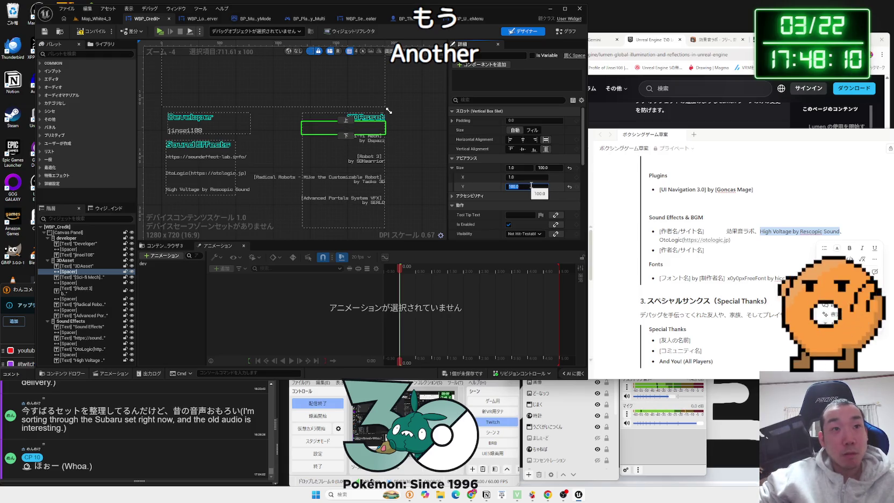
{"action": "left_click", "coordinate": [395, 156]}
{"action": "left_click_drag", "start_coordinate": [188, 133], "coordinate": [279, 102]}
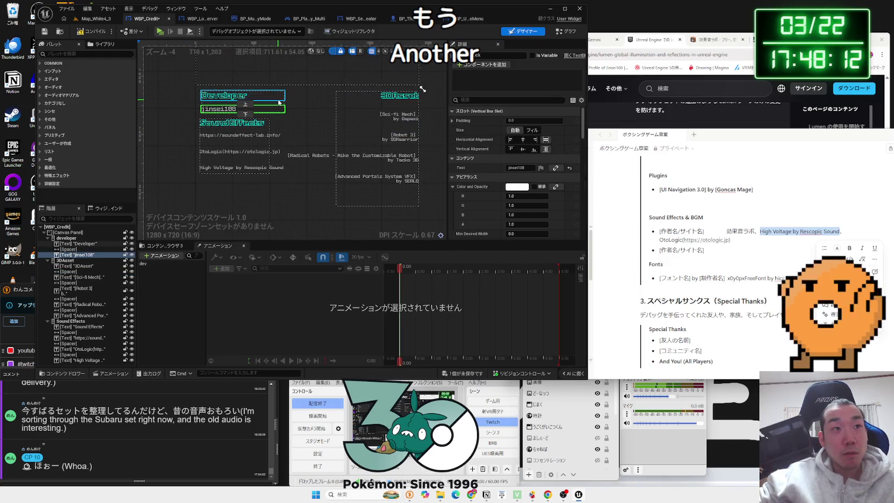
{"action": "scroll", "coordinate": [285, 103], "scroll_direction": "up", "scroll_amount": 2}
{"action": "left_click", "coordinate": [252, 102]}
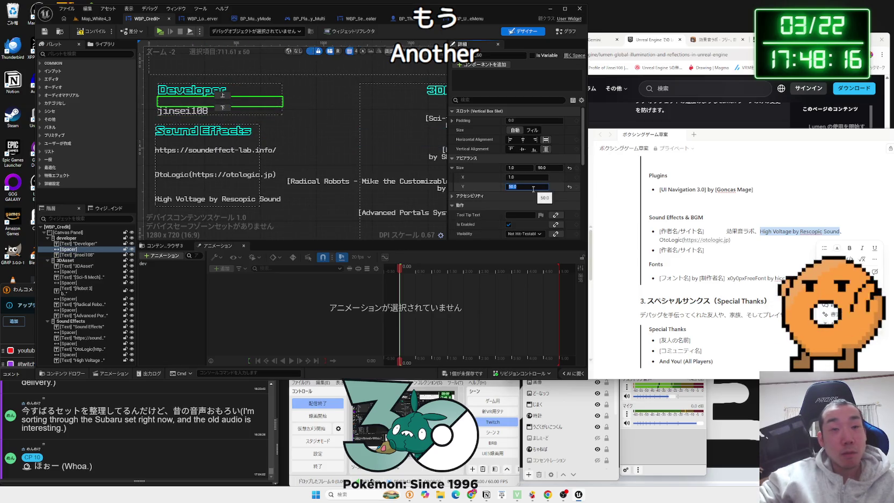
Set the Developer gap back to 50 and give the developer name font size 50.
{"action": "key", "text": "Return"}
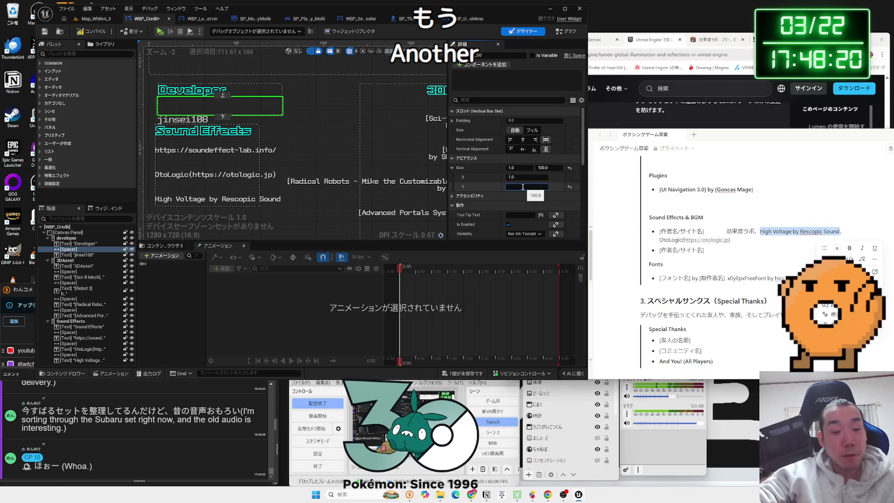
{"action": "key", "text": "Return"}
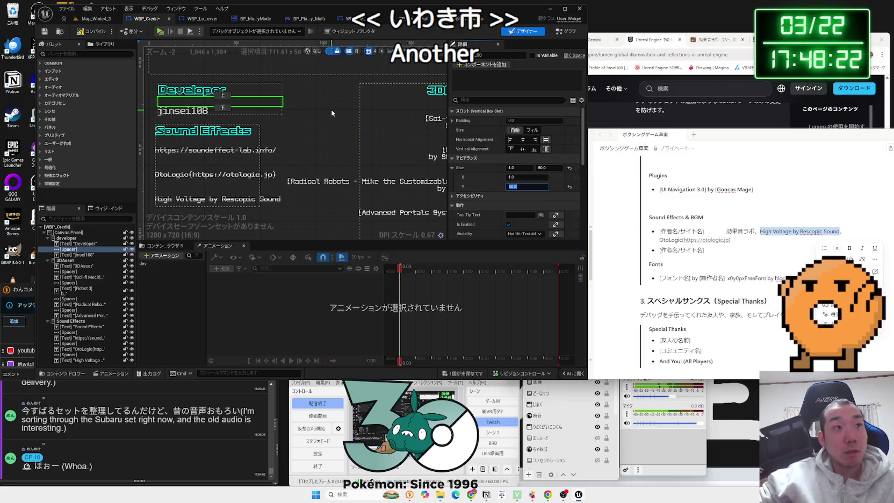
{"action": "left_click", "coordinate": [183, 110]}
{"action": "scroll", "coordinate": [531, 199], "scroll_direction": "down", "scroll_amount": 3}
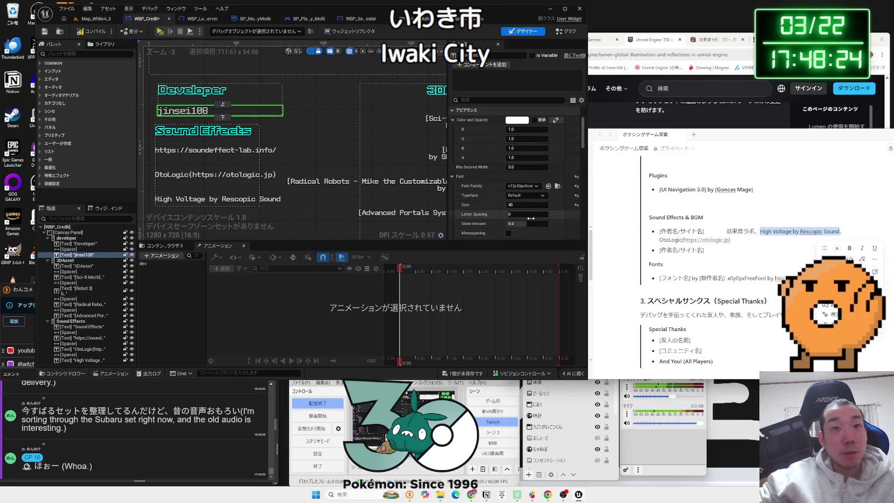
{"action": "left_click", "coordinate": [529, 206]}
{"action": "type", "text": "4"}
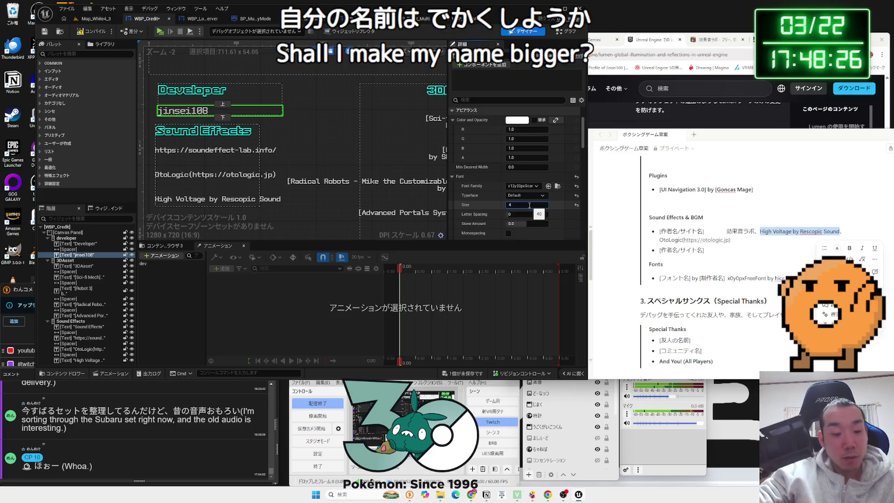
{"action": "key", "text": "BackSpace"}
{"action": "type", "text": "50"}
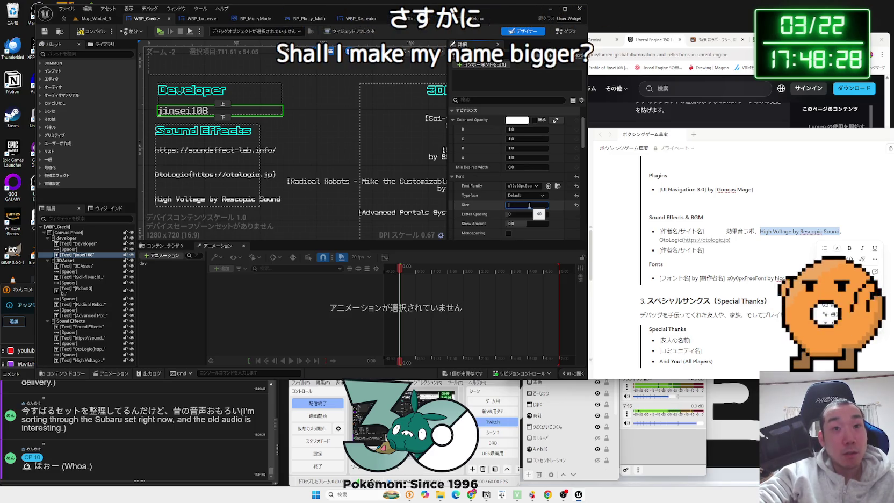
{"action": "key", "text": "Return"}
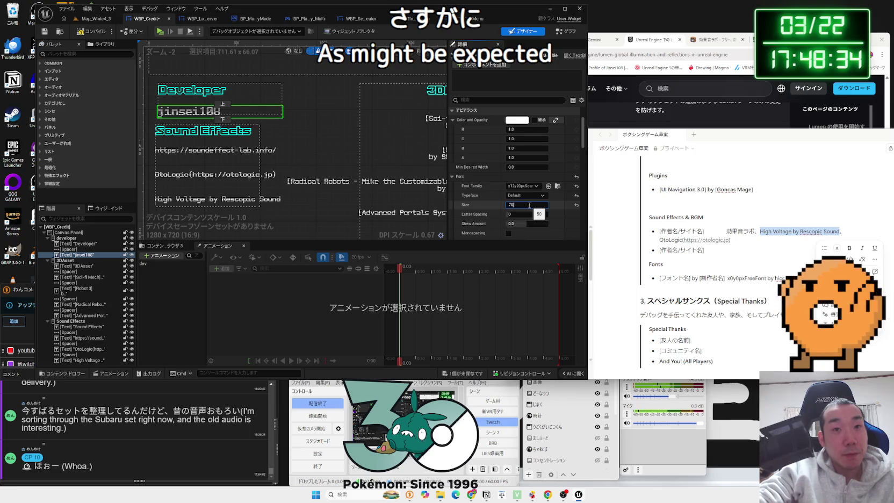
Try the developer name at font sizes 70 and 50, settling on 60.
{"action": "key", "text": "Return"}
{"action": "key", "text": "BackSpace"}
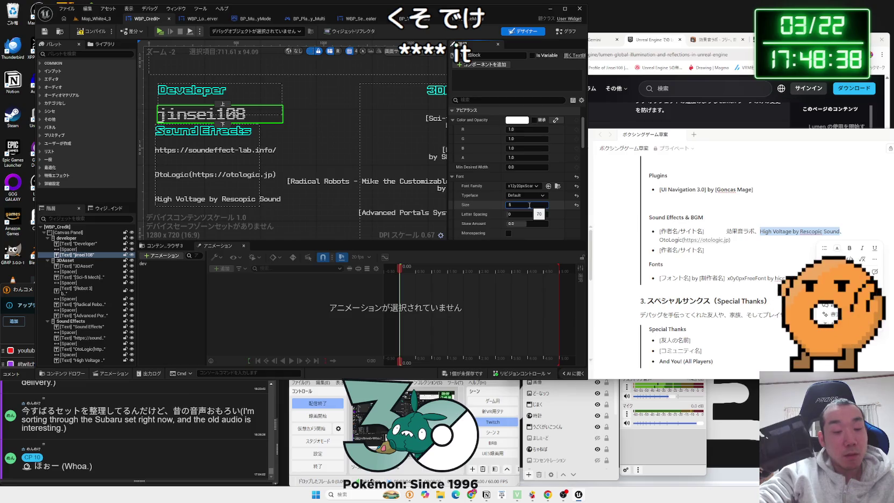
{"action": "type", "text": "0"}
{"action": "key", "text": "Return"}
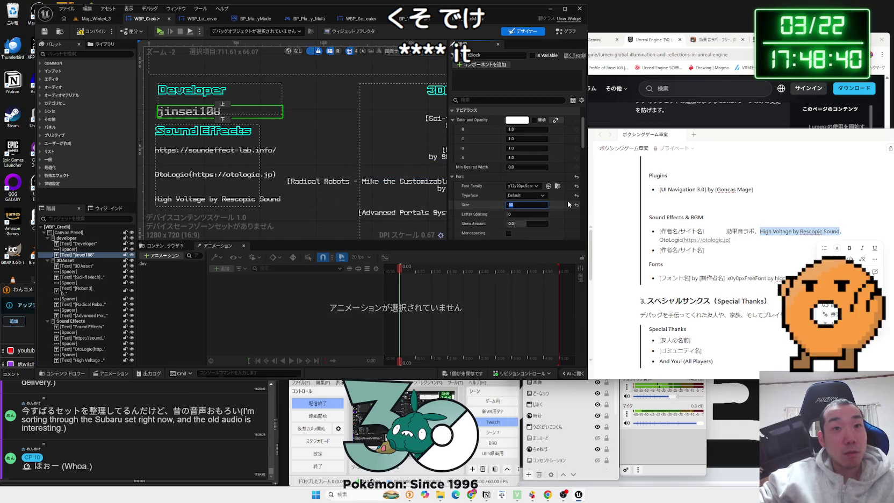
{"action": "key", "text": "Right"}
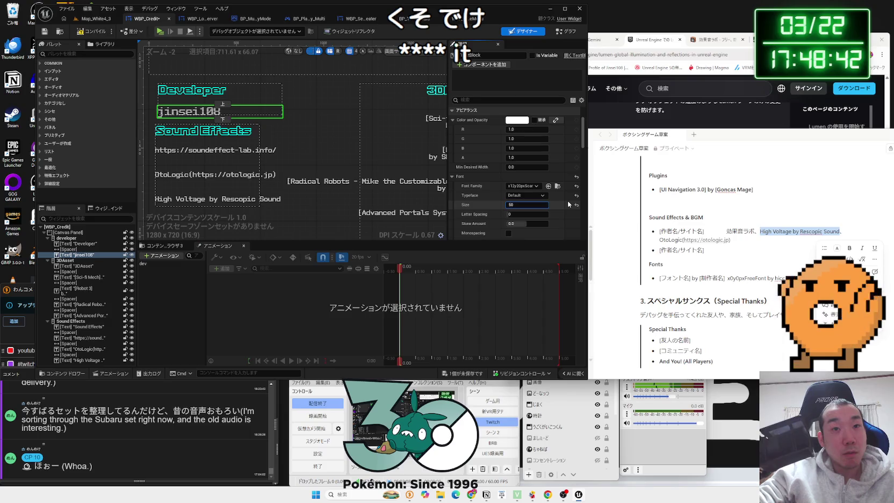
{"action": "key", "text": "BackSpace"}
{"action": "key", "text": "BackSpace"}
{"action": "type", "text": "60"}
{"action": "key", "text": "Return"}
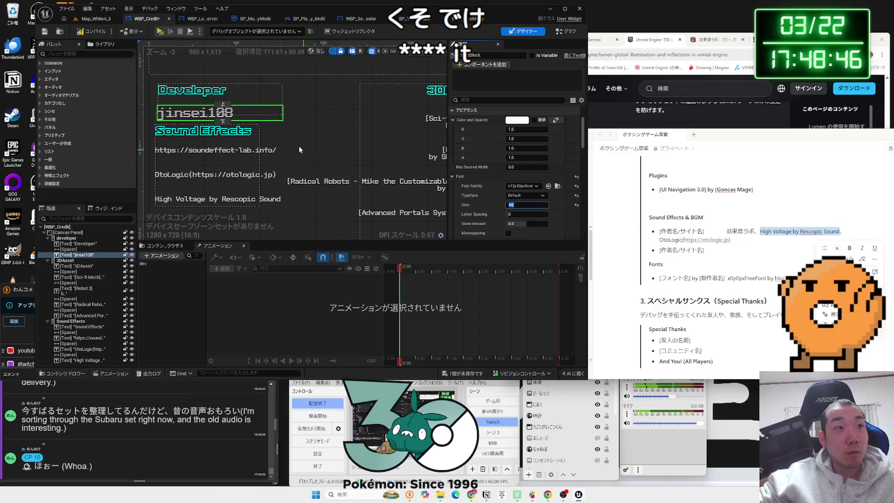
Close the gap between the Developer heading and the name by setting the spacer height.
{"action": "left_click", "coordinate": [299, 145]}
{"action": "scroll", "coordinate": [304, 143], "scroll_direction": "down", "scroll_amount": 1}
{"action": "scroll", "coordinate": [310, 149], "scroll_direction": "up", "scroll_amount": 1}
{"action": "left_click", "coordinate": [258, 98]}
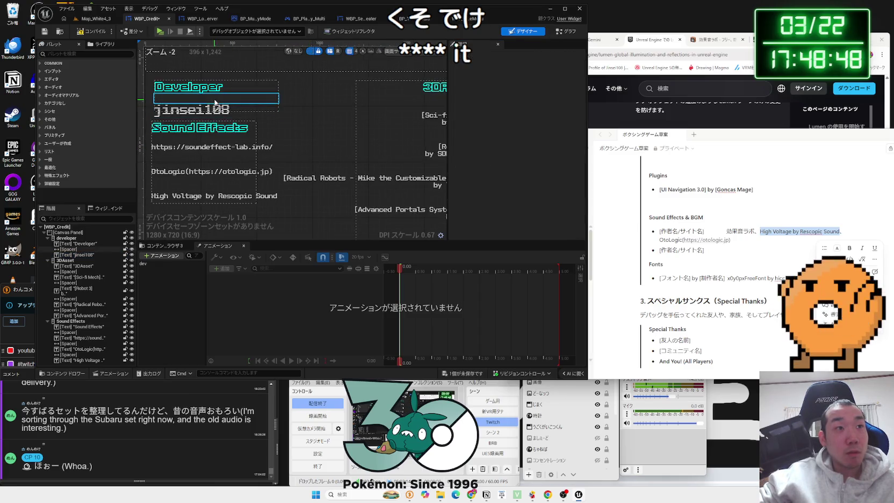
{"action": "left_click", "coordinate": [535, 186]}
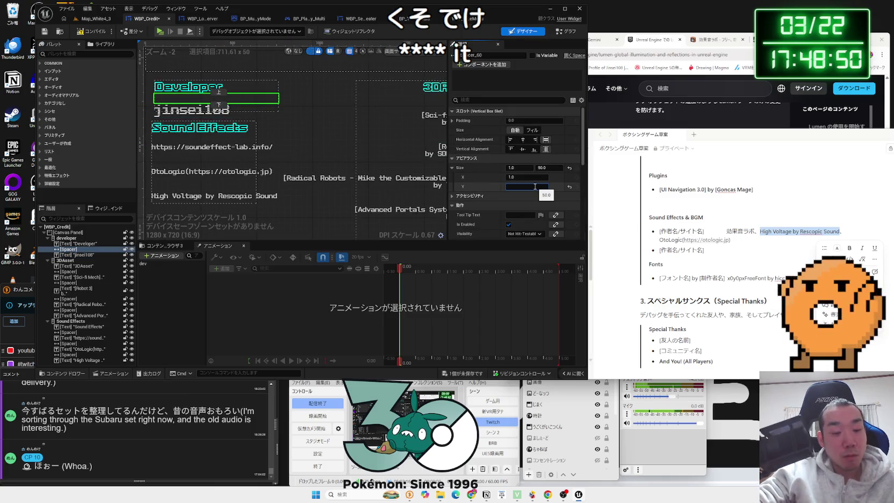
{"action": "type", "text": "40"}
{"action": "key", "text": "Return"}
{"action": "left_click", "coordinate": [293, 126]}
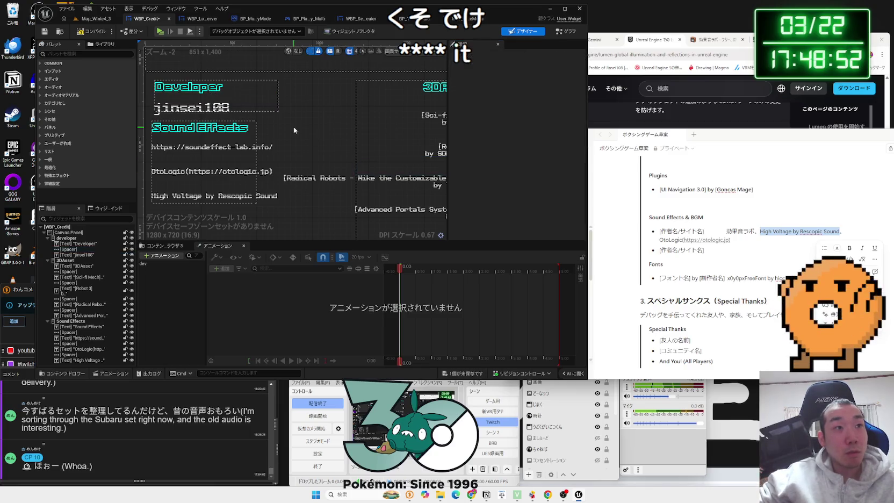
Set the jinsei108 credit text to font size 40.
{"action": "scroll", "coordinate": [280, 122], "scroll_direction": "down", "scroll_amount": 2}
{"action": "scroll", "coordinate": [301, 122], "scroll_direction": "up", "scroll_amount": 1}
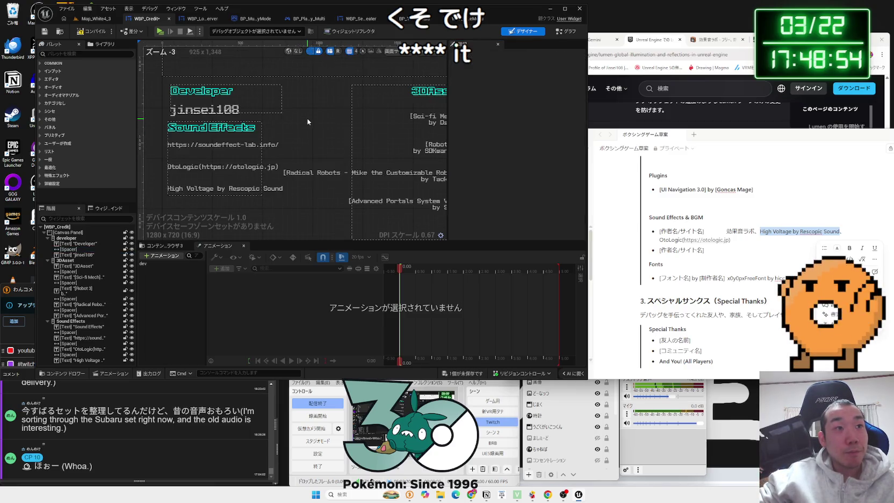
{"action": "left_click", "coordinate": [225, 109]}
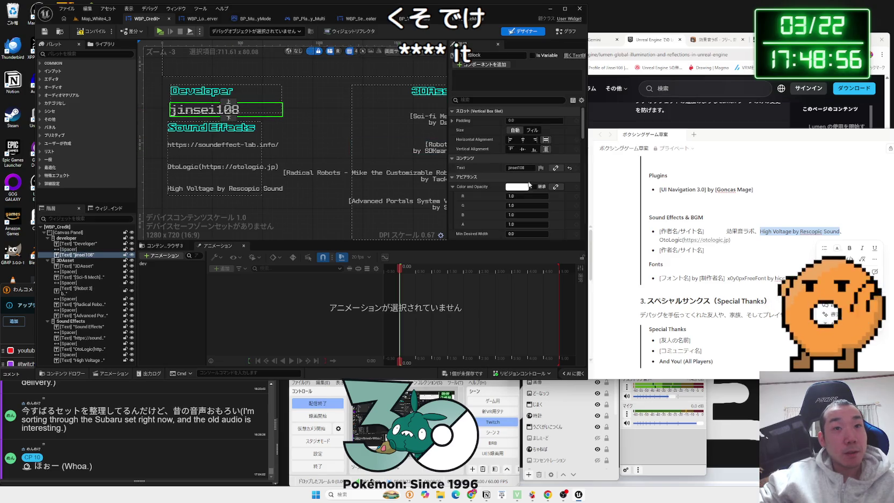
{"action": "left_click", "coordinate": [527, 216]}
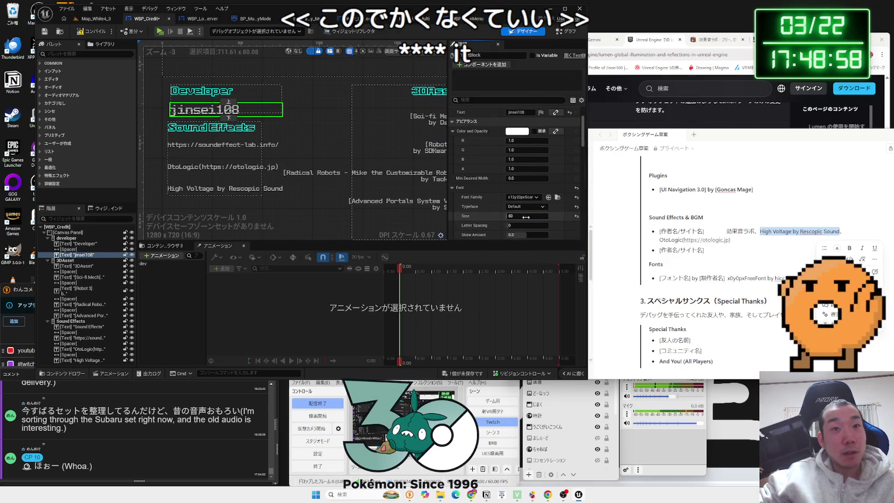
{"action": "type", "text": "40"}
{"action": "key", "text": "Return"}
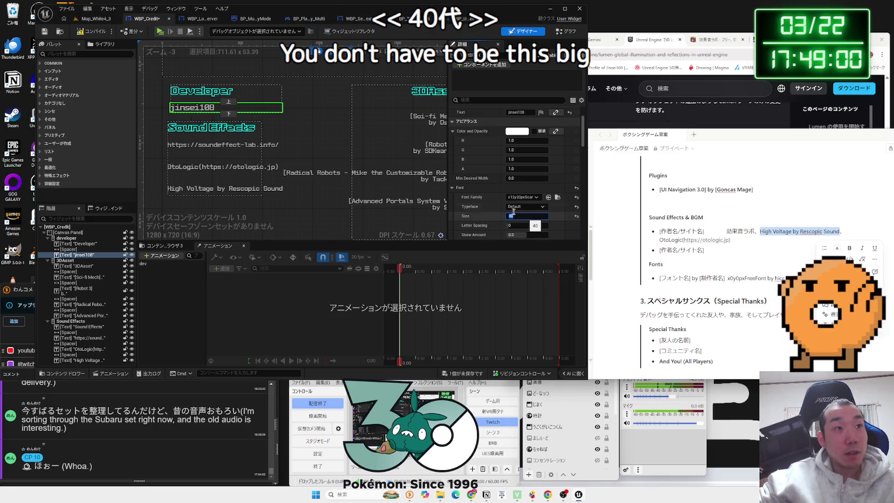
{"action": "left_click", "coordinate": [285, 130]}
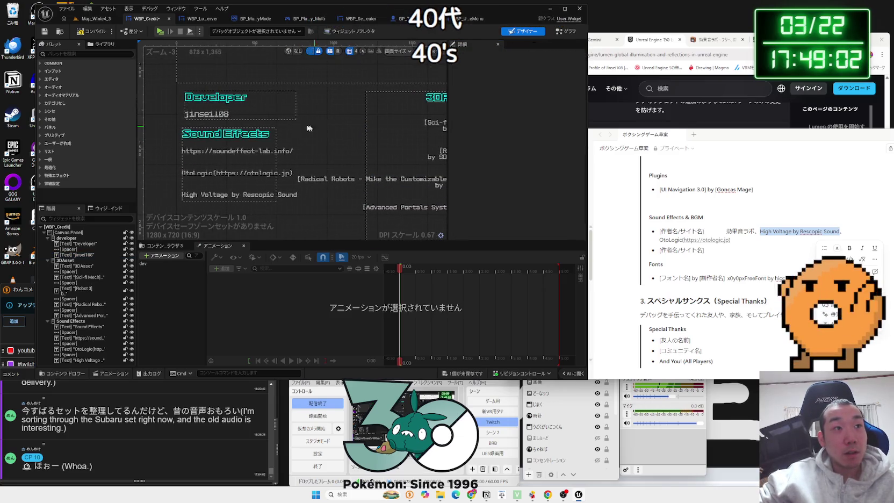
{"action": "left_click", "coordinate": [327, 131]}
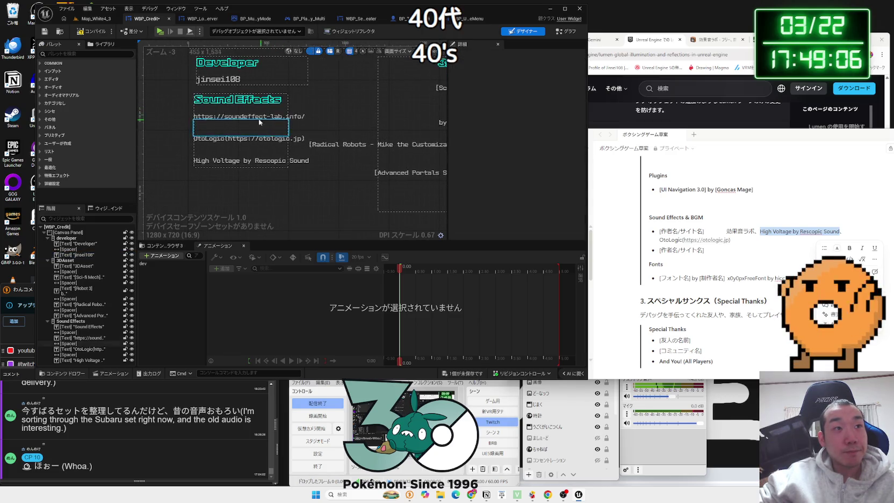
Set the spacer under the Sound Effects title to 100, then to 70.
{"action": "left_click", "coordinate": [250, 166]}
{"action": "left_click", "coordinate": [253, 155]}
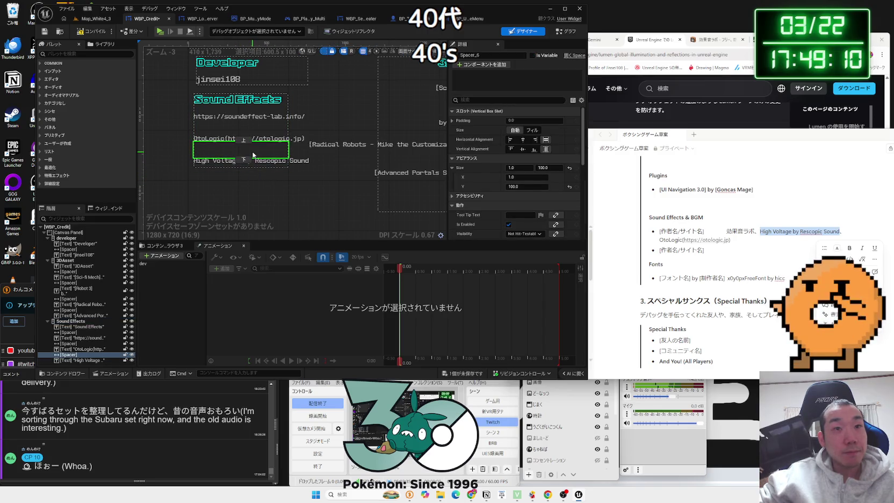
{"action": "left_click", "coordinate": [249, 110]}
{"action": "left_click_drag", "start_coordinate": [312, 126], "coordinate": [242, 143]}
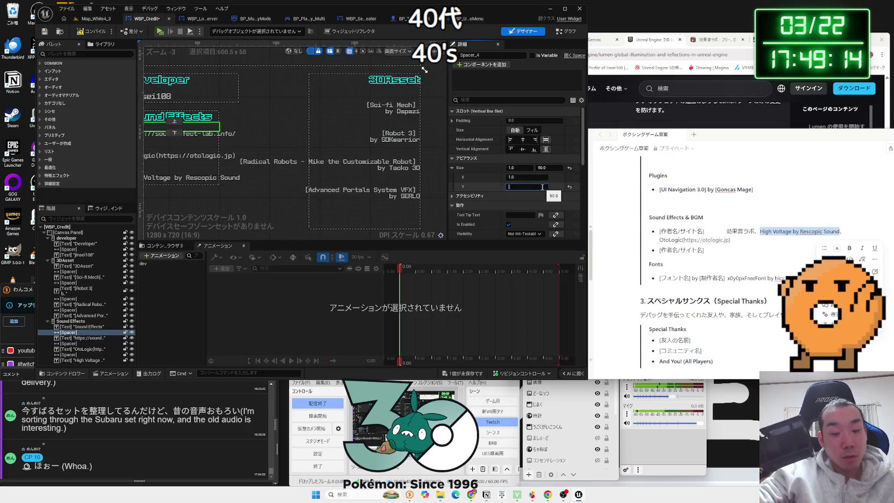
{"action": "type", "text": "100"}
{"action": "key", "text": "Return"}
{"action": "scroll", "coordinate": [280, 116], "scroll_direction": "down", "scroll_amount": 1}
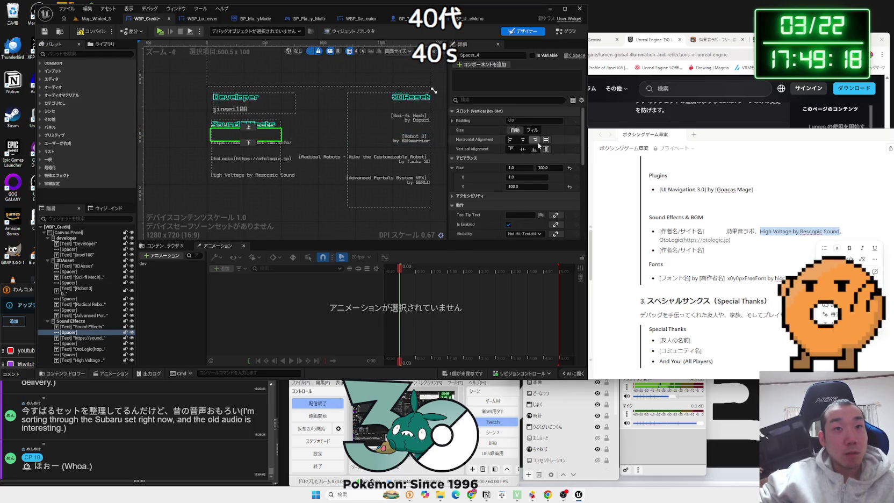
{"action": "left_click", "coordinate": [528, 186]}
{"action": "type", "text": "70"}
{"action": "key", "text": "Return"}
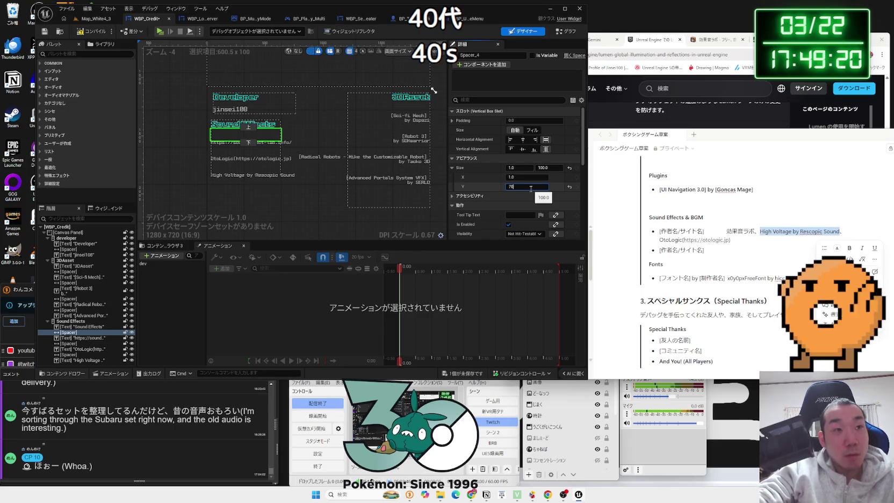
Set the spacer under the 3DAsset heading to 70 and save WBP_Credit.
{"action": "left_click", "coordinate": [403, 103]}
{"action": "left_click", "coordinate": [530, 187]}
{"action": "type", "text": "70"}
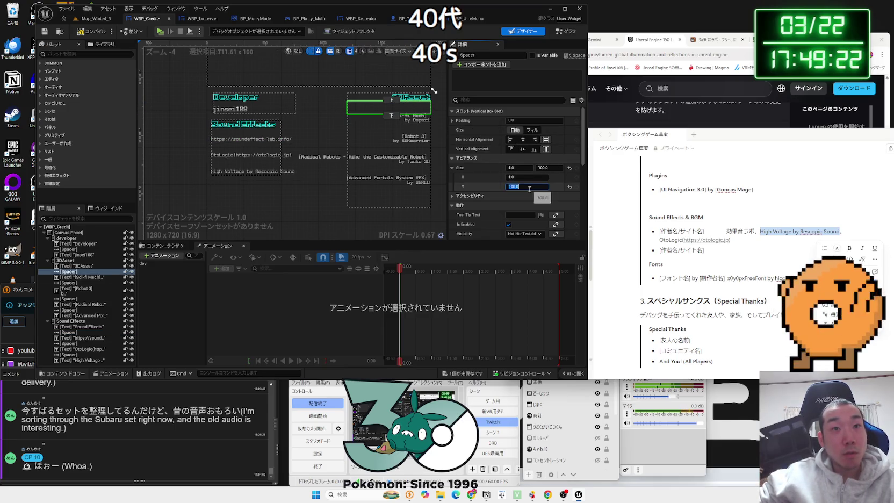
{"action": "key", "text": "Return"}
{"action": "left_click", "coordinate": [332, 209]}
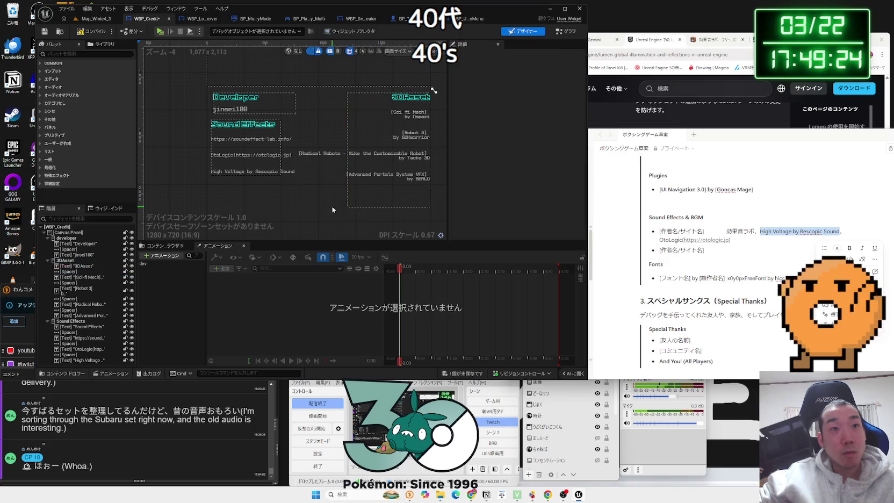
{"action": "scroll", "coordinate": [332, 210], "scroll_direction": "down", "scroll_amount": 1}
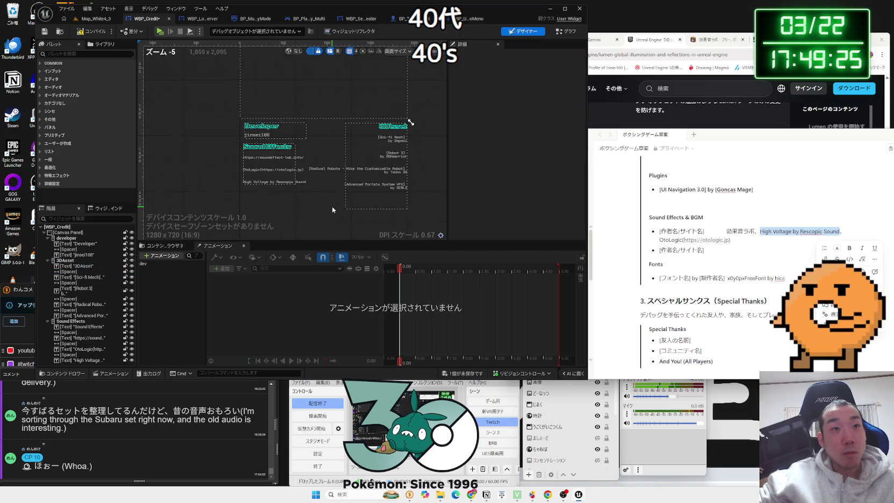
{"action": "left_click", "coordinate": [462, 373]}
{"action": "left_click", "coordinate": [487, 321]}
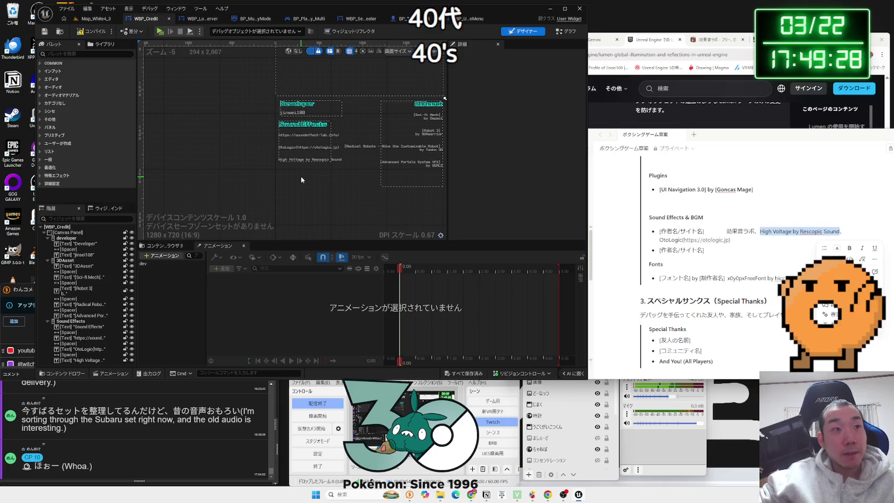
Collapse the Sound Effects, 3DAsset and developer groups in the hierarchy, then select the Sound Effects heading.
{"action": "left_click", "coordinate": [48, 321]}
{"action": "left_click", "coordinate": [48, 260]}
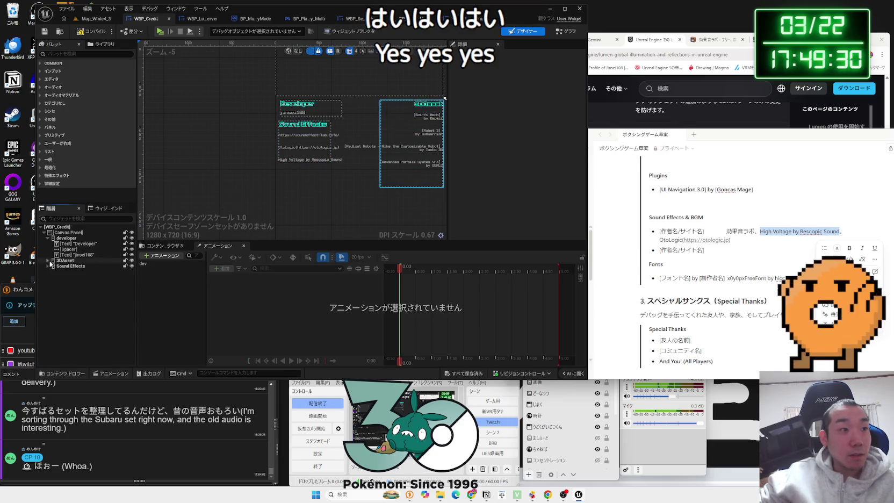
{"action": "left_click", "coordinate": [48, 238]}
{"action": "scroll", "coordinate": [326, 118], "scroll_direction": "up", "scroll_amount": 3}
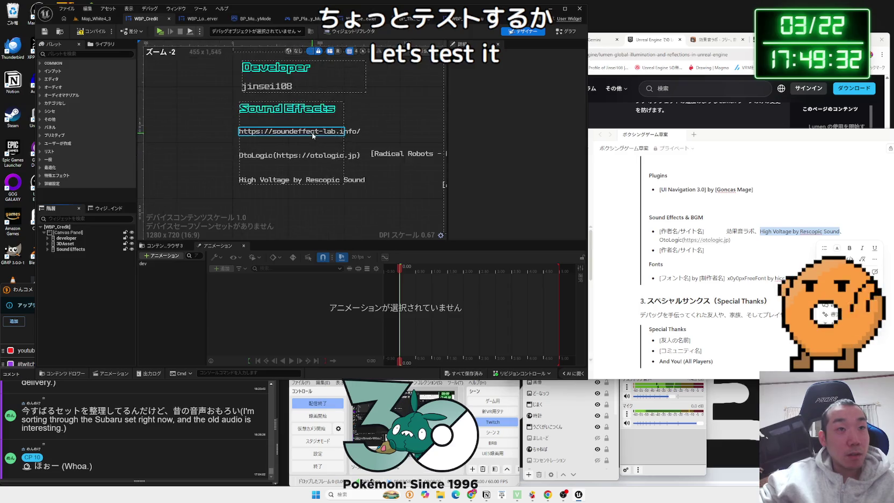
{"action": "left_click", "coordinate": [330, 132]}
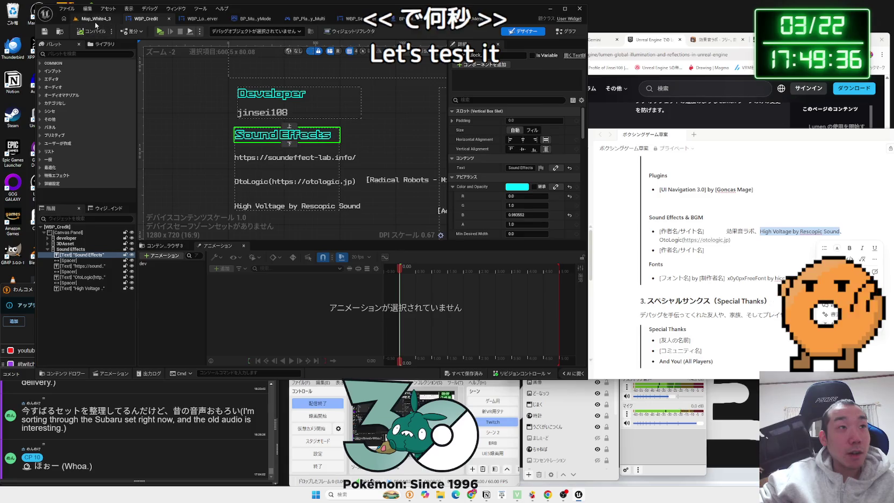
From the Map_White4_3 level editor, open Map_Clear from the Content Browser's Level folder.
{"action": "left_click", "coordinate": [95, 19]}
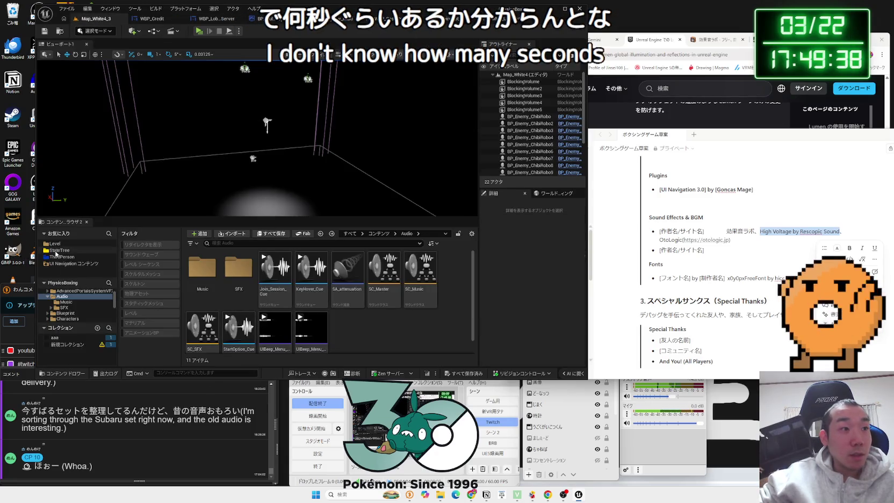
{"action": "left_click", "coordinate": [56, 245]}
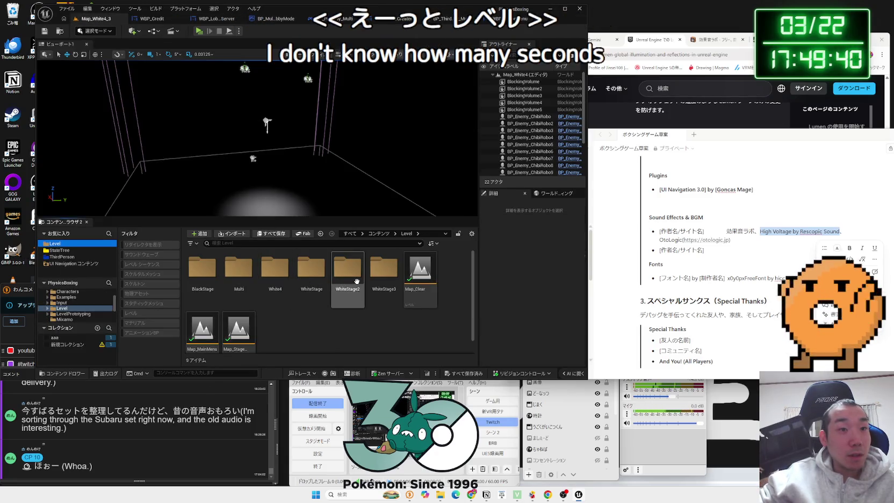
{"action": "left_click", "coordinate": [203, 268]}
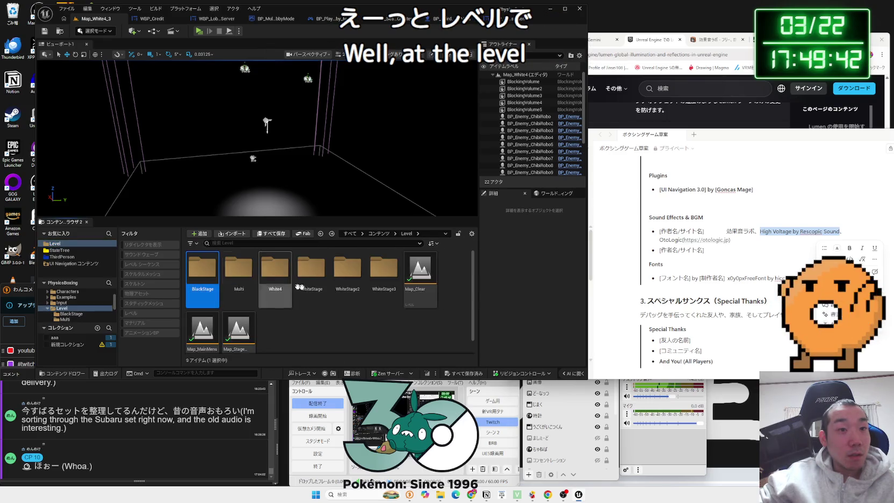
{"action": "double_click", "coordinate": [425, 294]}
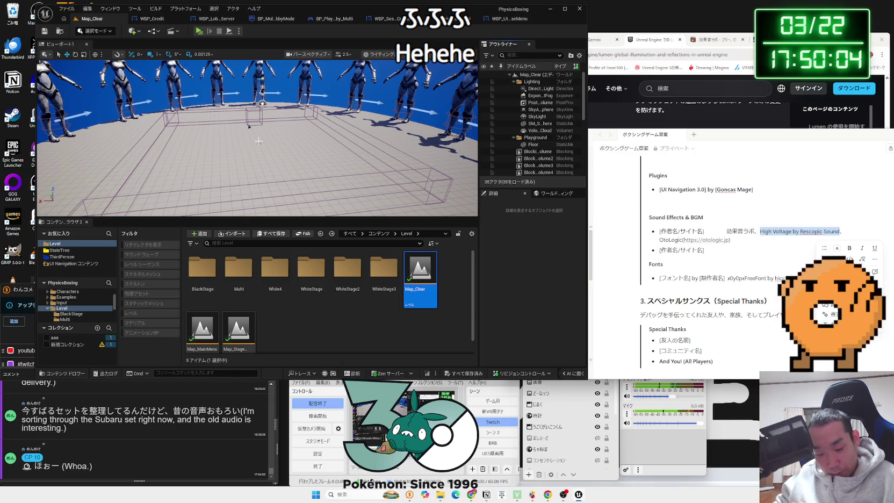
Open the Map_Clear level blueprint and nudge the Delay and Open Level nodes right.
{"action": "left_click", "coordinate": [149, 34]}
{"action": "left_click", "coordinate": [183, 80]}
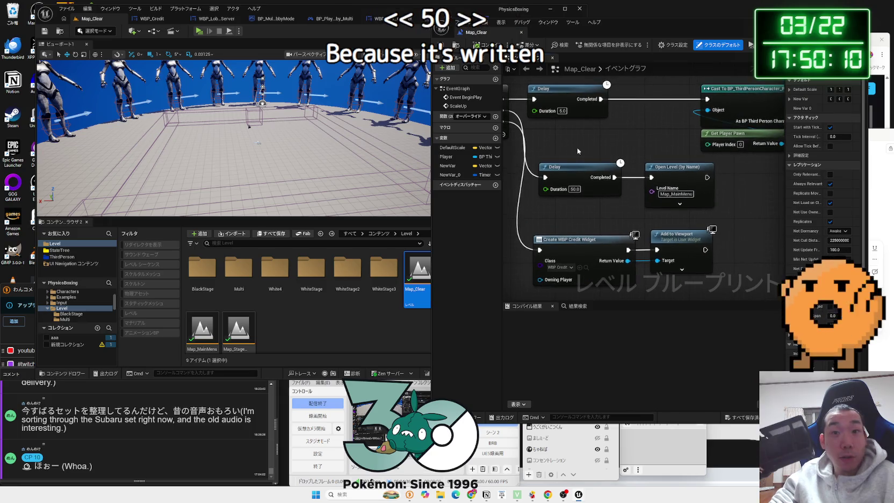
{"action": "scroll", "coordinate": [578, 151], "scroll_direction": "down", "scroll_amount": 1}
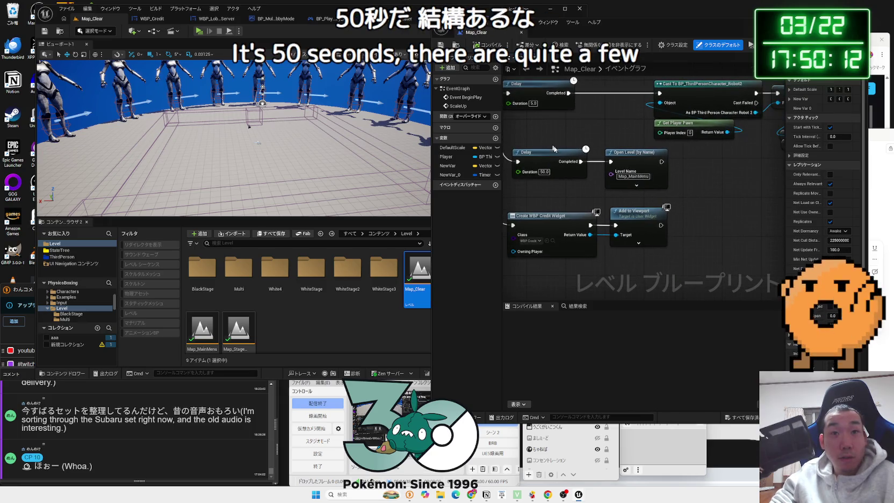
{"action": "left_click_drag", "start_coordinate": [554, 148], "coordinate": [634, 162]}
{"action": "left_click_drag", "start_coordinate": [552, 161], "coordinate": [556, 164]}
{"action": "left_click", "coordinate": [550, 206]}
{"action": "left_click_drag", "start_coordinate": [550, 206], "coordinate": [571, 237]}
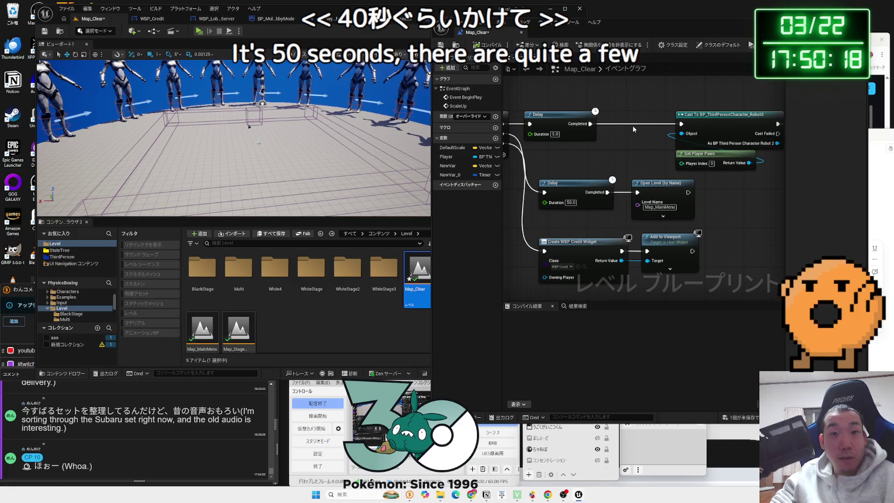
Move the Create WBP Credit Widget and Add to Viewport nodes down and save the blueprint.
{"action": "scroll", "coordinate": [609, 209], "scroll_direction": "down", "scroll_amount": 1}
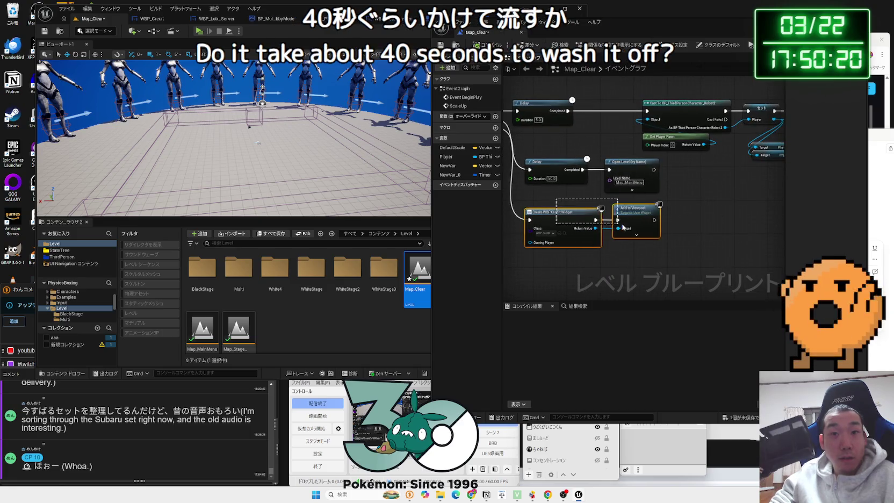
{"action": "left_click_drag", "start_coordinate": [575, 212], "coordinate": [574, 225]}
{"action": "left_click", "coordinate": [563, 215]}
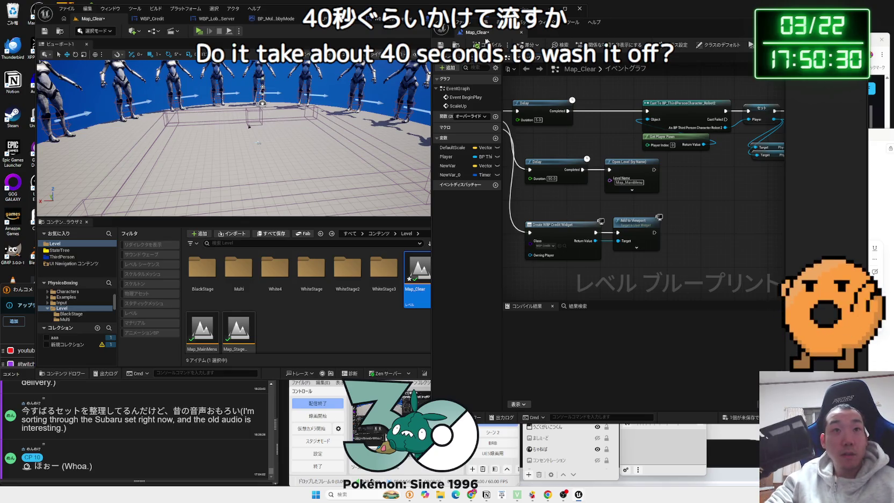
{"action": "left_click", "coordinate": [441, 45]}
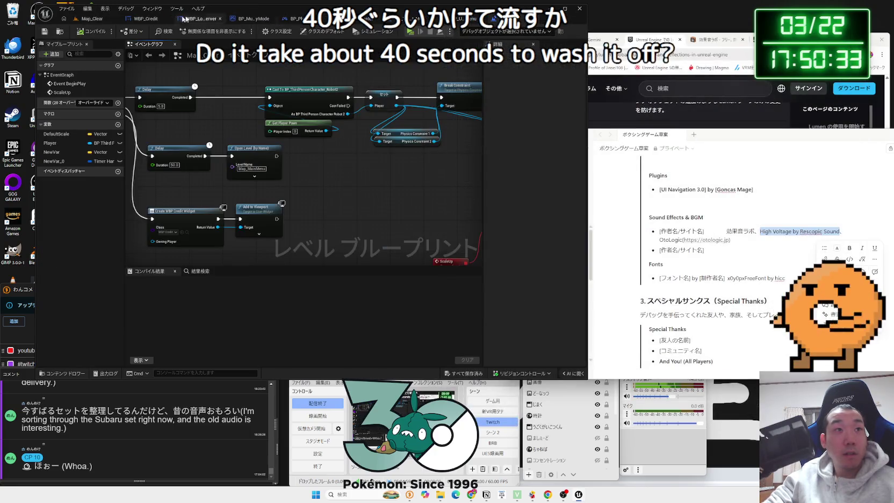
{"action": "left_click", "coordinate": [99, 17]}
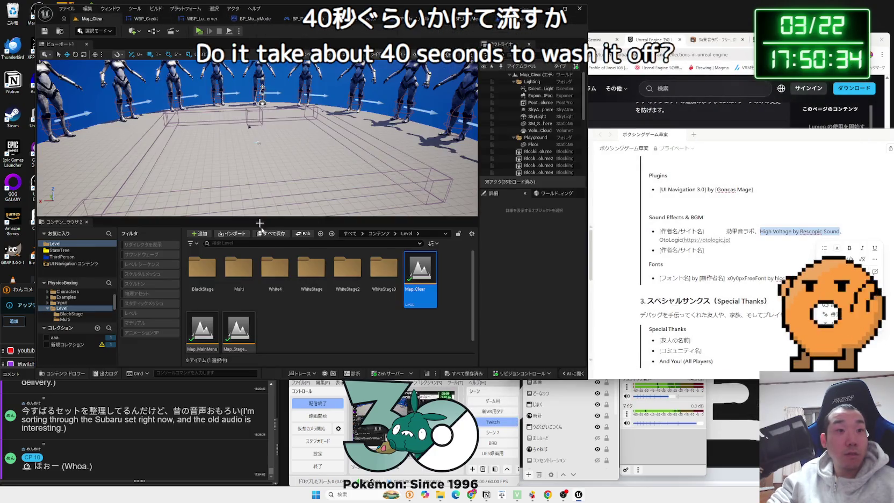
Back in WBP_Credit, drag the Sound Effects block up the canvas.
{"action": "left_click", "coordinate": [371, 340]}
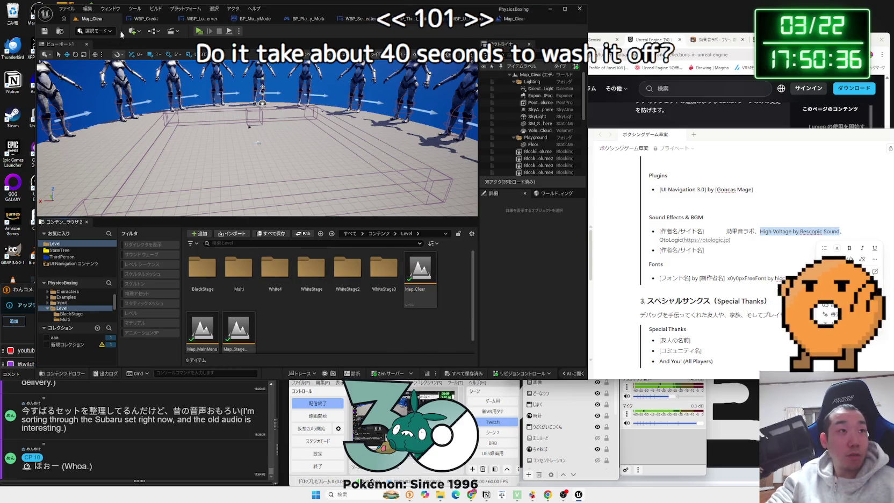
{"action": "left_click", "coordinate": [144, 18]}
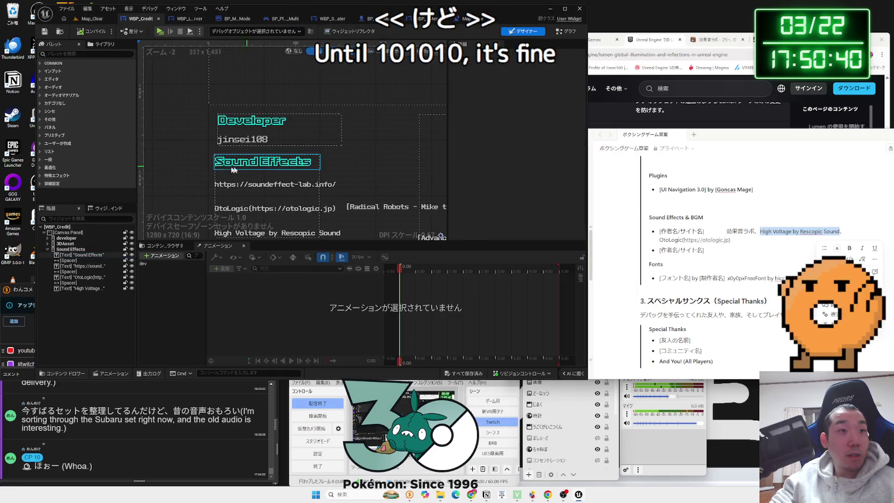
{"action": "left_click", "coordinate": [67, 260]}
{"action": "left_click", "coordinate": [69, 249]}
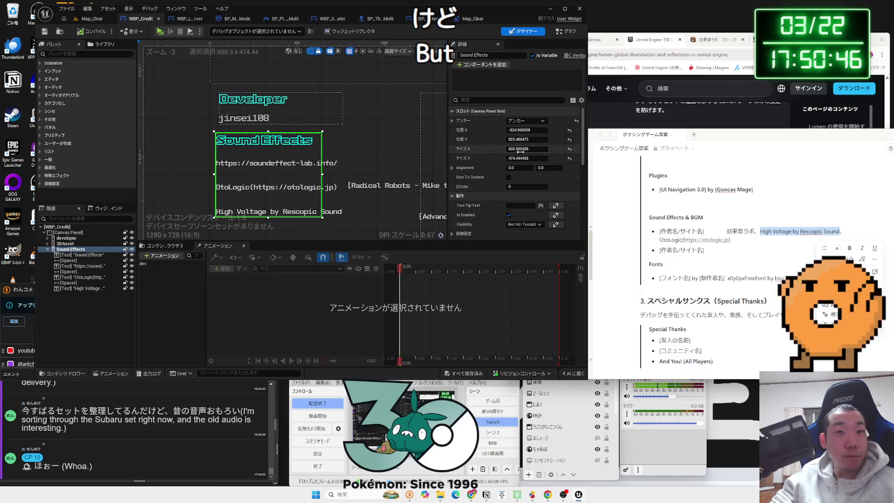
{"action": "left_click_drag", "start_coordinate": [524, 139], "coordinate": [493, 139]}
Set the Sound Effects block's Position X onto the Developer block's spot, then expand the dev animation's developer track.
{"action": "left_click", "coordinate": [67, 238]}
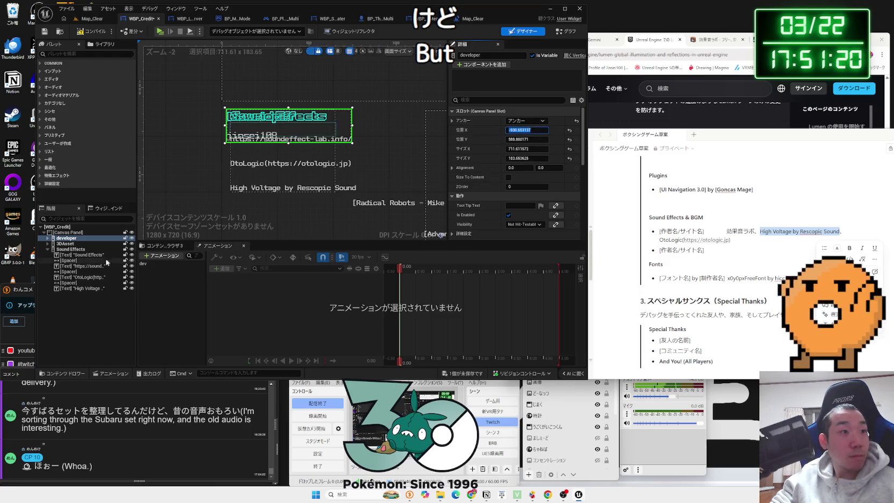
{"action": "left_click", "coordinate": [71, 250]}
{"action": "left_click", "coordinate": [534, 131]}
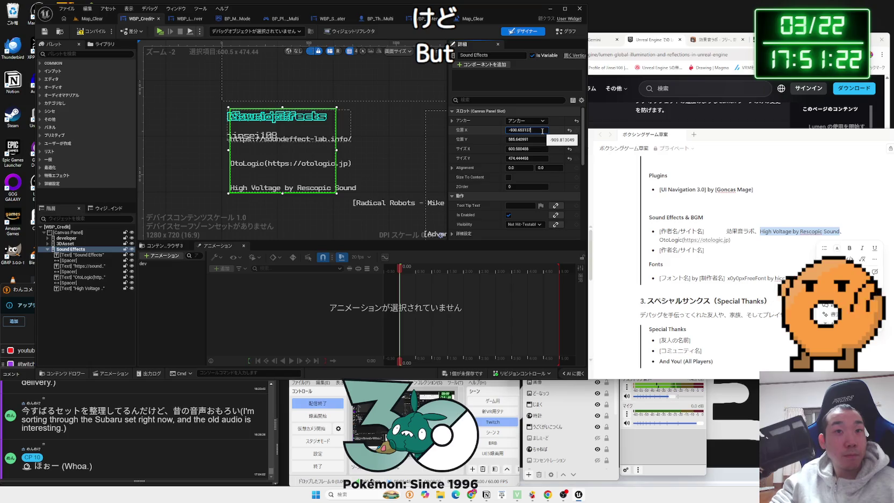
{"action": "key", "text": "Return"}
{"action": "left_click", "coordinate": [422, 173]}
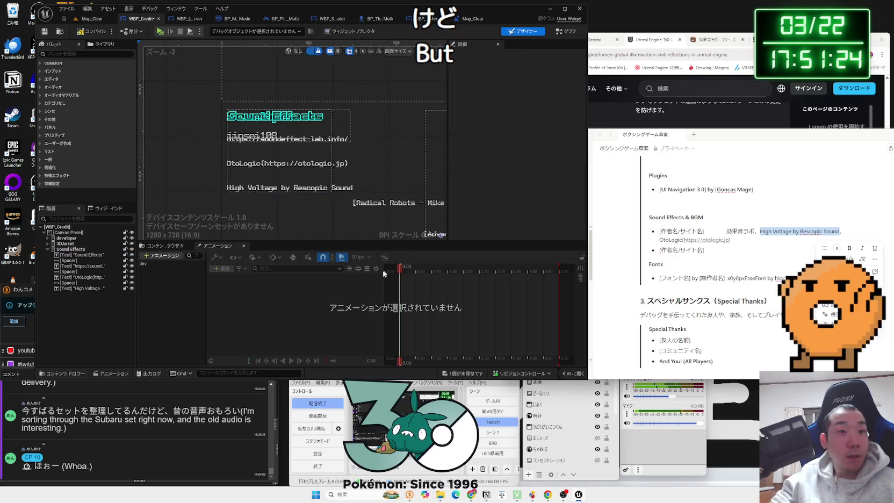
{"action": "left_click", "coordinate": [144, 263]}
{"action": "left_click", "coordinate": [259, 277]}
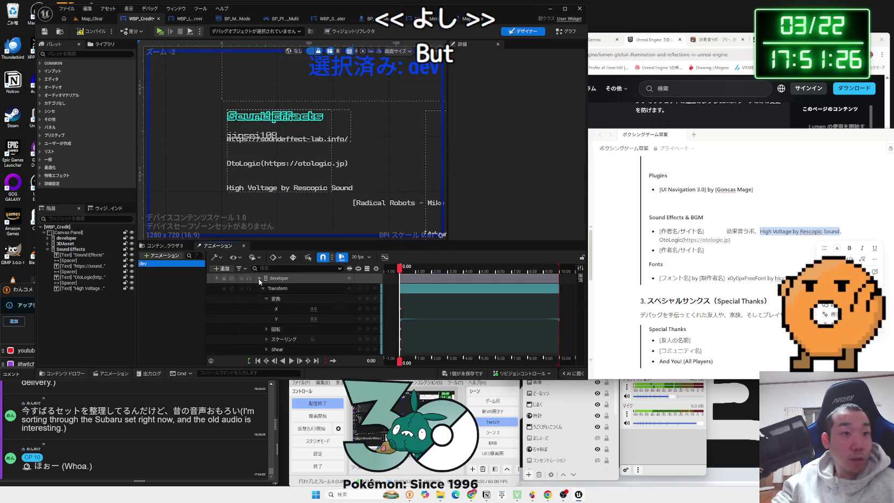
Preview the dev animation around 3, 7.85 and 7.2 seconds, then bring up the add-track list.
{"action": "left_click", "coordinate": [259, 278]}
{"action": "scroll", "coordinate": [471, 296], "scroll_direction": "down", "scroll_amount": 5}
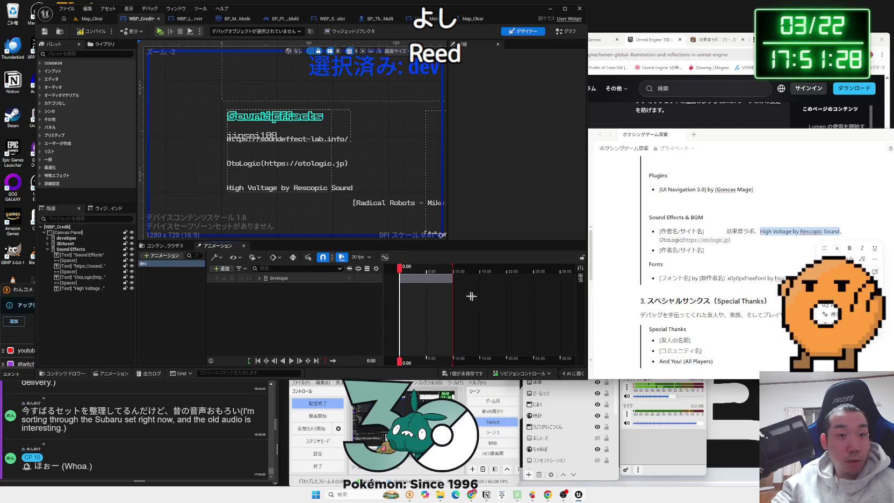
{"action": "left_click_drag", "start_coordinate": [400, 275], "coordinate": [454, 274]}
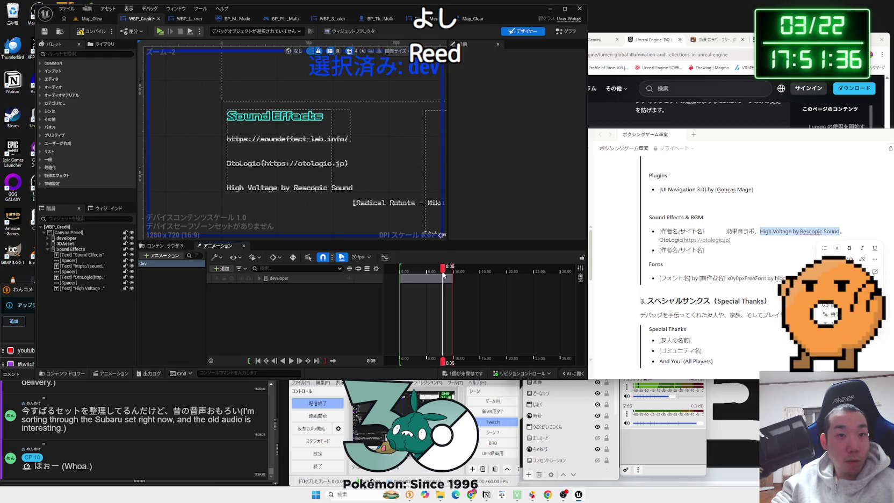
{"action": "scroll", "coordinate": [383, 152], "scroll_direction": "down", "scroll_amount": 4}
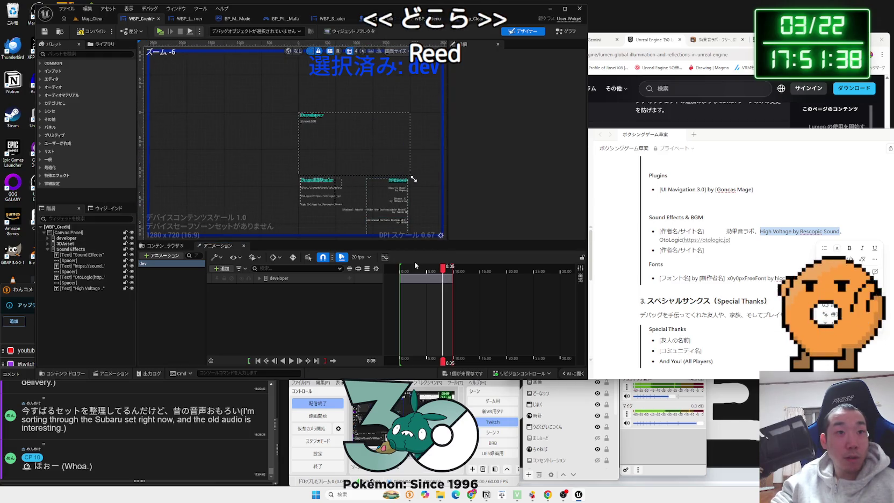
{"action": "scroll", "coordinate": [433, 236], "scroll_direction": "up", "scroll_amount": 1}
{"action": "left_click_drag", "start_coordinate": [443, 267], "coordinate": [444, 268]}
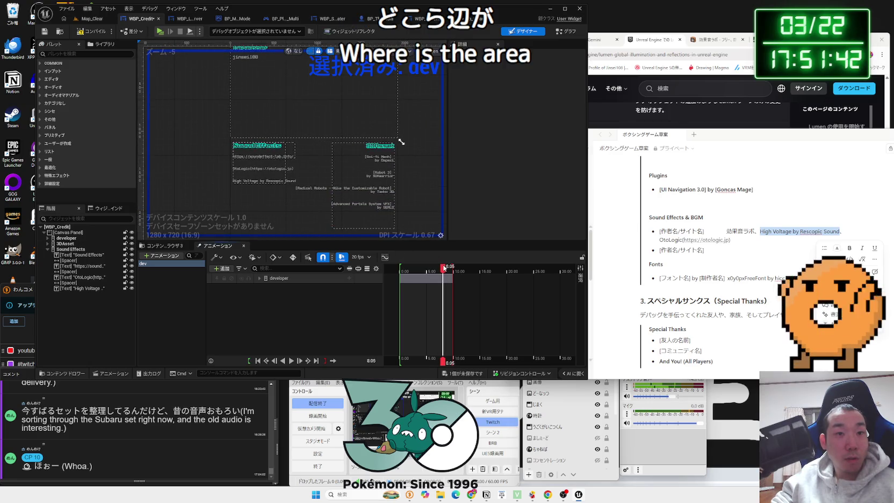
{"action": "left_click_drag", "start_coordinate": [442, 268], "coordinate": [442, 268]}
{"action": "left_click", "coordinate": [222, 268]}
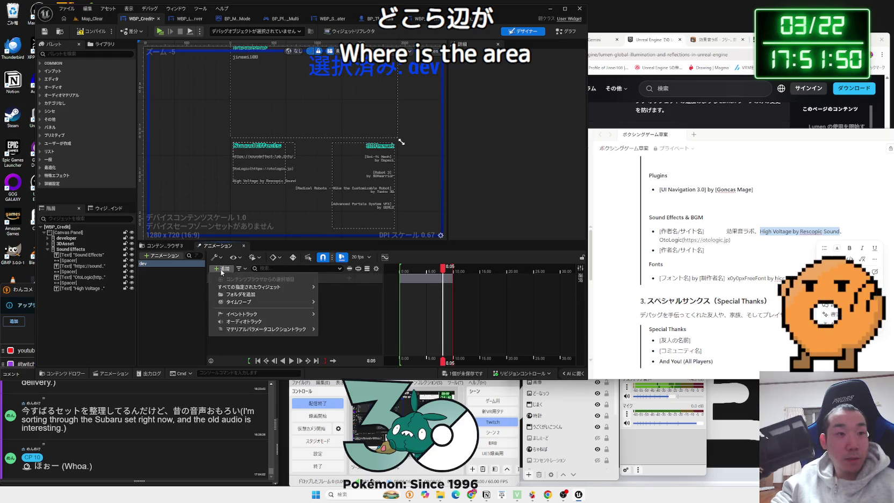
Add a 3DAsset track to the dev animation.
{"action": "left_click", "coordinate": [159, 299]}
{"action": "left_click", "coordinate": [364, 186]}
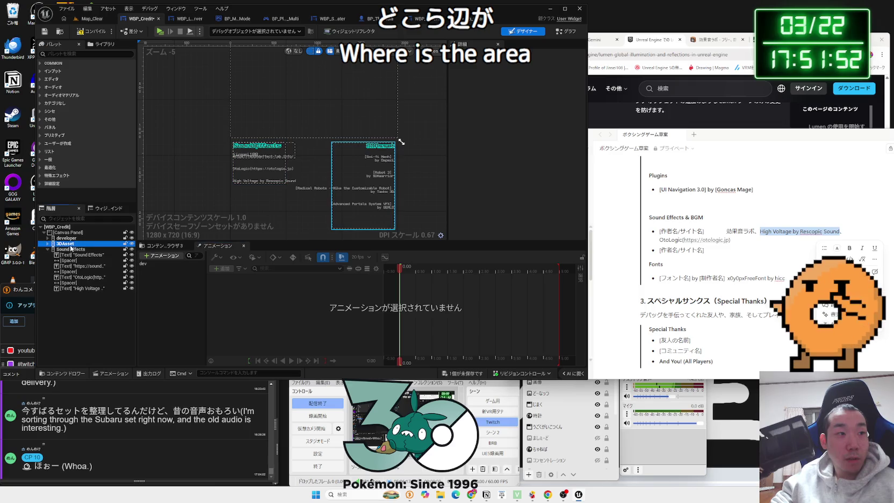
{"action": "left_click", "coordinate": [152, 264]}
{"action": "left_click", "coordinate": [224, 273]}
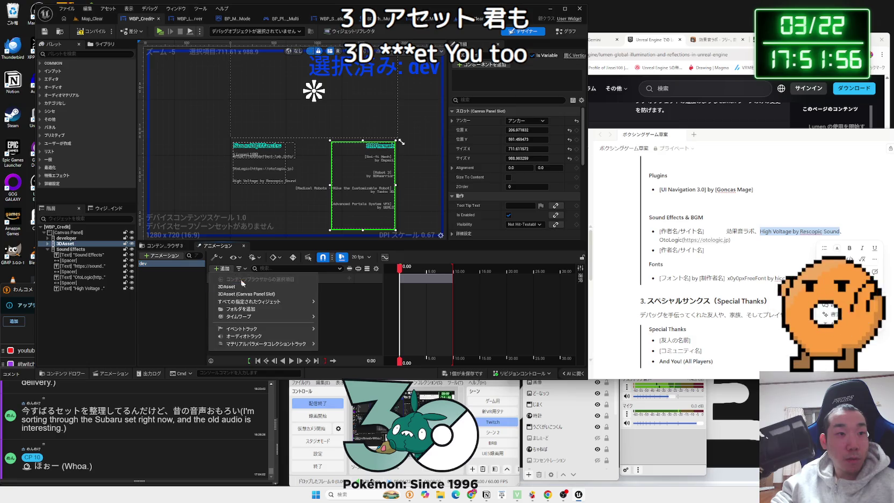
{"action": "left_click", "coordinate": [226, 286]}
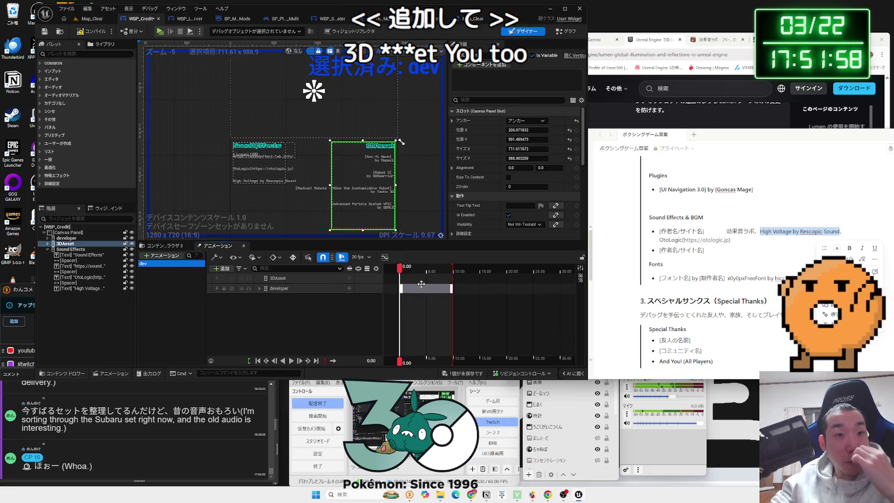
At 7.55 seconds, add a Transform track to 3DAsset and select its new key.
{"action": "left_click_drag", "start_coordinate": [401, 273], "coordinate": [443, 276]}
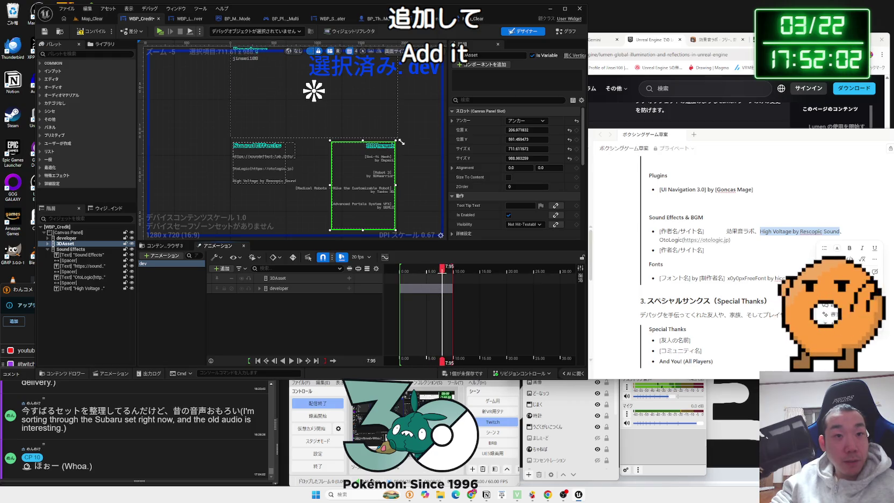
{"action": "left_click", "coordinate": [442, 274]}
{"action": "left_click_drag", "start_coordinate": [441, 274], "coordinate": [437, 275]}
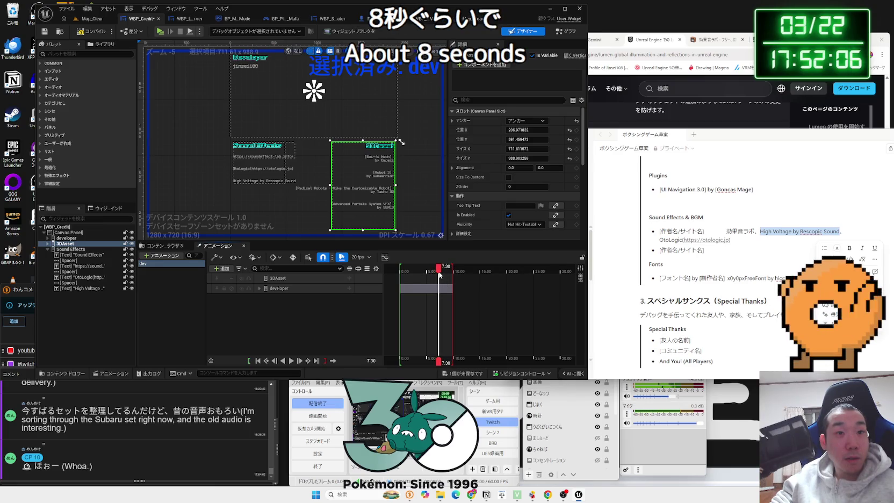
{"action": "left_click_drag", "start_coordinate": [439, 275], "coordinate": [441, 274]}
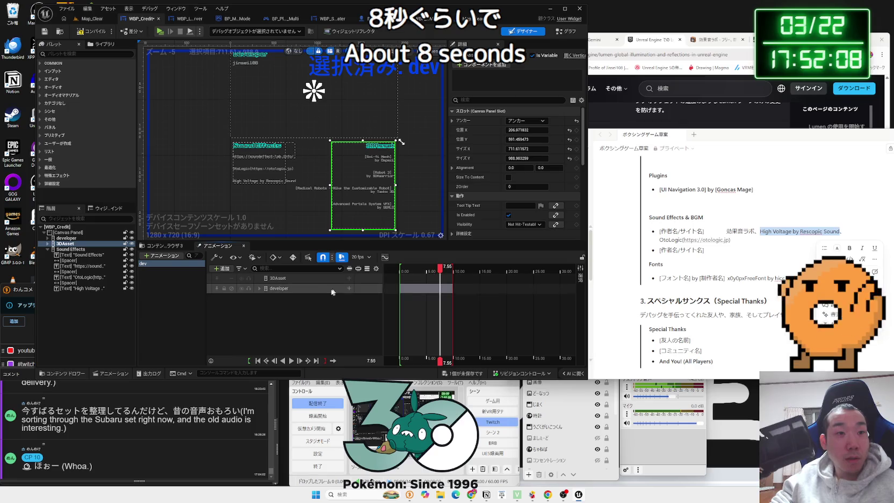
{"action": "left_click", "coordinate": [350, 277]}
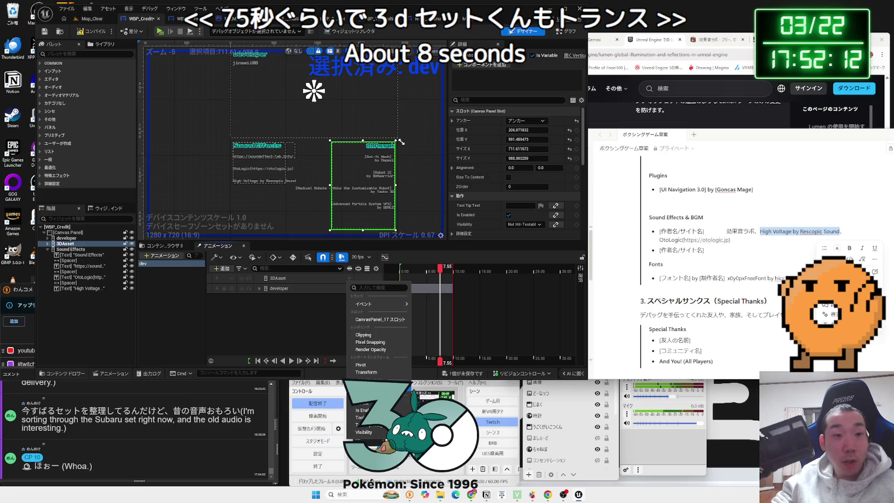
{"action": "left_click", "coordinate": [378, 372]}
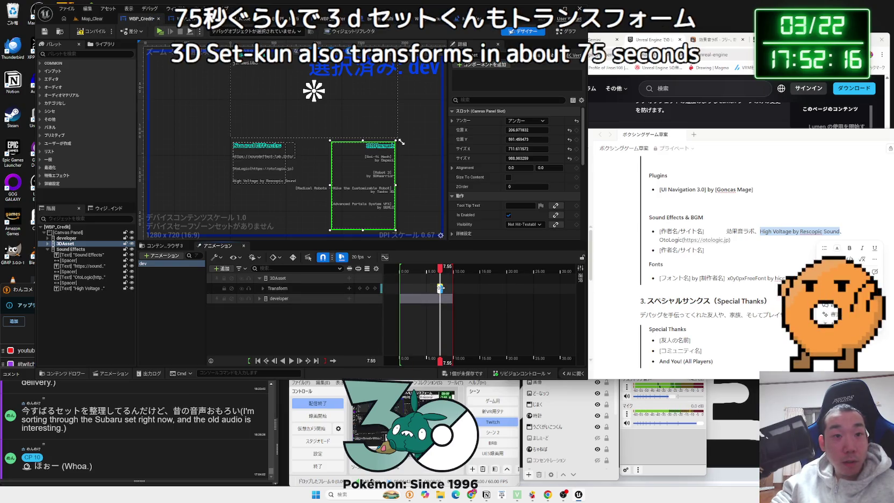
{"action": "scroll", "coordinate": [446, 302], "scroll_direction": "up", "scroll_amount": 5}
{"action": "left_click", "coordinate": [441, 289]}
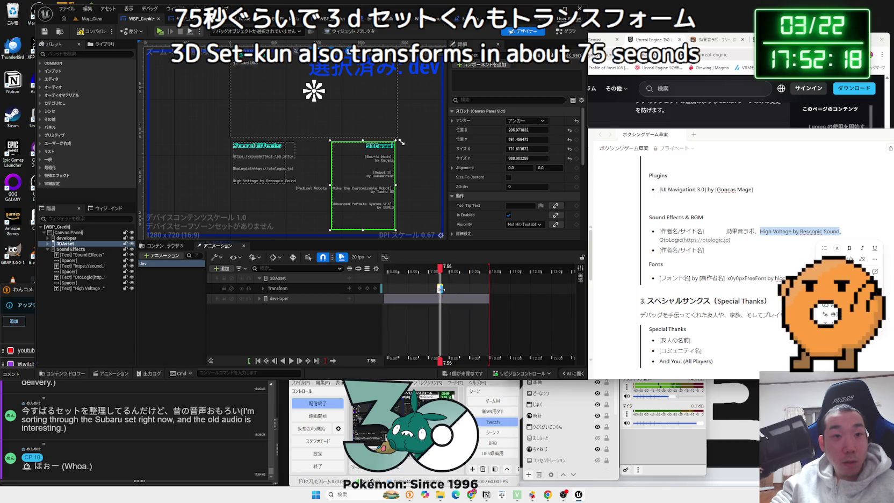
Set the 7.55 s Transform key to Linear (リニア), comparing with the developer track's keys.
{"action": "right_click", "coordinate": [440, 289]}
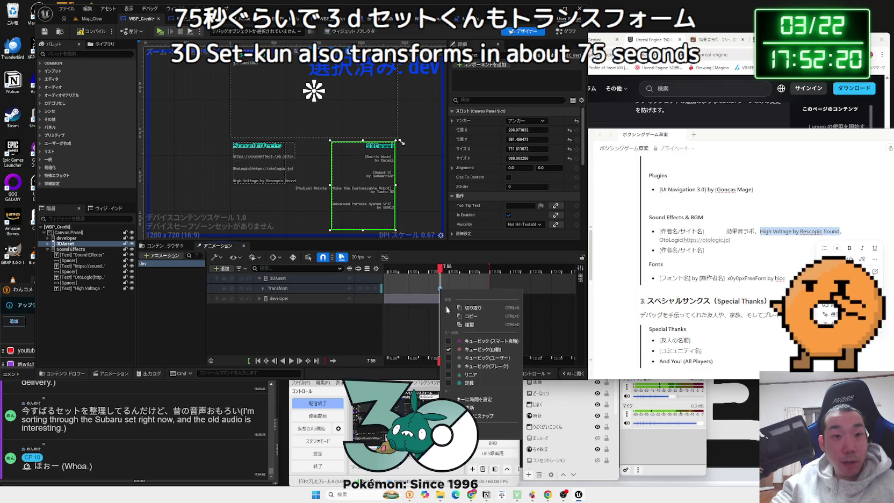
{"action": "left_click", "coordinate": [466, 375]}
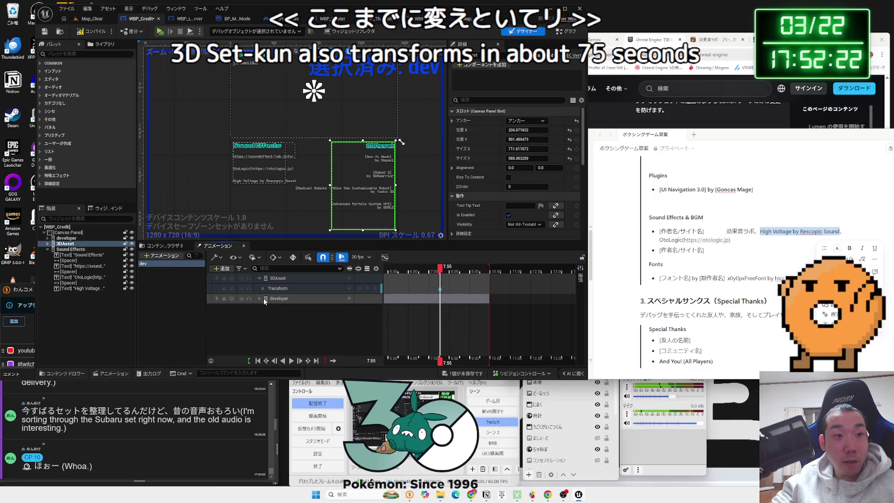
{"action": "left_click", "coordinate": [264, 299]}
{"action": "left_click", "coordinate": [262, 299]}
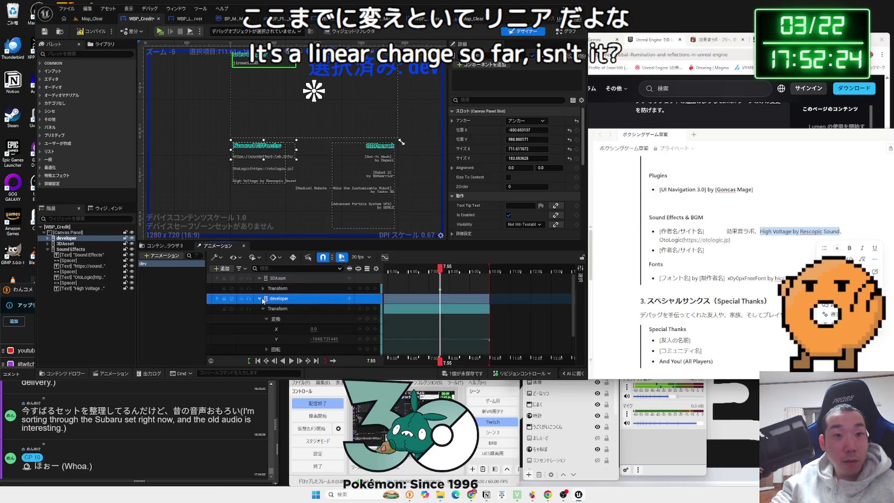
{"action": "left_click", "coordinate": [262, 299]}
{"action": "scroll", "coordinate": [426, 297], "scroll_direction": "down", "scroll_amount": 2}
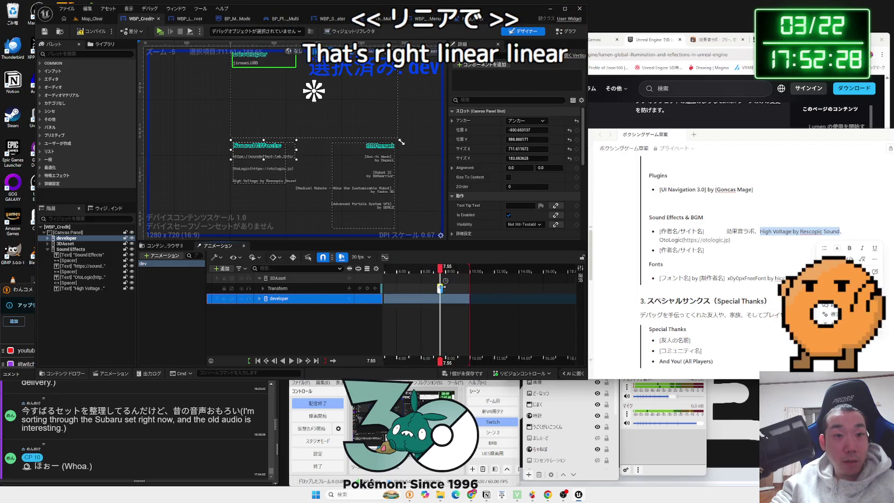
{"action": "scroll", "coordinate": [440, 287], "scroll_direction": "up", "scroll_amount": 2}
Scrub the dev animation's current time past the 7.55 s key toward 17.45 seconds.
{"action": "left_click", "coordinate": [461, 272]}
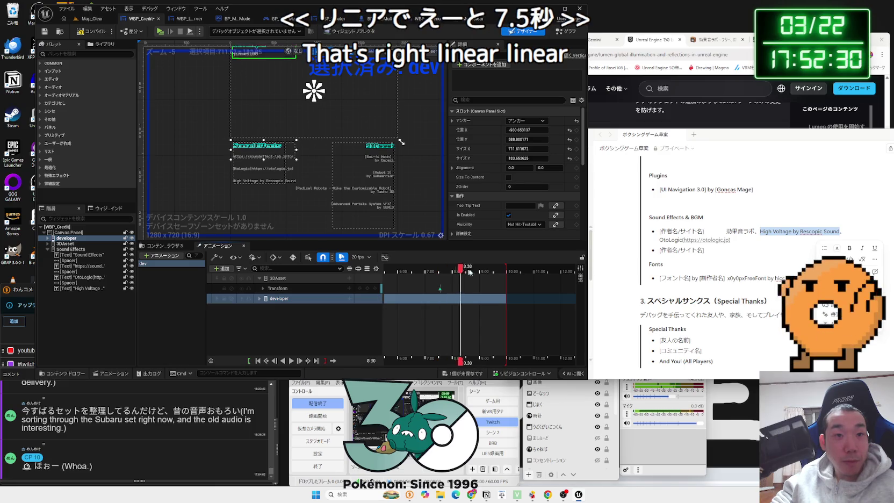
{"action": "left_click", "coordinate": [440, 272]}
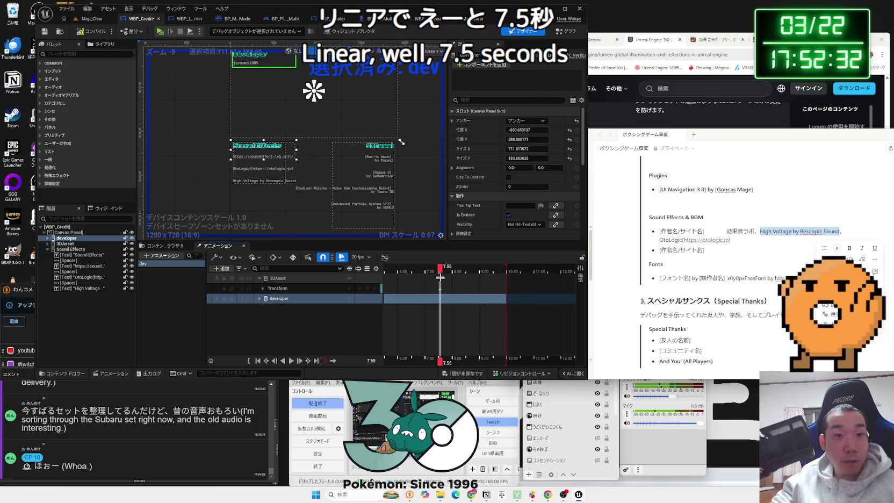
{"action": "scroll", "coordinate": [440, 276], "scroll_direction": "down", "scroll_amount": 3}
{"action": "left_click_drag", "start_coordinate": [444, 273], "coordinate": [556, 277]}
{"action": "scroll", "coordinate": [496, 329], "scroll_direction": "down", "scroll_amount": 2}
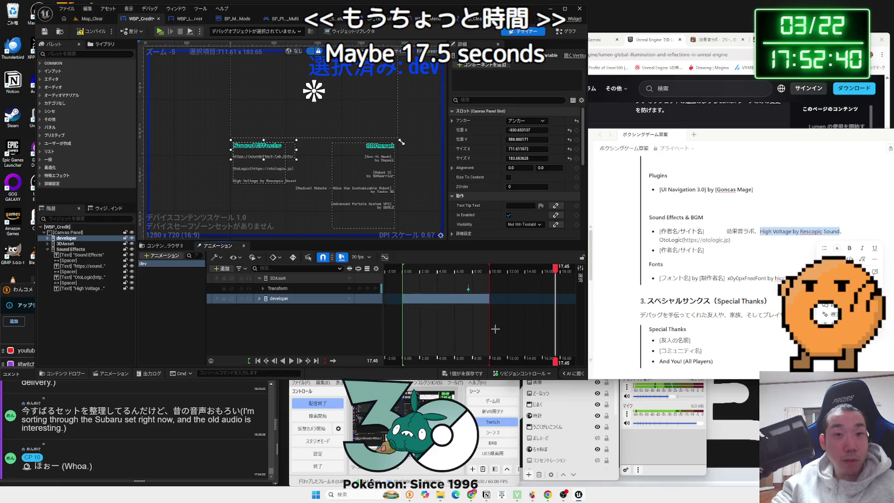
{"action": "scroll", "coordinate": [496, 329], "scroll_direction": "up", "scroll_amount": 2}
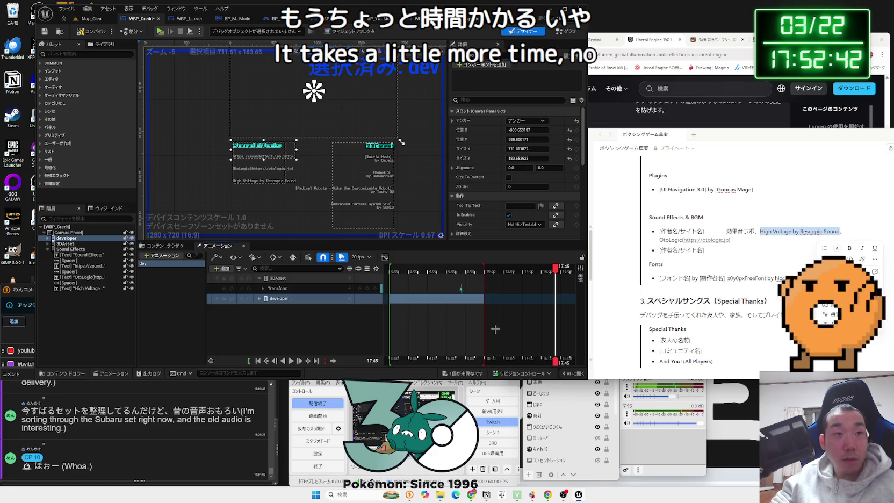
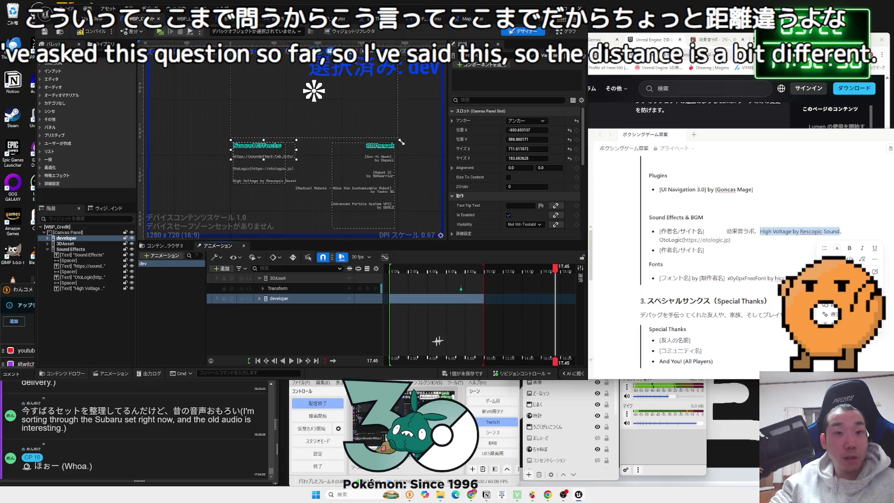
Scrub the developer track around 8.65 seconds, deleting the track and then undoing the deletion.
{"action": "scroll", "coordinate": [518, 307], "scroll_direction": "down", "scroll_amount": 3}
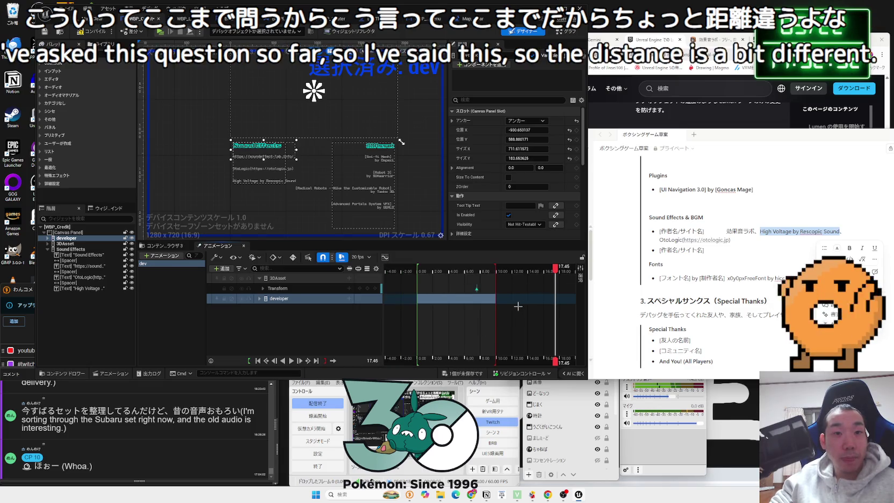
{"action": "scroll", "coordinate": [518, 306], "scroll_direction": "down", "scroll_amount": 2}
{"action": "scroll", "coordinate": [518, 307], "scroll_direction": "down", "scroll_amount": 2}
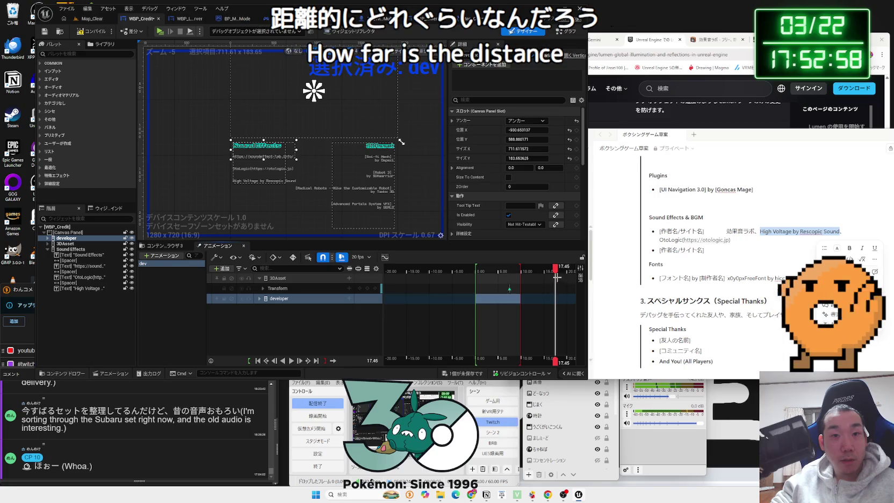
{"action": "left_click_drag", "start_coordinate": [564, 275], "coordinate": [567, 276]}
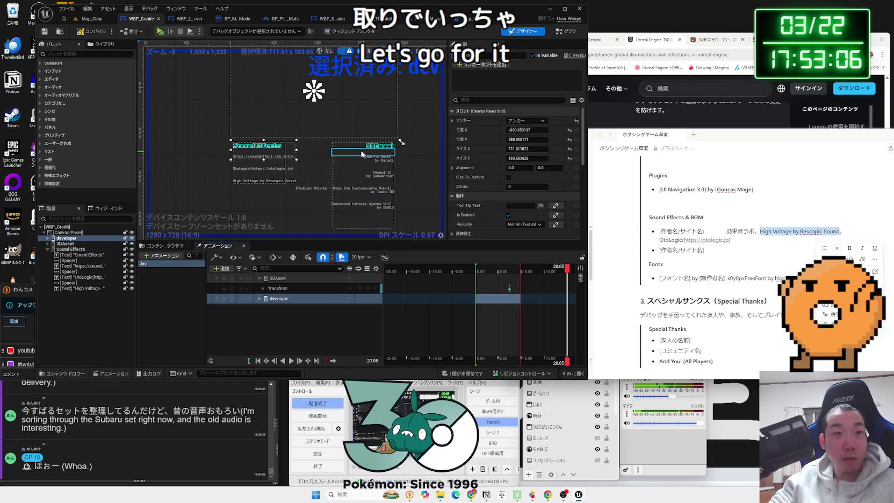
{"action": "left_click", "coordinate": [260, 298]}
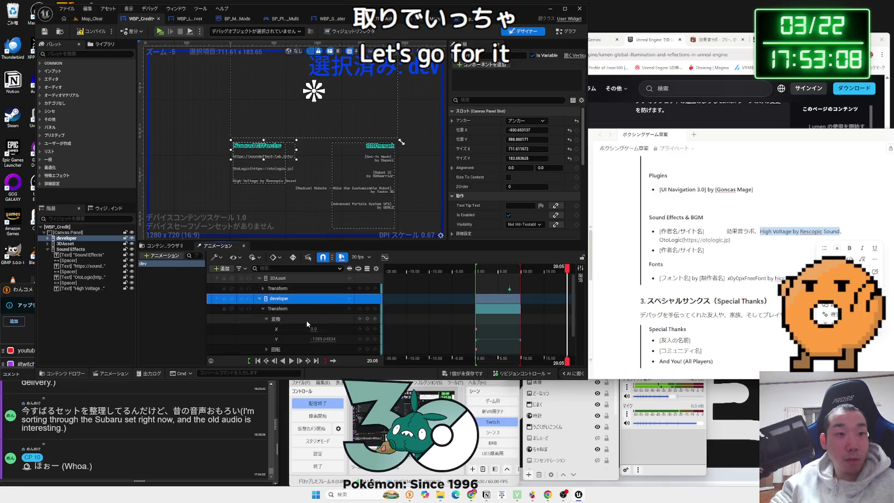
{"action": "scroll", "coordinate": [306, 320], "scroll_direction": "down", "scroll_amount": 1}
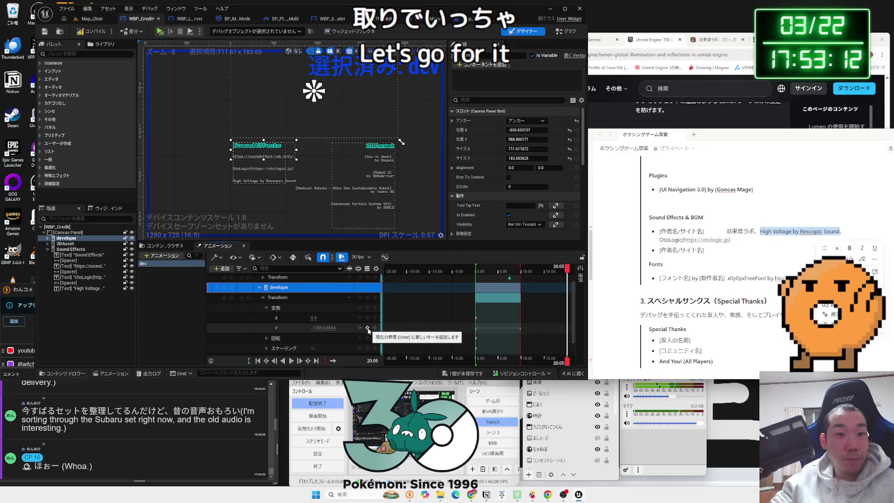
{"action": "left_click", "coordinate": [260, 288]}
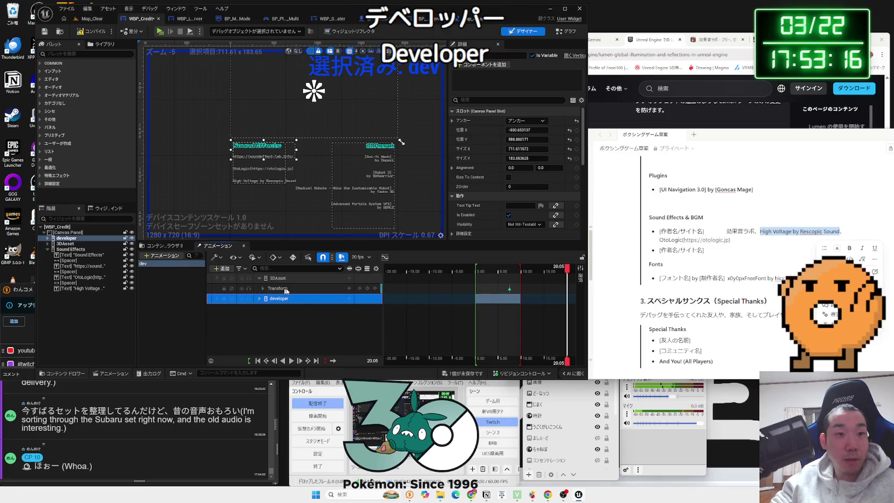
{"action": "left_click", "coordinate": [513, 270]}
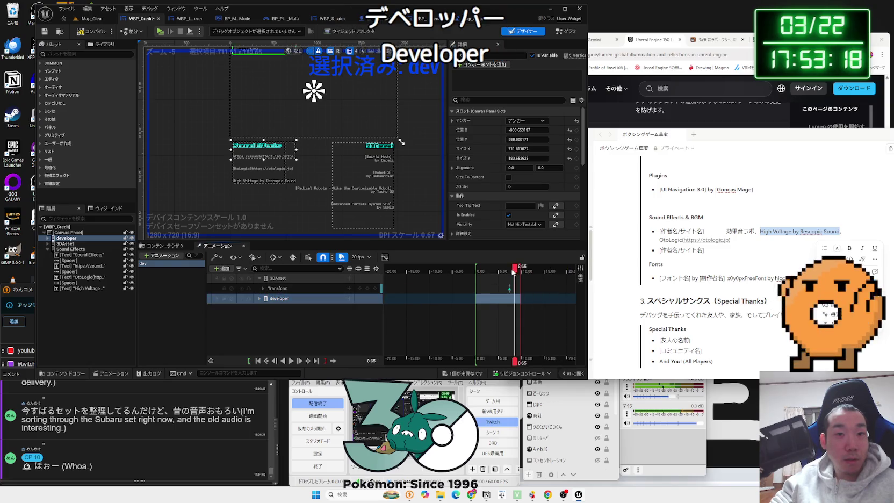
{"action": "left_click_drag", "start_coordinate": [513, 270], "coordinate": [511, 271]}
{"action": "scroll", "coordinate": [516, 290], "scroll_direction": "up", "scroll_amount": 2}
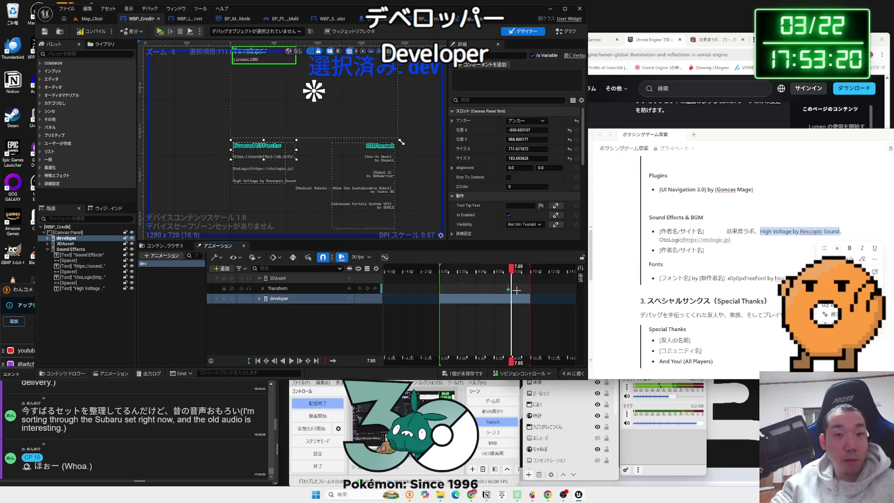
{"action": "scroll", "coordinate": [516, 290], "scroll_direction": "up", "scroll_amount": 3}
{"action": "key", "text": "Delete"}
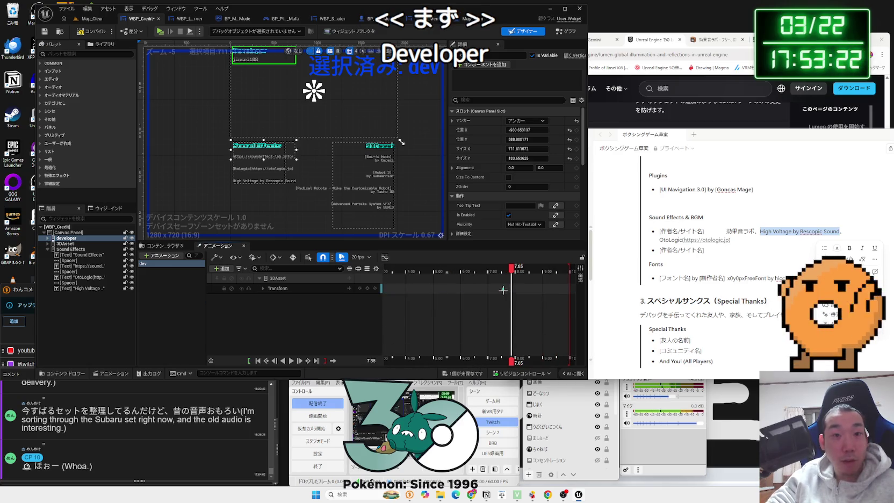
{"action": "key", "text": "ctrl+z"}
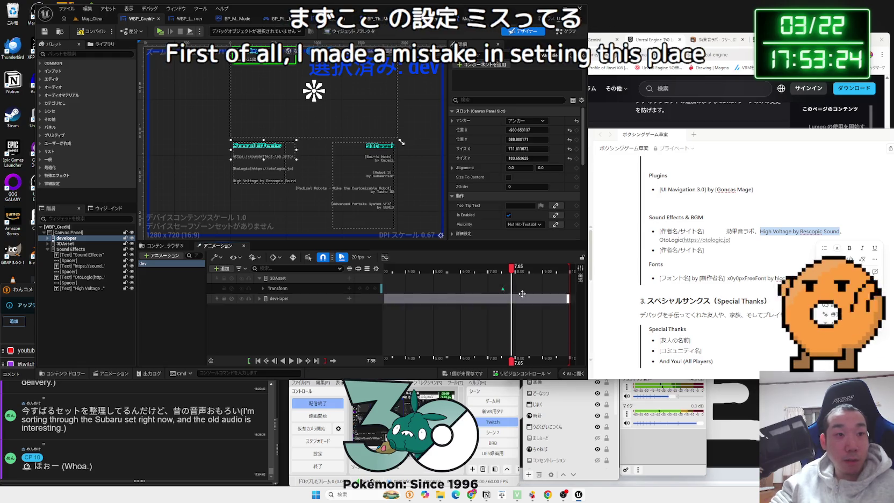
Expand 3DAsset > Transform > Translation to show X and Y, with the playhead on the 7.55 key.
{"action": "left_click", "coordinate": [503, 288]}
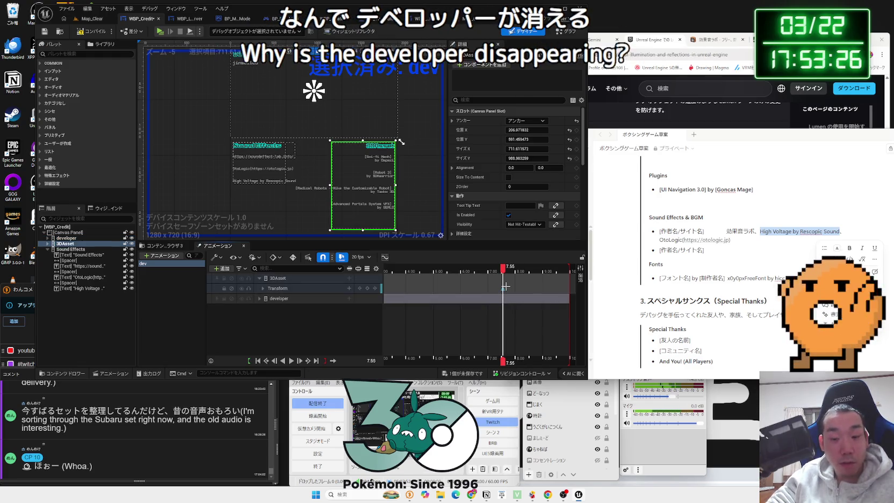
{"action": "left_click", "coordinate": [506, 278]}
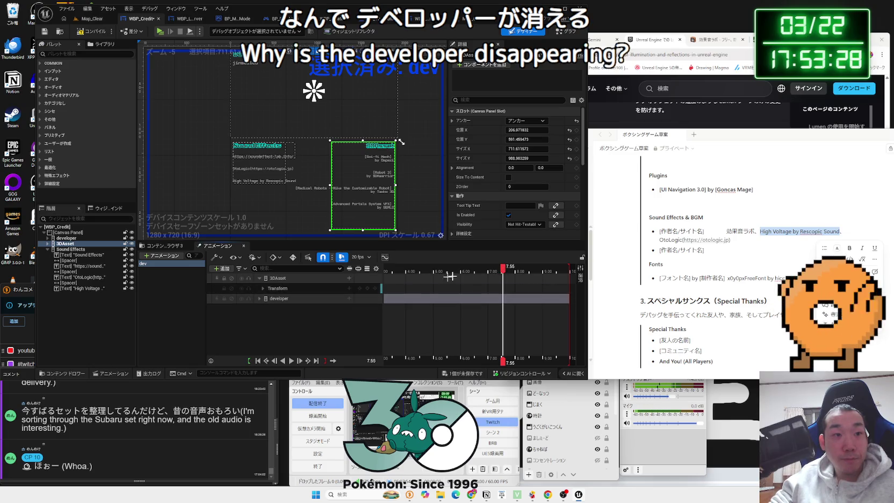
{"action": "left_click", "coordinate": [263, 288]}
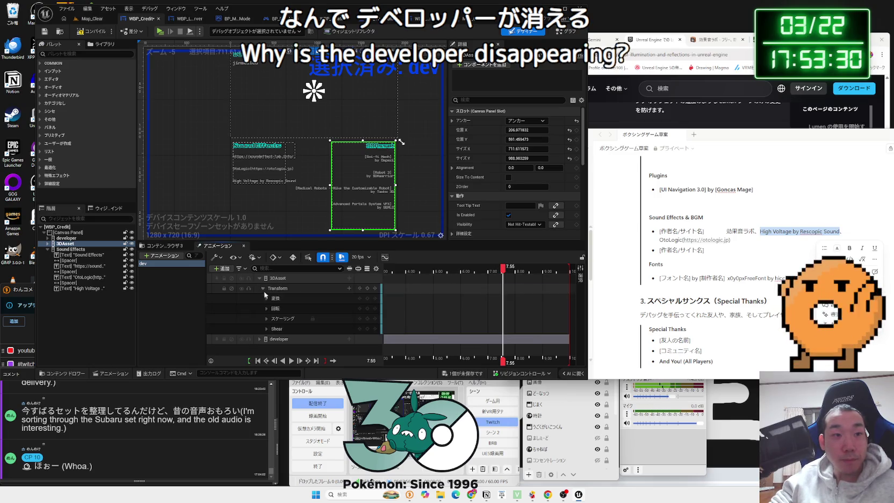
{"action": "left_click", "coordinate": [266, 298]}
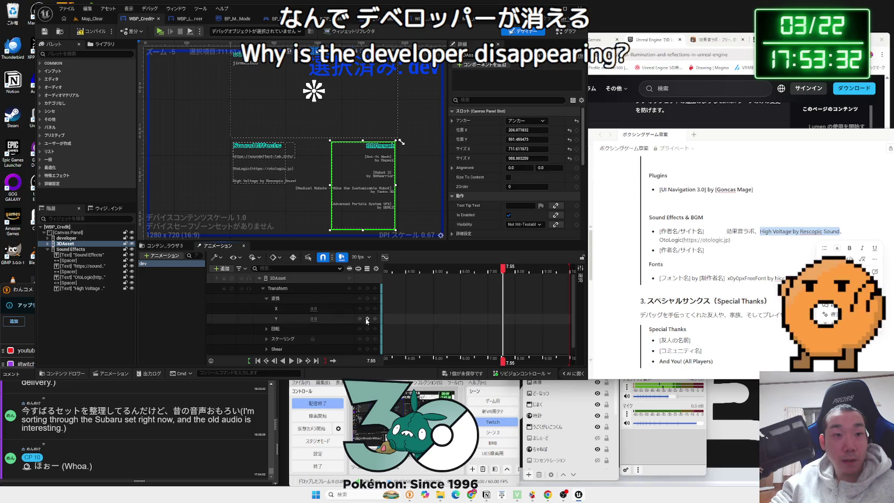
{"action": "scroll", "coordinate": [461, 313], "scroll_direction": "down", "scroll_amount": 2}
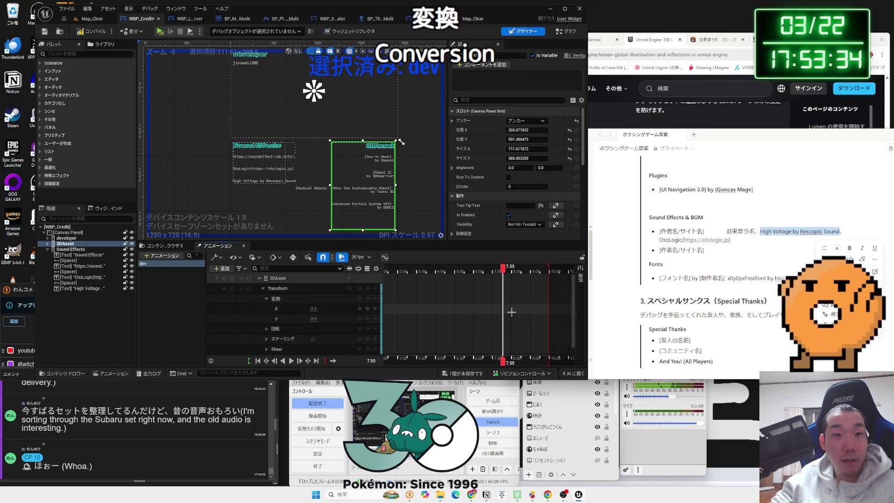
{"action": "scroll", "coordinate": [512, 312], "scroll_direction": "down", "scroll_amount": 5}
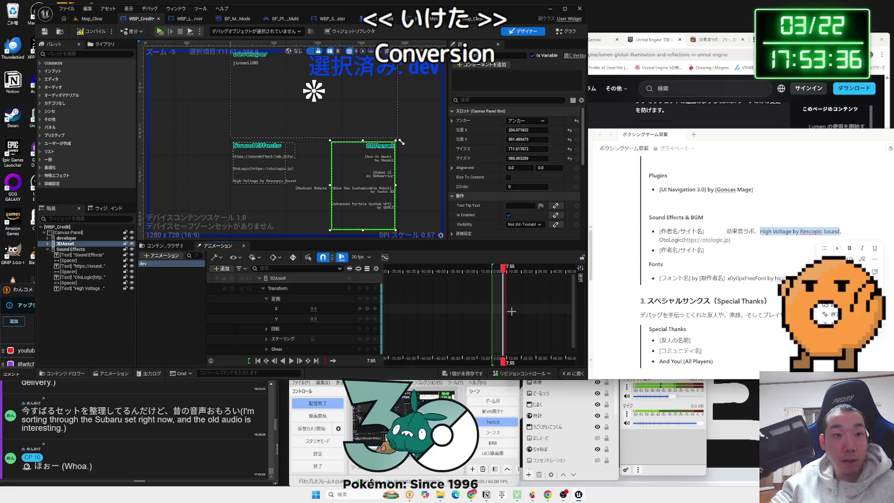
{"action": "scroll", "coordinate": [512, 311], "scroll_direction": "down", "scroll_amount": 2}
{"action": "scroll", "coordinate": [511, 311], "scroll_direction": "down", "scroll_amount": 3}
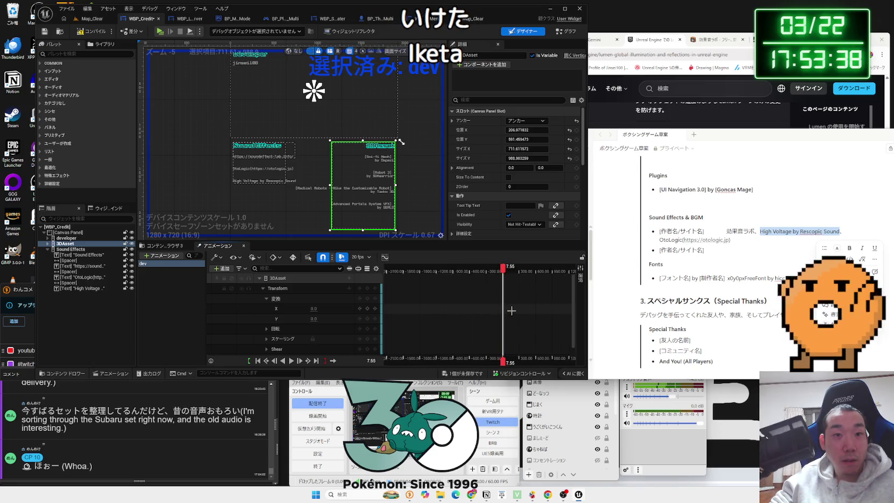
{"action": "scroll", "coordinate": [515, 311], "scroll_direction": "up", "scroll_amount": 10}
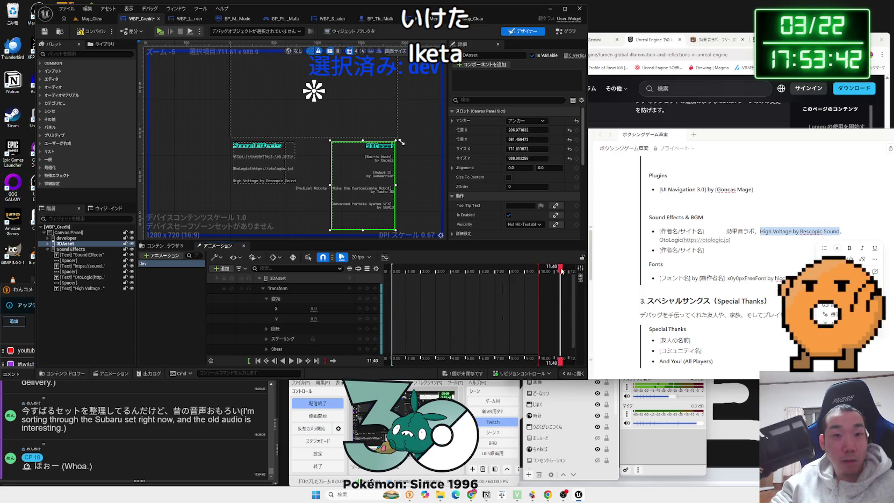
{"action": "left_click_drag", "start_coordinate": [513, 274], "coordinate": [502, 314]}
Drag the panel splitter up so the animation area is taller.
{"action": "scroll", "coordinate": [501, 315], "scroll_direction": "up", "scroll_amount": 2}
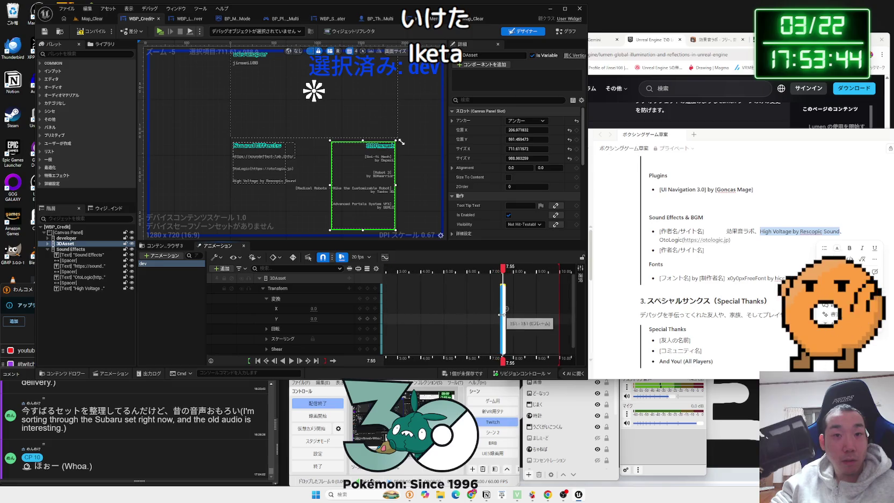
{"action": "scroll", "coordinate": [503, 313], "scroll_direction": "up", "scroll_amount": 2}
{"action": "scroll", "coordinate": [519, 312], "scroll_direction": "down", "scroll_amount": 2}
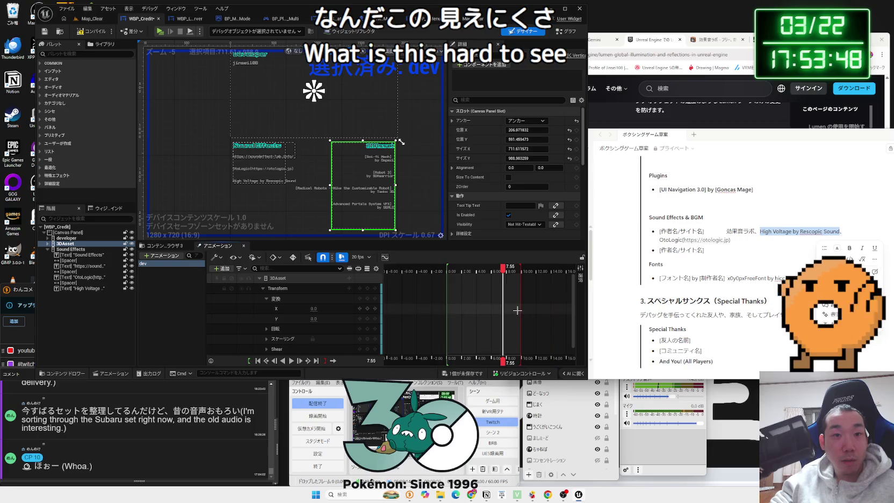
{"action": "scroll", "coordinate": [517, 310], "scroll_direction": "down", "scroll_amount": 2}
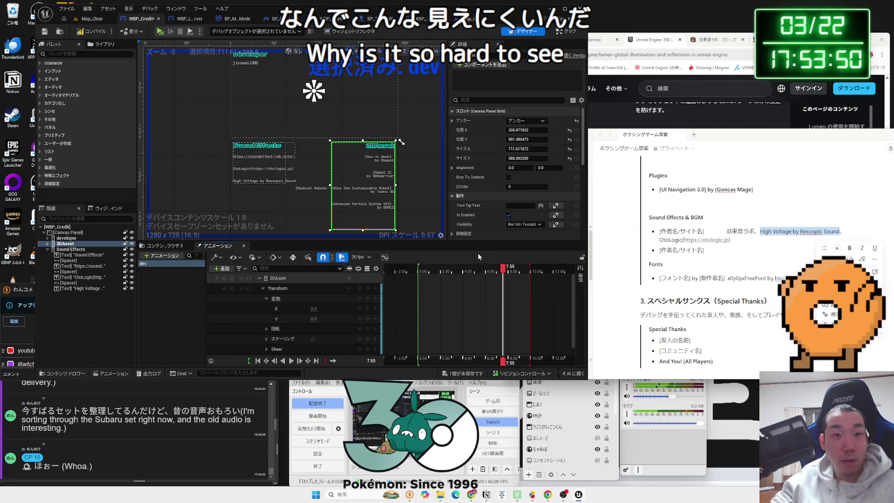
{"action": "left_click_drag", "start_coordinate": [475, 240], "coordinate": [476, 229]}
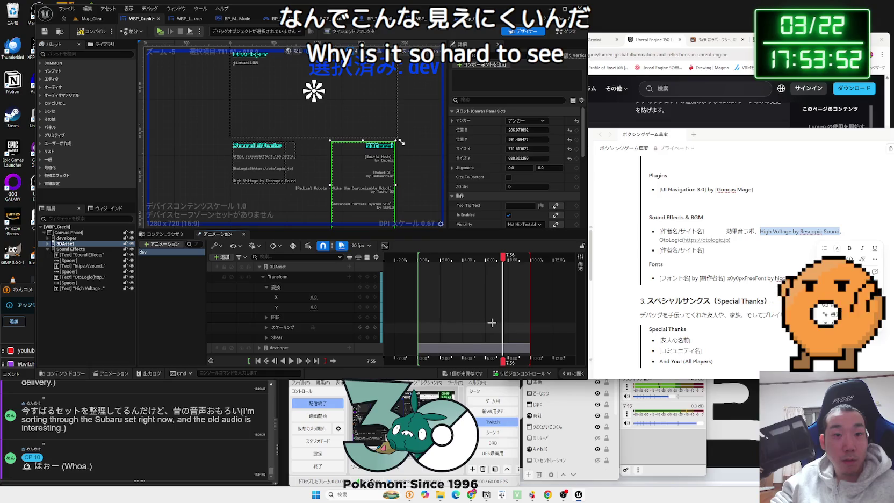
{"action": "scroll", "coordinate": [492, 322], "scroll_direction": "down", "scroll_amount": 1}
{"action": "scroll", "coordinate": [491, 323], "scroll_direction": "left", "scroll_amount": 5}
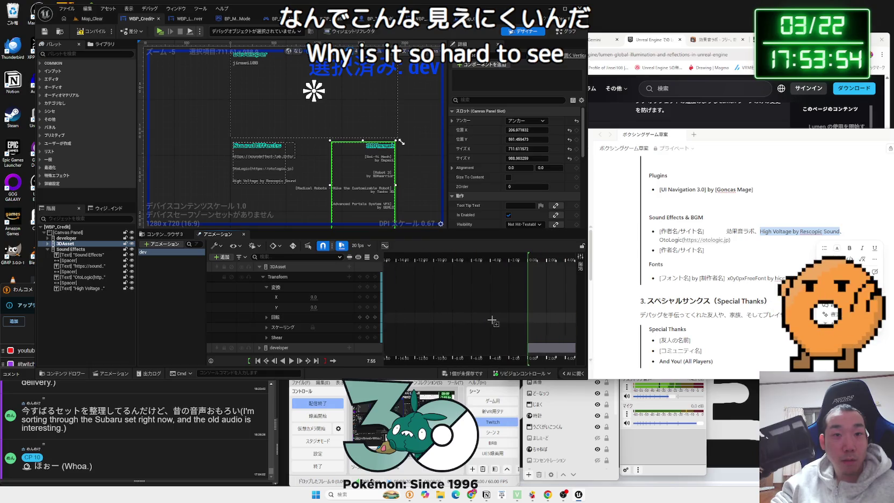
{"action": "scroll", "coordinate": [492, 321], "scroll_direction": "up", "scroll_amount": 2}
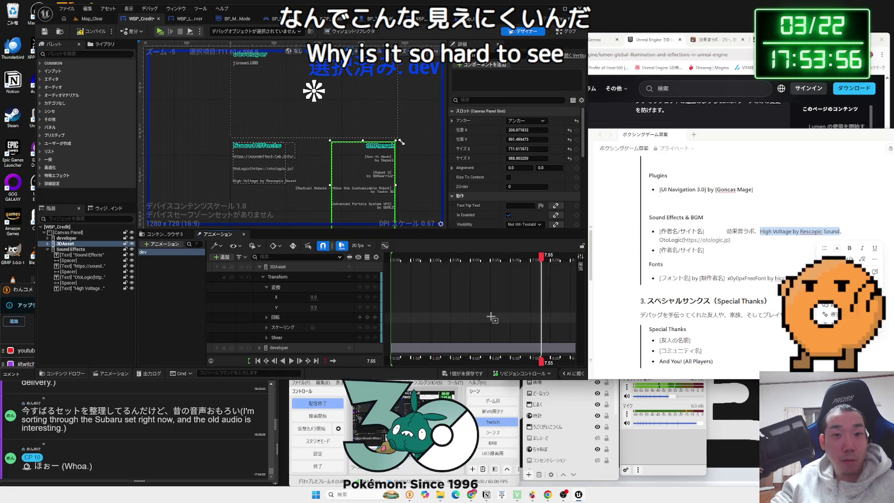
Move the playhead to the 20-second mark and raise the credit block's Position Y to -1418.58.
{"action": "left_click_drag", "start_coordinate": [541, 257], "coordinate": [550, 257]}
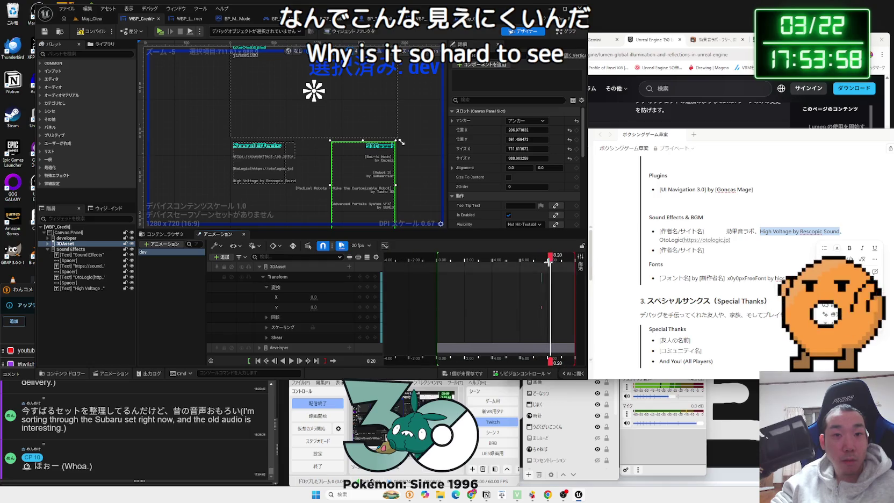
{"action": "scroll", "coordinate": [523, 317], "scroll_direction": "right", "scroll_amount": 8}
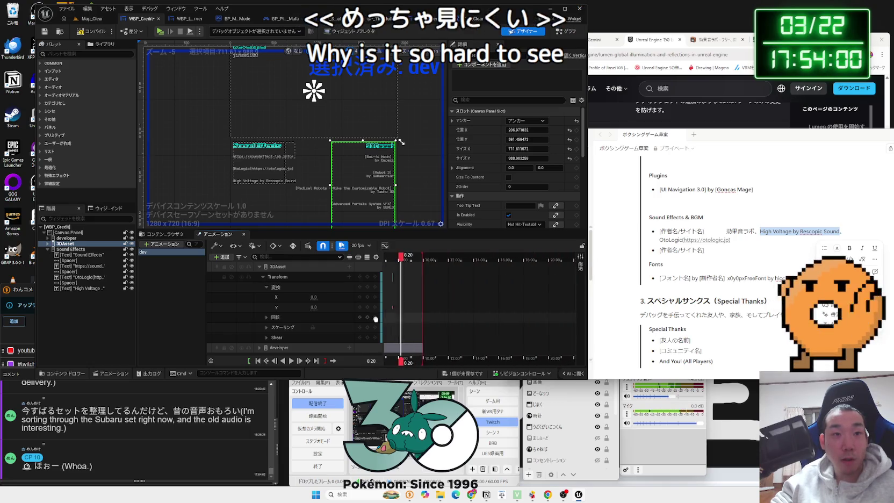
{"action": "mouse_move", "coordinate": [425, 257]}
{"action": "left_mouse_down"}
{"action": "mouse_move", "coordinate": [583, 262]}
{"action": "mouse_move", "coordinate": [488, 260]}
{"action": "left_mouse_up"}
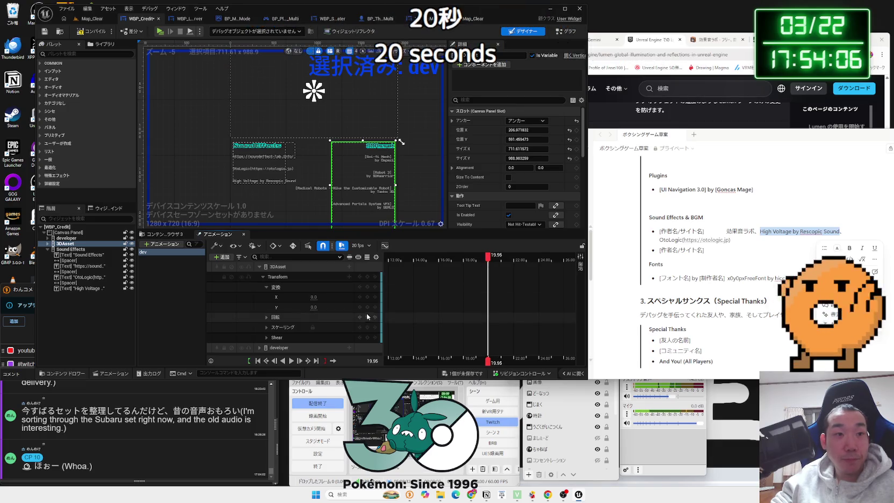
{"action": "scroll", "coordinate": [401, 171], "scroll_direction": "down", "scroll_amount": 2}
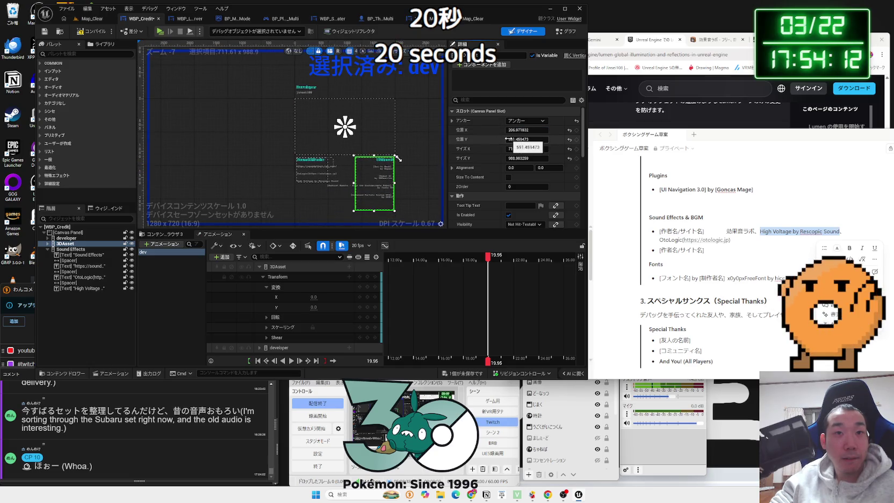
{"action": "left_click_drag", "start_coordinate": [508, 139], "coordinate": [403, 139]}
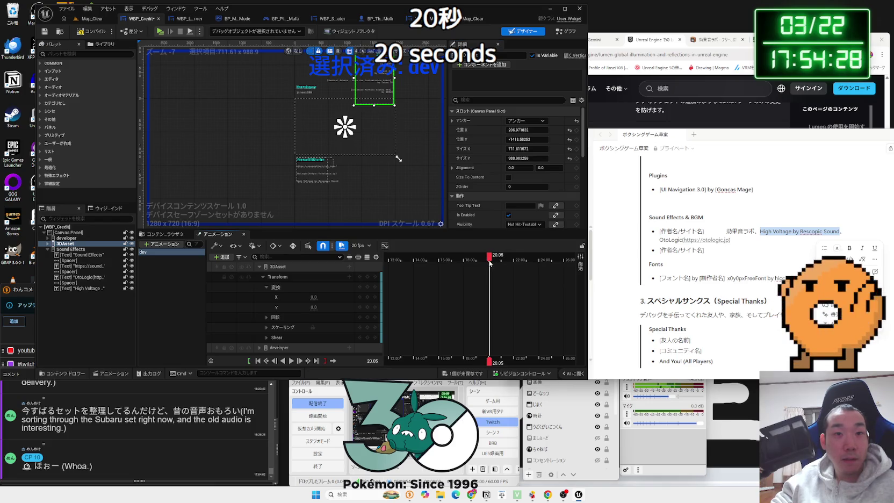
{"action": "left_click", "coordinate": [367, 307]}
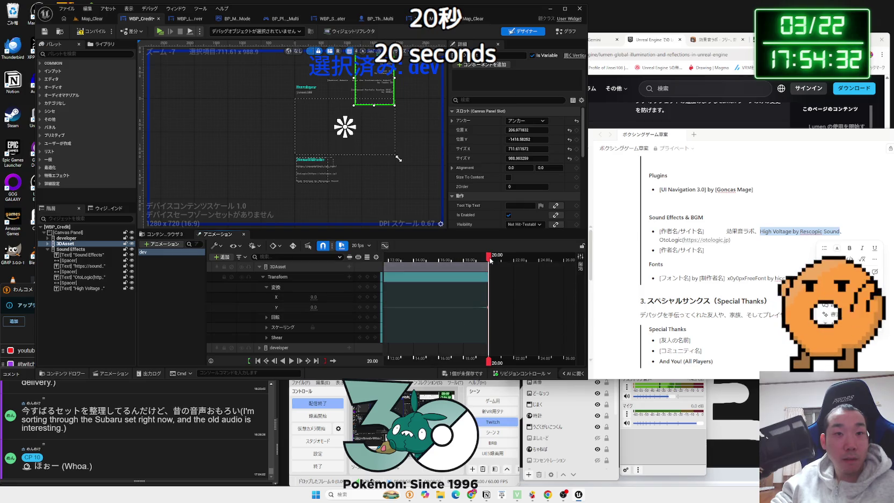
{"action": "right_click", "coordinate": [491, 311]}
{"action": "left_click", "coordinate": [489, 301]}
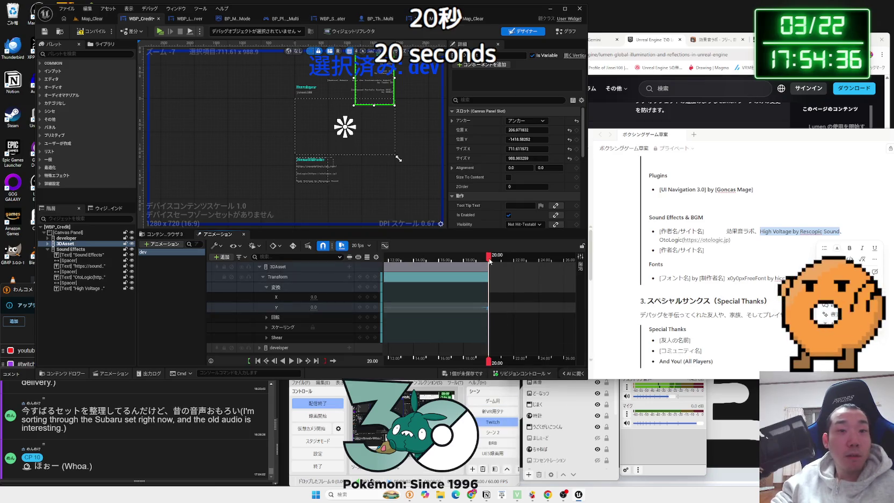
{"action": "left_click_drag", "start_coordinate": [407, 261], "coordinate": [394, 260]}
{"action": "scroll", "coordinate": [424, 334], "scroll_direction": "down", "scroll_amount": 3}
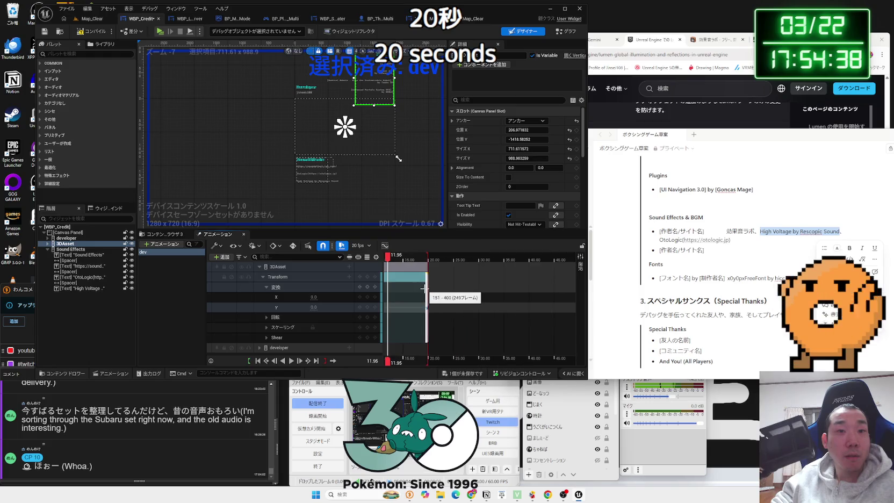
{"action": "scroll", "coordinate": [413, 301], "scroll_direction": "down", "scroll_amount": 10}
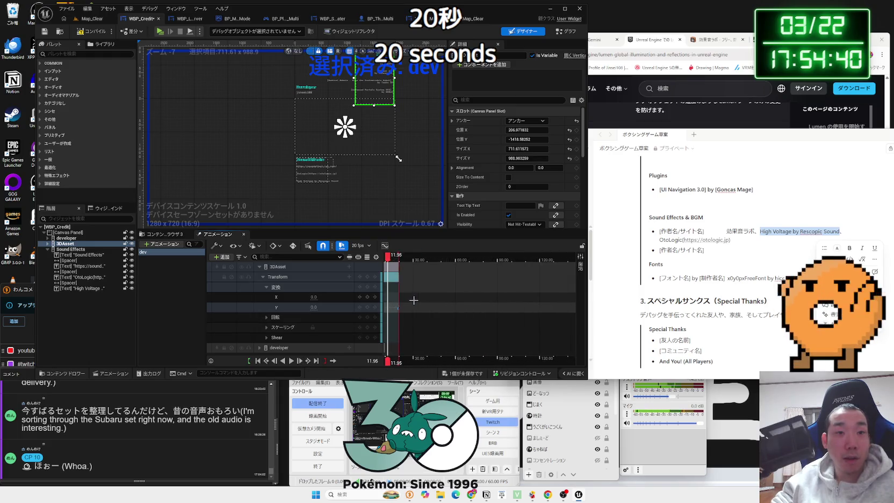
{"action": "scroll", "coordinate": [570, 307], "scroll_direction": "up", "scroll_amount": 5}
{"action": "mouse_move", "coordinate": [542, 283]}
{"action": "left_mouse_down"}
{"action": "mouse_move", "coordinate": [516, 283]}
{"action": "mouse_move", "coordinate": [532, 283]}
{"action": "left_mouse_up"}
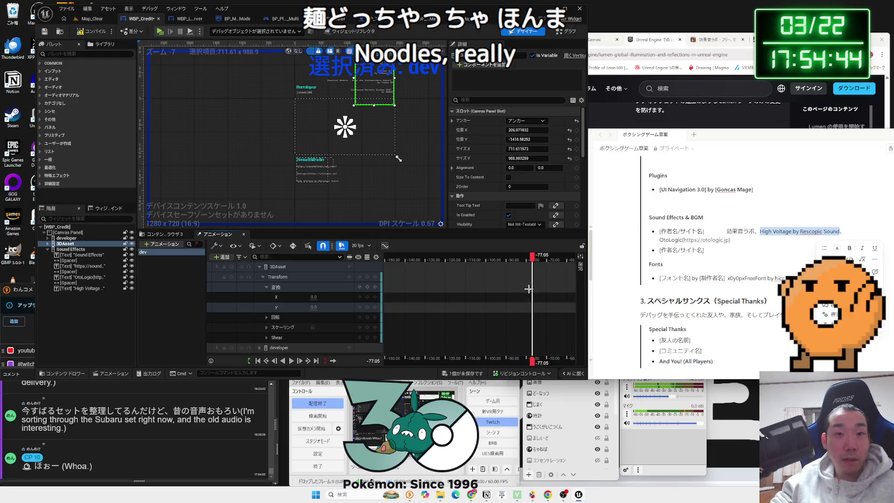
{"action": "scroll", "coordinate": [532, 285], "scroll_direction": "up", "scroll_amount": 5}
{"action": "scroll", "coordinate": [532, 295], "scroll_direction": "up", "scroll_amount": 2}
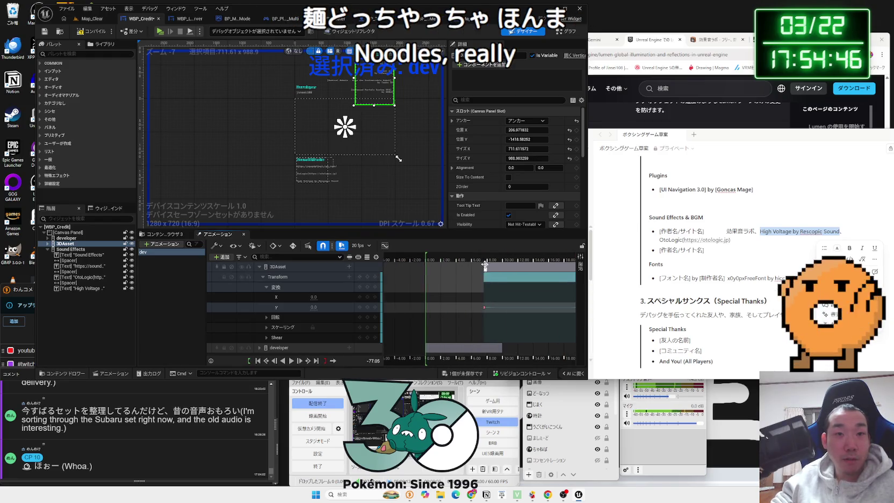
{"action": "left_click", "coordinate": [488, 255]}
{"action": "mouse_move", "coordinate": [489, 258]}
{"action": "left_mouse_down"}
{"action": "mouse_move", "coordinate": [513, 259]}
{"action": "mouse_move", "coordinate": [478, 259]}
{"action": "left_mouse_up"}
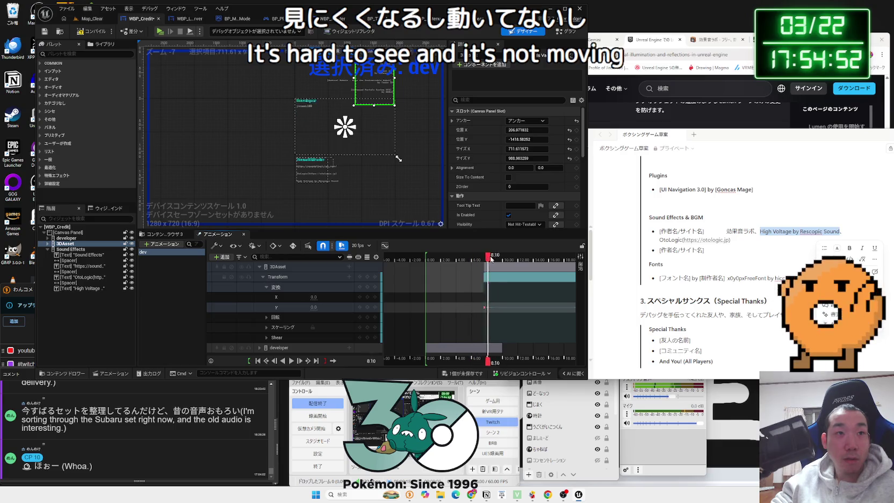
{"action": "left_click_drag", "start_coordinate": [545, 261], "coordinate": [554, 260]}
{"action": "left_click_drag", "start_coordinate": [489, 263], "coordinate": [487, 261]}
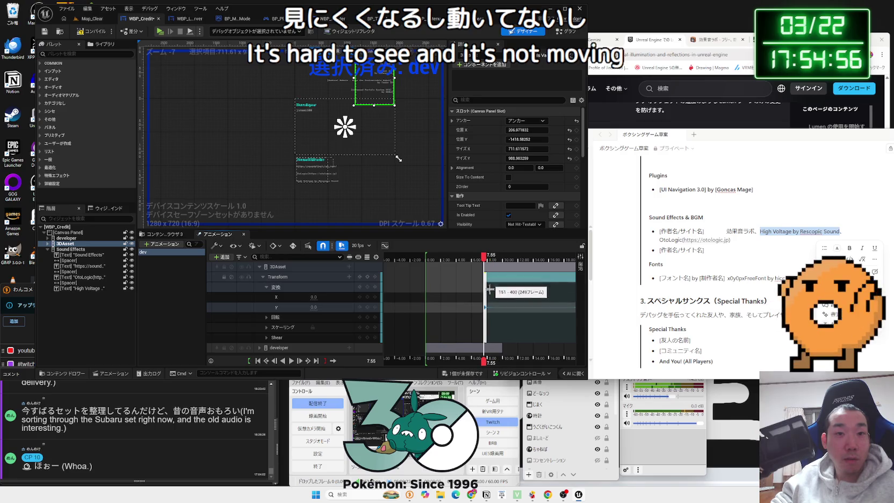
{"action": "right_click", "coordinate": [483, 307]}
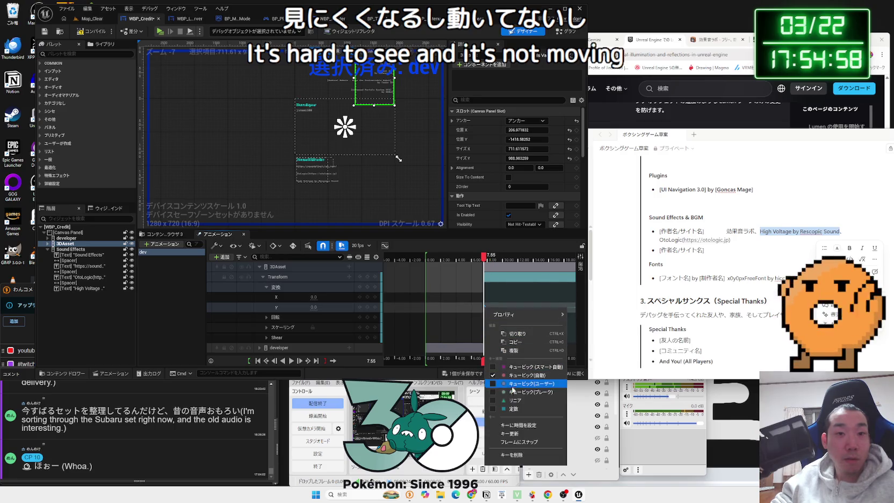
{"action": "left_click", "coordinate": [513, 399]}
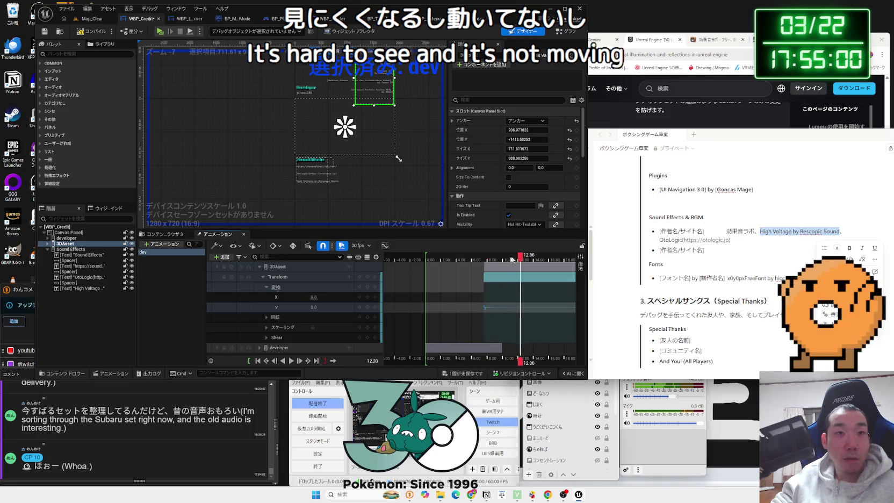
{"action": "left_click", "coordinate": [487, 258]}
{"action": "mouse_move", "coordinate": [486, 259]}
{"action": "left_mouse_down"}
{"action": "mouse_move", "coordinate": [554, 260]}
{"action": "mouse_move", "coordinate": [483, 261]}
{"action": "left_mouse_up"}
Undo the last change and scrub to 2.95 and about 7 seconds to preview the credit text.
{"action": "scroll", "coordinate": [518, 275], "scroll_direction": "down", "scroll_amount": 5}
{"action": "scroll", "coordinate": [505, 305], "scroll_direction": "up", "scroll_amount": 5}
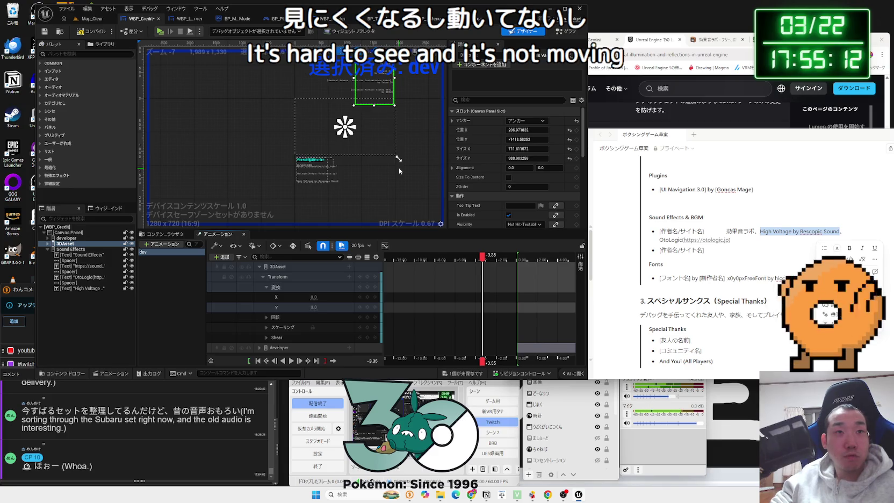
{"action": "key", "text": "ctrl+z"}
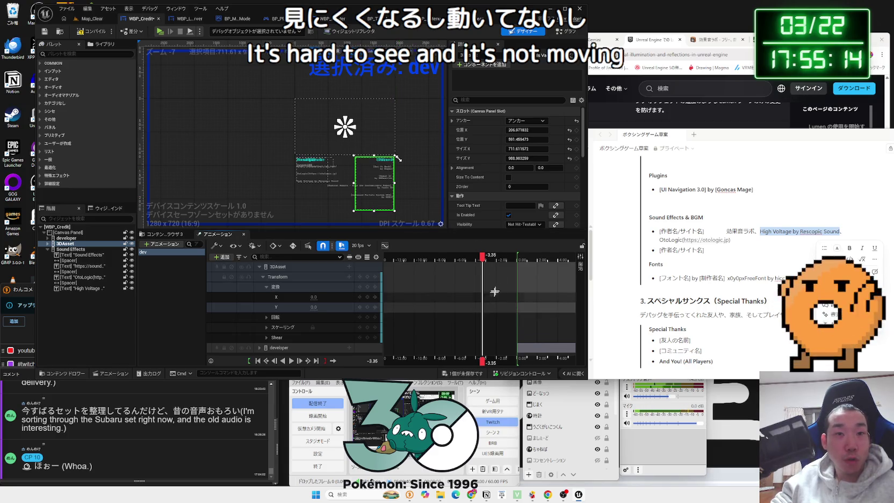
{"action": "left_click_drag", "start_coordinate": [483, 261], "coordinate": [548, 261]}
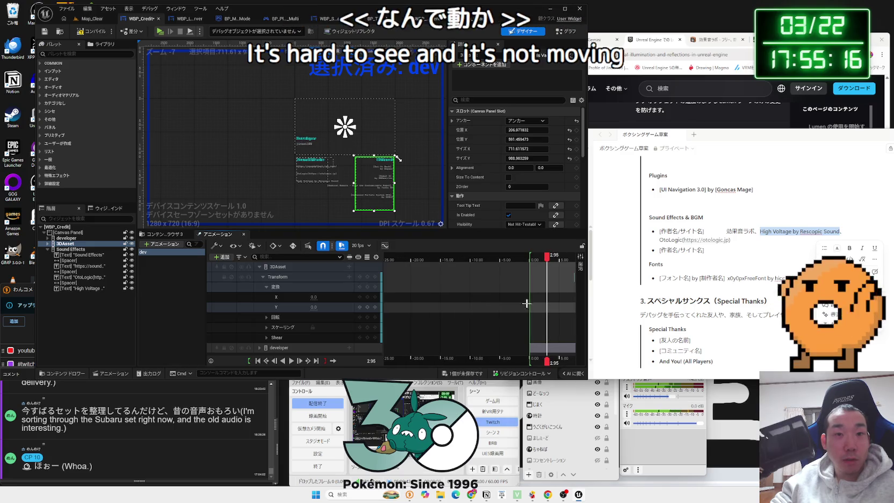
{"action": "scroll", "coordinate": [459, 299], "scroll_direction": "down", "scroll_amount": 2}
{"action": "scroll", "coordinate": [459, 299], "scroll_direction": "up", "scroll_amount": 3}
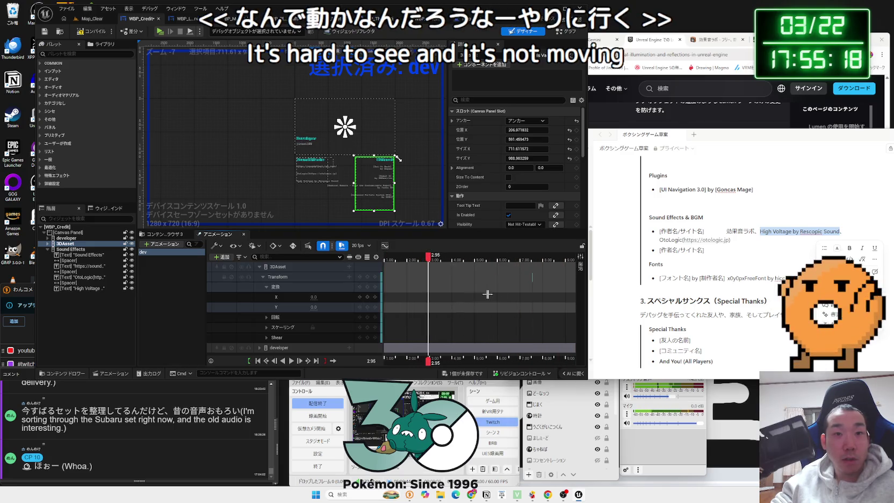
{"action": "left_click_drag", "start_coordinate": [429, 259], "coordinate": [540, 259]}
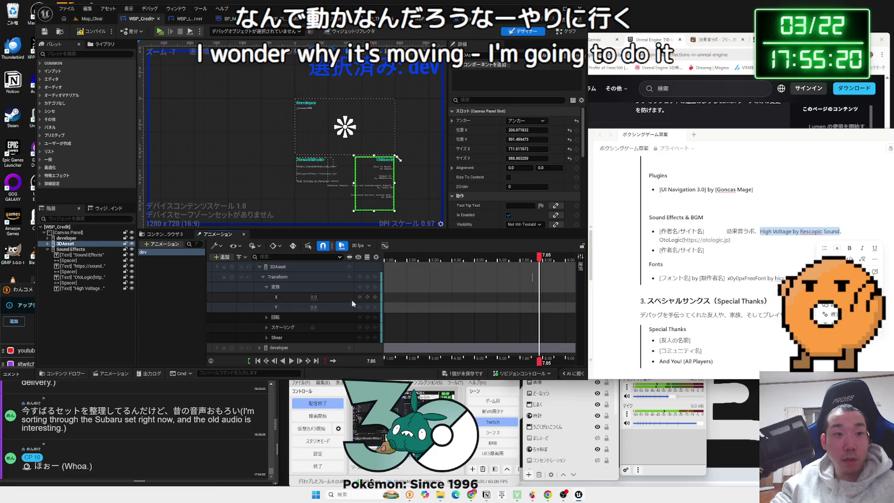
{"action": "scroll", "coordinate": [540, 285], "scroll_direction": "up", "scroll_amount": 2}
Delete the 3DAsset Transform track and open the 3DAsset + Track list.
{"action": "left_click", "coordinate": [285, 280]}
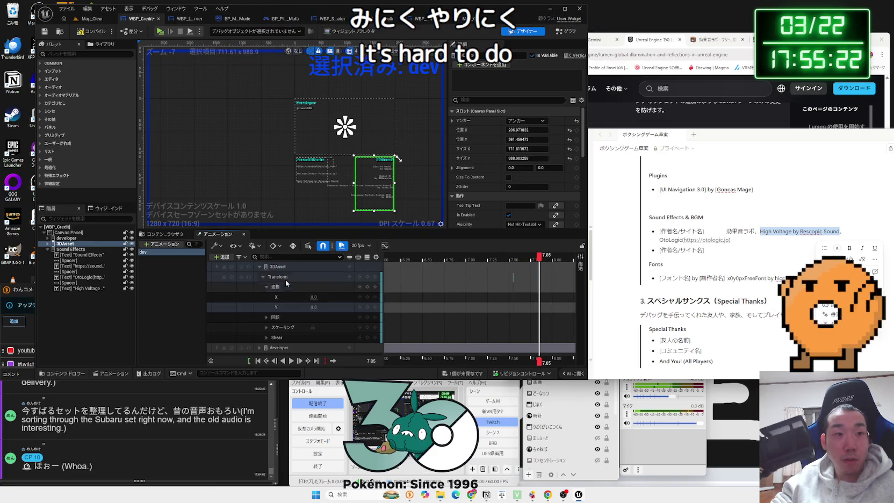
{"action": "key", "text": "Delete"}
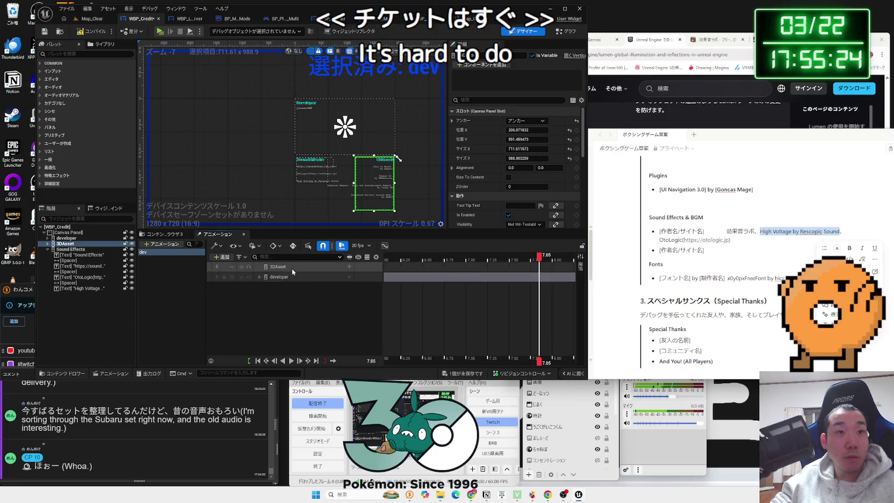
{"action": "left_click", "coordinate": [292, 269]}
{"action": "left_click", "coordinate": [350, 267]}
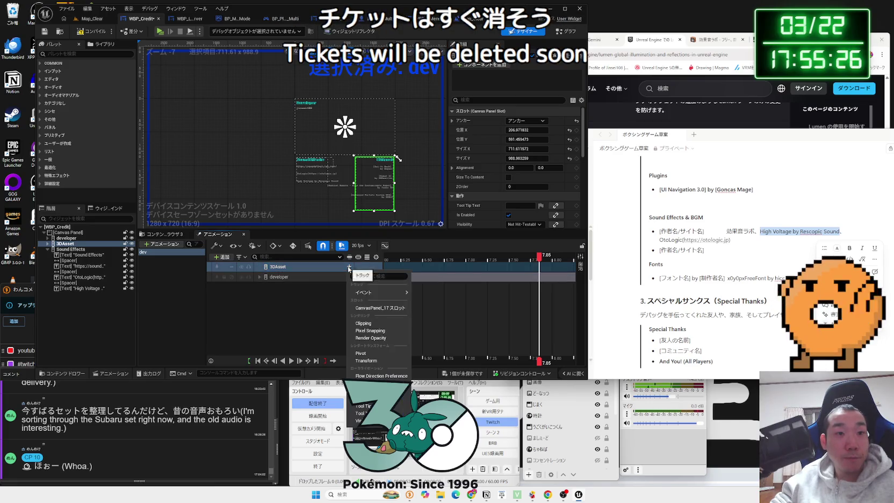
Add a Transform track to 3DAsset and expand it to the translation X and Y rows at 7.75.
{"action": "left_click", "coordinate": [368, 360]}
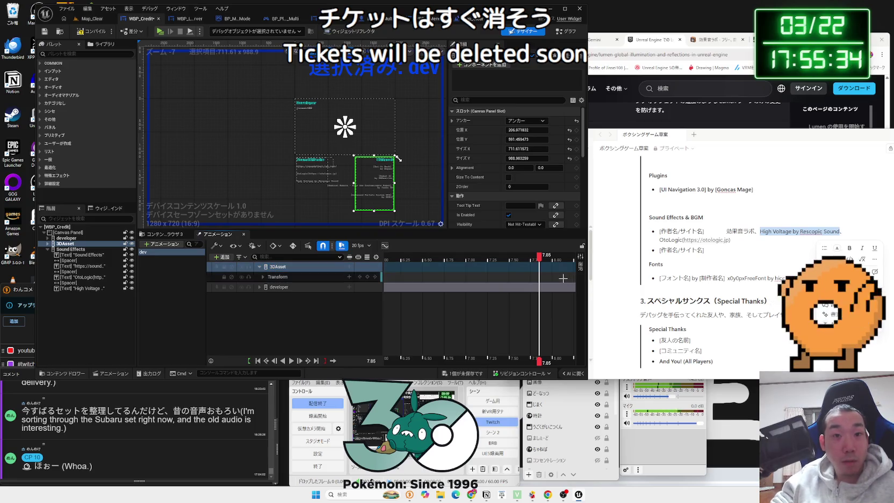
{"action": "left_click", "coordinate": [531, 259]}
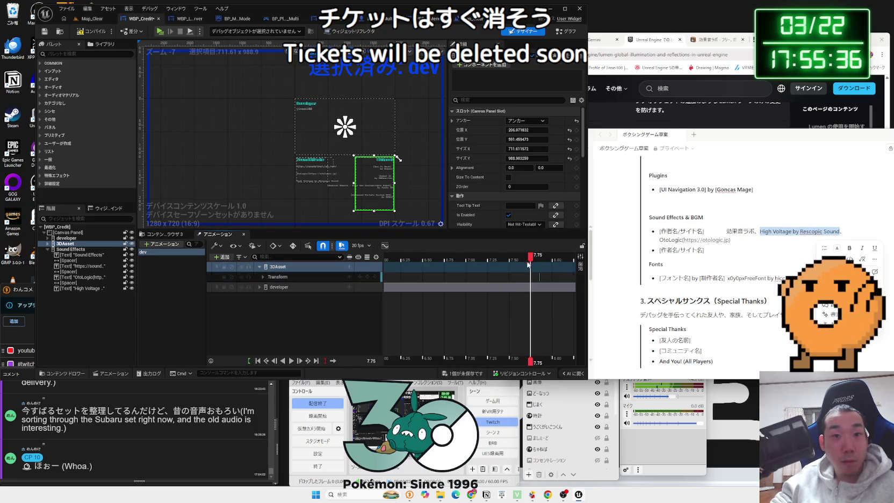
{"action": "key", "text": "Delete"}
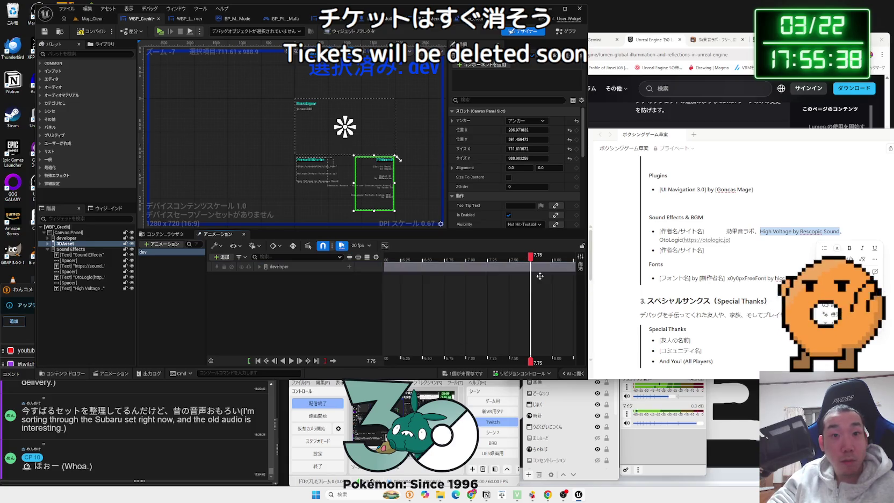
{"action": "key", "text": "ctrl+z"}
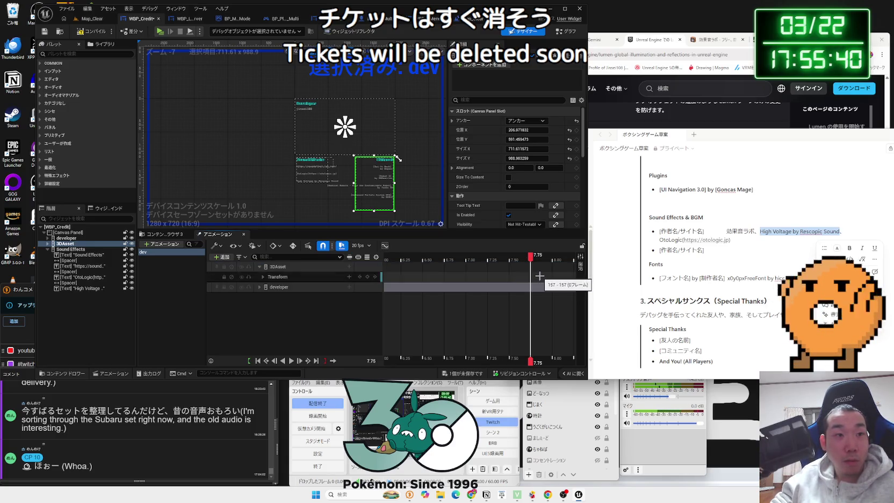
{"action": "left_click", "coordinate": [263, 277]}
{"action": "left_click", "coordinate": [267, 287]}
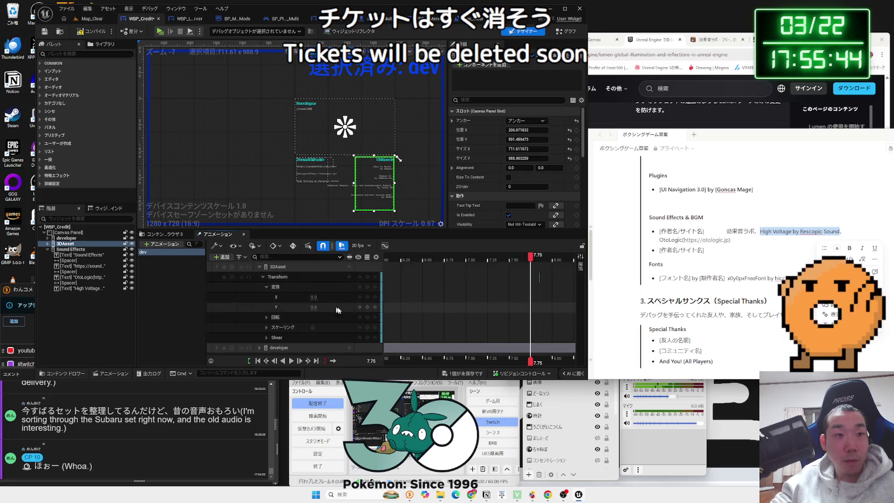
Key the Y position at 7.75, try a second edited key at 8.10, then delete it.
{"action": "left_click", "coordinate": [368, 307]}
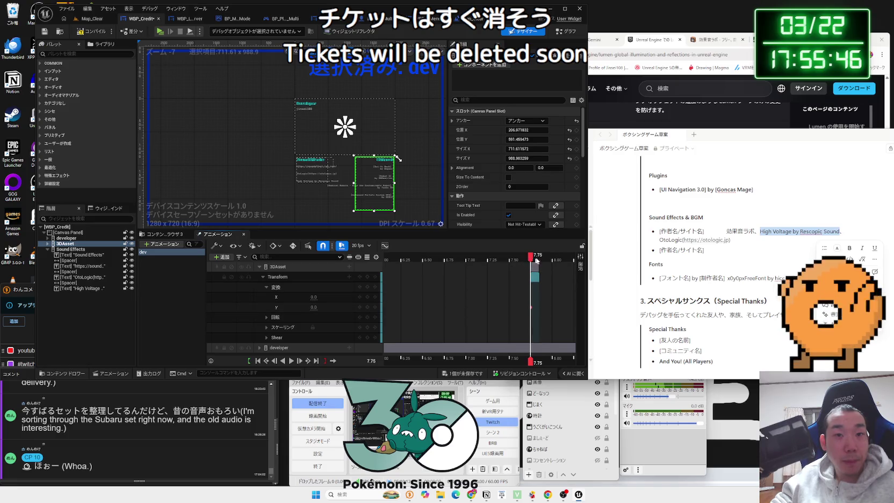
{"action": "left_click_drag", "start_coordinate": [535, 260], "coordinate": [561, 258]}
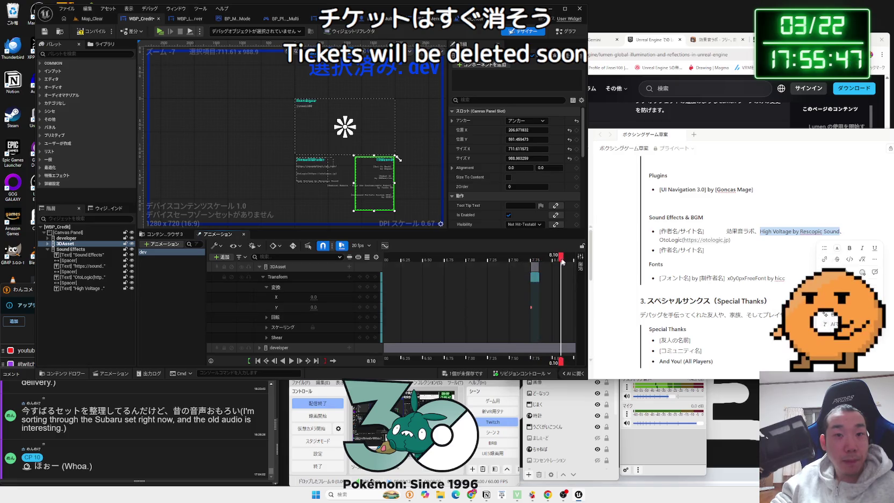
{"action": "left_click", "coordinate": [368, 307]}
{"action": "mouse_move", "coordinate": [561, 258]}
{"action": "left_mouse_down"}
{"action": "mouse_move", "coordinate": [527, 258]}
{"action": "mouse_move", "coordinate": [571, 265]}
{"action": "mouse_move", "coordinate": [535, 258]}
{"action": "mouse_move", "coordinate": [561, 258]}
{"action": "left_mouse_up"}
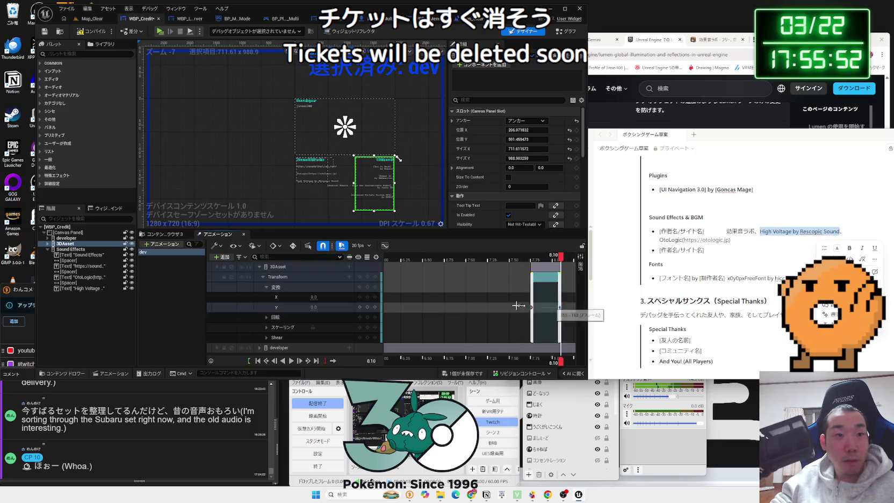
{"action": "left_click_drag", "start_coordinate": [321, 307], "coordinate": [299, 307]}
{"action": "key", "text": "Return"}
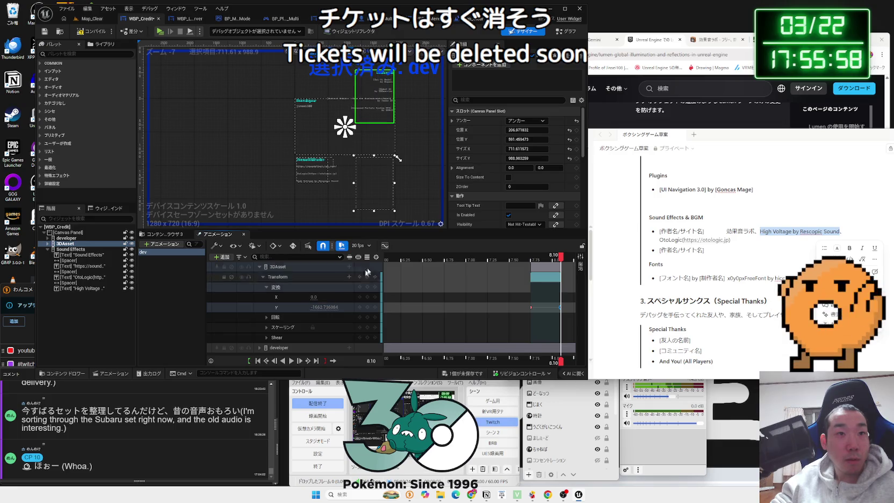
{"action": "mouse_move", "coordinate": [563, 259]}
{"action": "left_mouse_down"}
{"action": "mouse_move", "coordinate": [526, 260]}
{"action": "mouse_move", "coordinate": [562, 259]}
{"action": "left_mouse_up"}
{"action": "left_click_drag", "start_coordinate": [552, 258], "coordinate": [537, 259]}
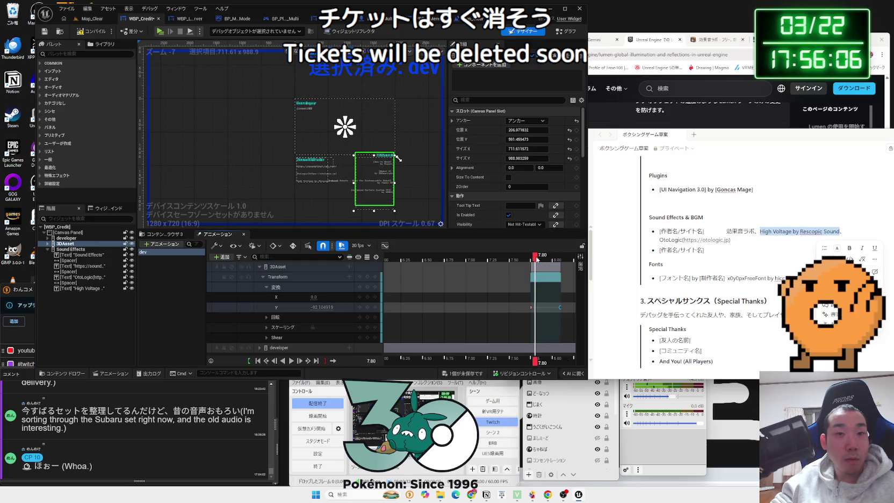
{"action": "key", "text": "Delete"}
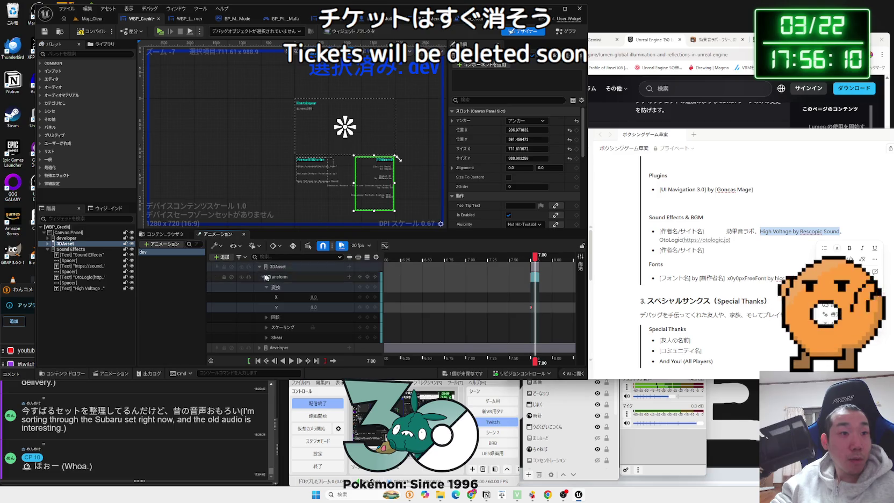
{"action": "double_click", "coordinate": [65, 243]}
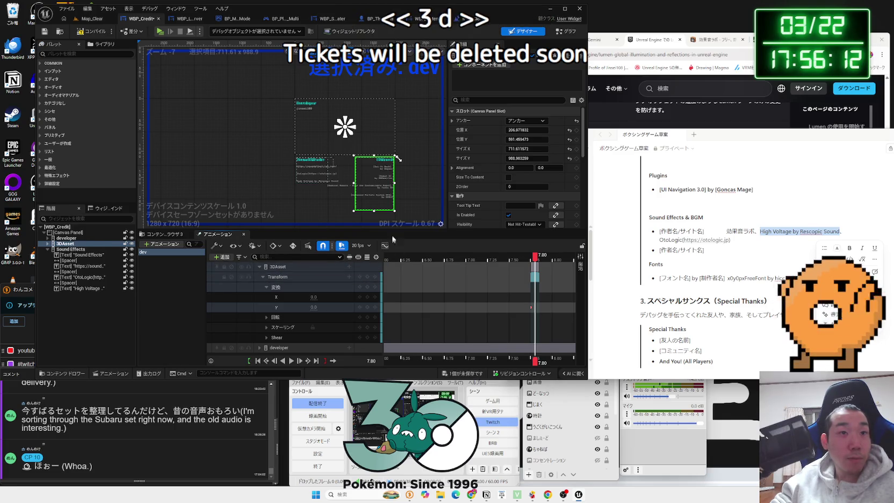
Key the 3DAsset Y position at -2024.427368 with the playhead at 19.95 seconds.
{"action": "scroll", "coordinate": [376, 164], "scroll_direction": "down", "scroll_amount": 4}
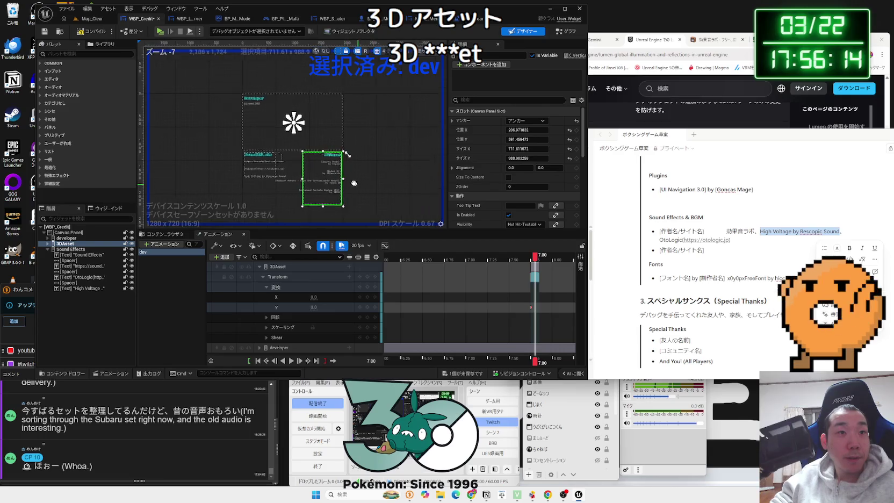
{"action": "scroll", "coordinate": [537, 290], "scroll_direction": "up", "scroll_amount": 3}
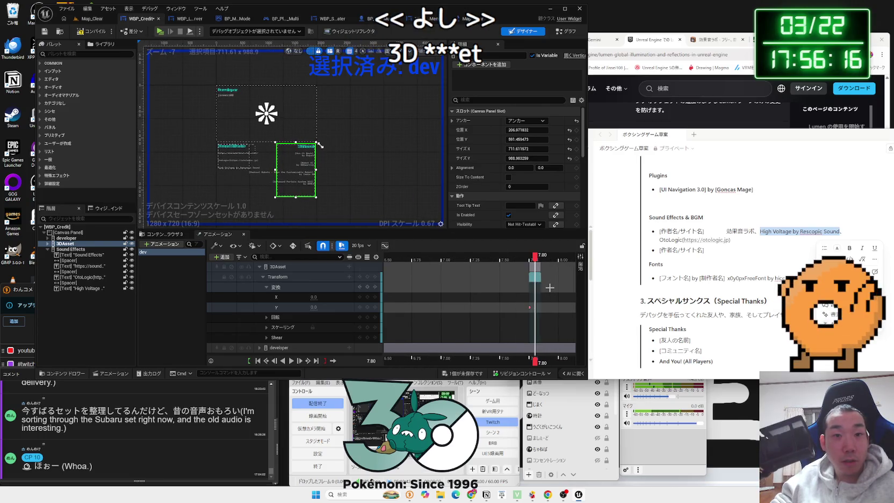
{"action": "right_click", "coordinate": [528, 307]}
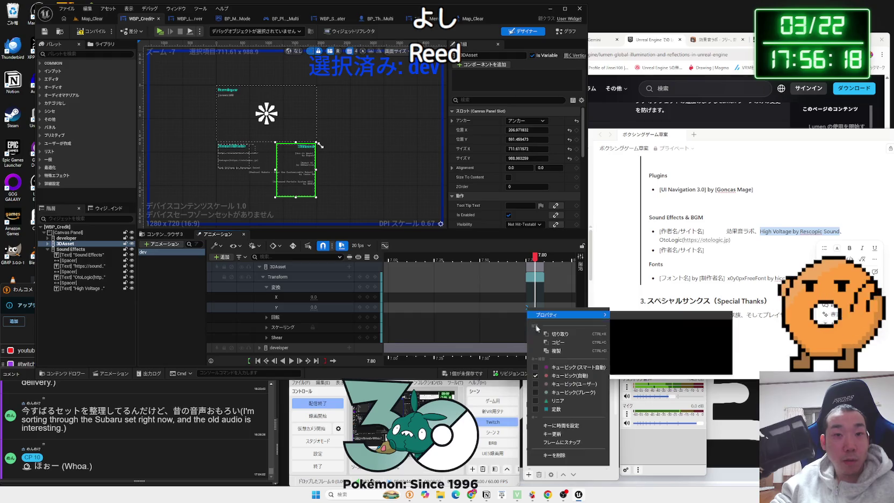
{"action": "left_click", "coordinate": [531, 333]}
{"action": "scroll", "coordinate": [500, 297], "scroll_direction": "down", "scroll_amount": 1}
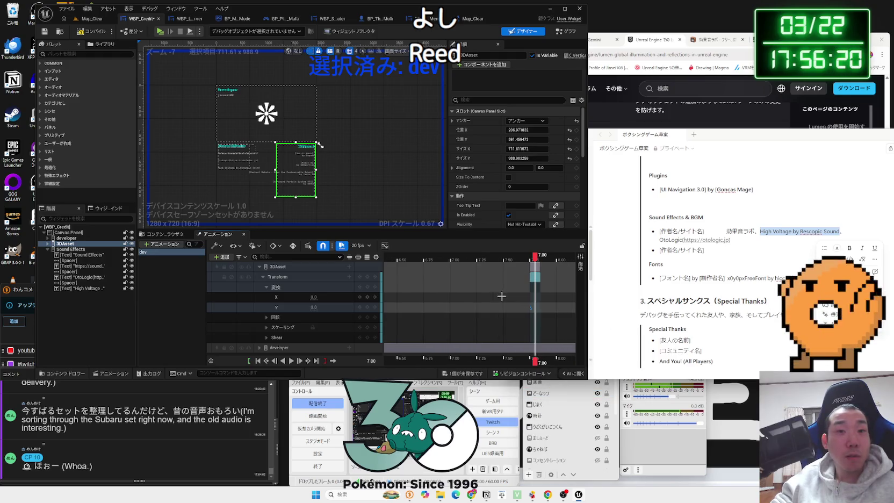
{"action": "scroll", "coordinate": [489, 305], "scroll_direction": "down", "scroll_amount": 6}
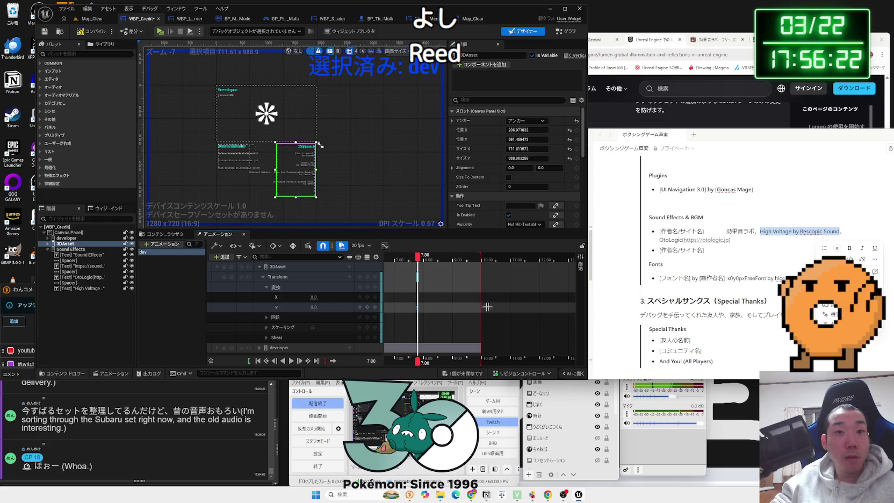
{"action": "scroll", "coordinate": [487, 306], "scroll_direction": "down", "scroll_amount": 6}
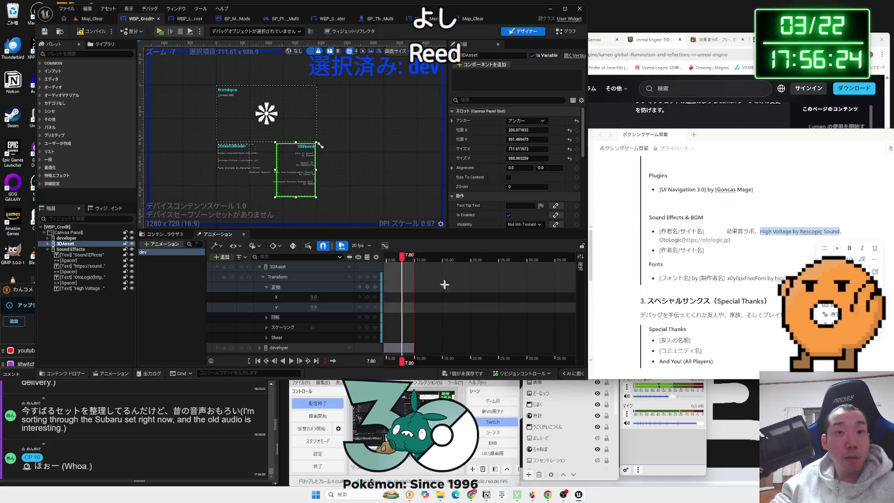
{"action": "left_click", "coordinate": [414, 259]}
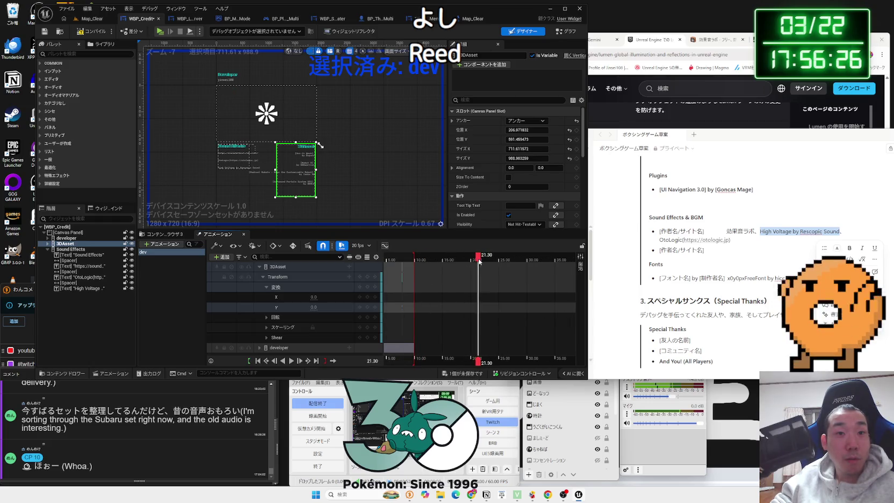
{"action": "left_click_drag", "start_coordinate": [480, 261], "coordinate": [473, 262]}
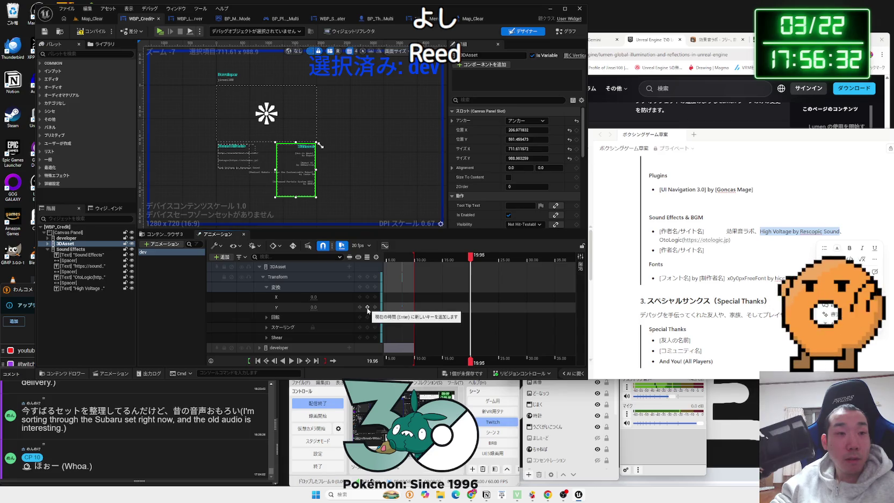
{"action": "mouse_move", "coordinate": [313, 307]}
{"action": "left_mouse_down"}
{"action": "mouse_move", "coordinate": [323, 307]}
{"action": "mouse_move", "coordinate": [296, 307]}
{"action": "left_mouse_up"}
{"action": "left_click_drag", "start_coordinate": [470, 263], "coordinate": [382, 262]}
{"action": "left_click", "coordinate": [429, 325]}
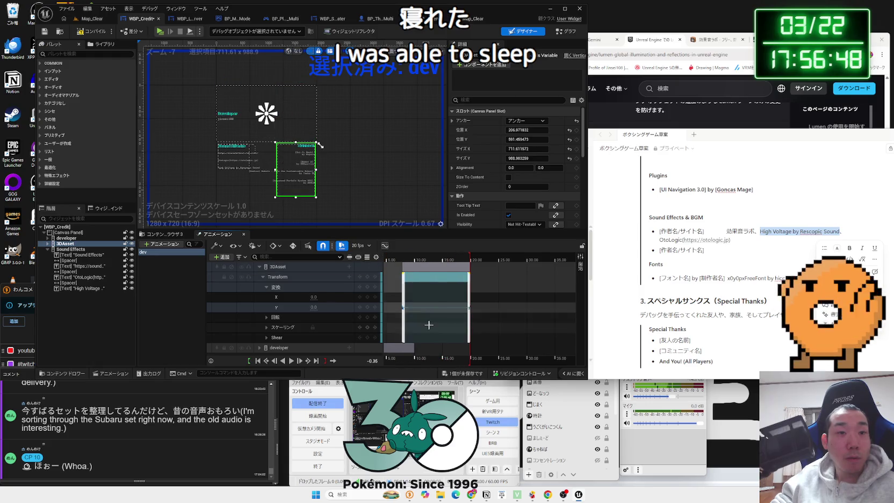
Preview the 3DAsset credits scroll from zero through 19.95 seconds, then open Save Content for WBP_Credit.
{"action": "scroll", "coordinate": [429, 325], "scroll_direction": "down", "scroll_amount": 4}
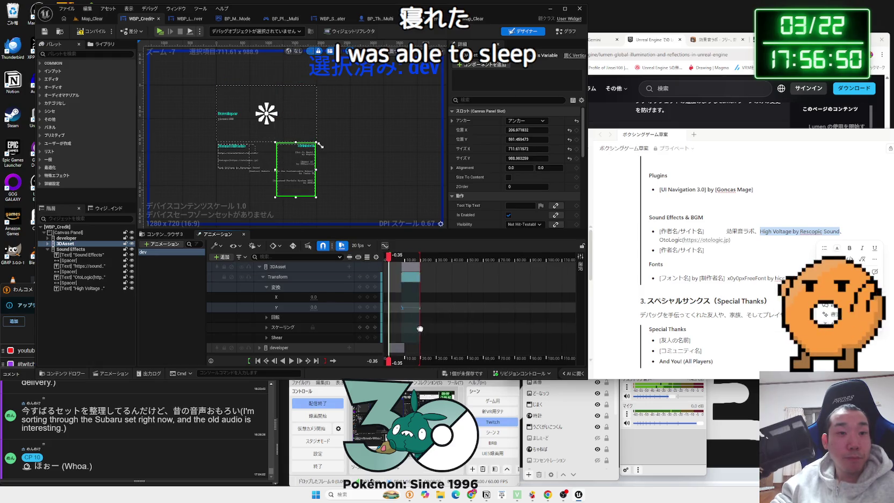
{"action": "left_click_drag", "start_coordinate": [392, 283], "coordinate": [509, 283]}
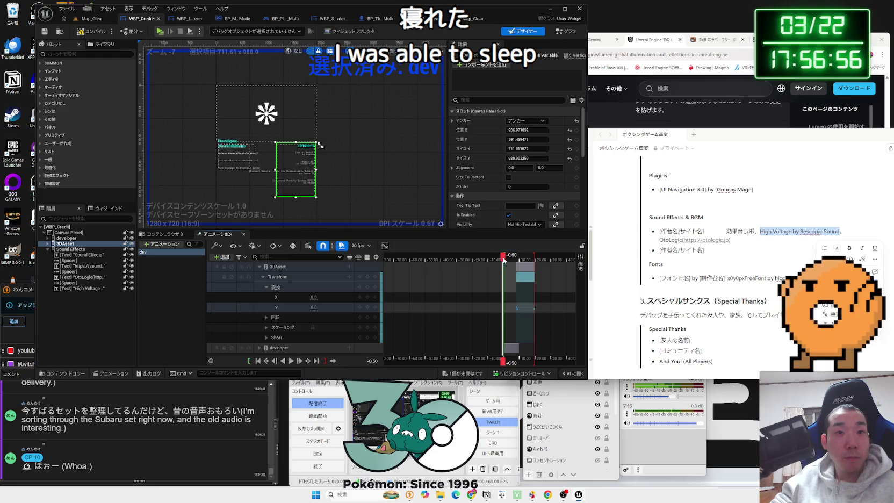
{"action": "scroll", "coordinate": [515, 290], "scroll_direction": "up", "scroll_amount": 5}
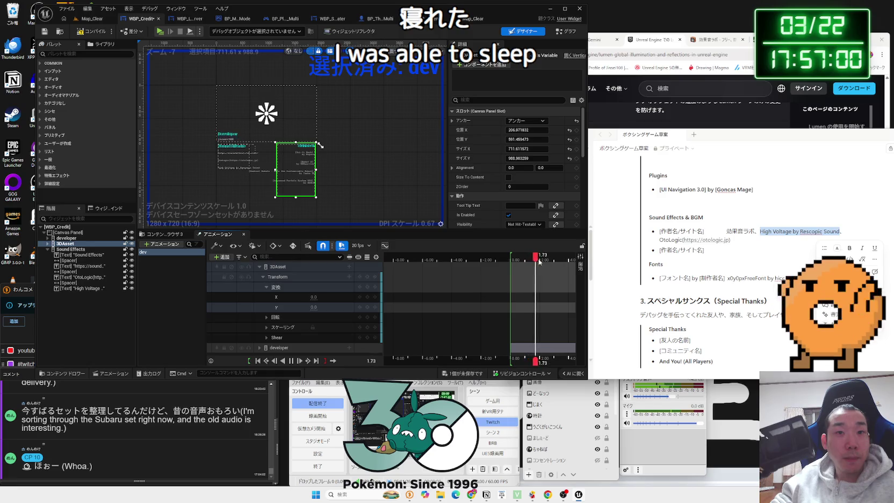
{"action": "left_click_drag", "start_coordinate": [539, 260], "coordinate": [511, 259]}
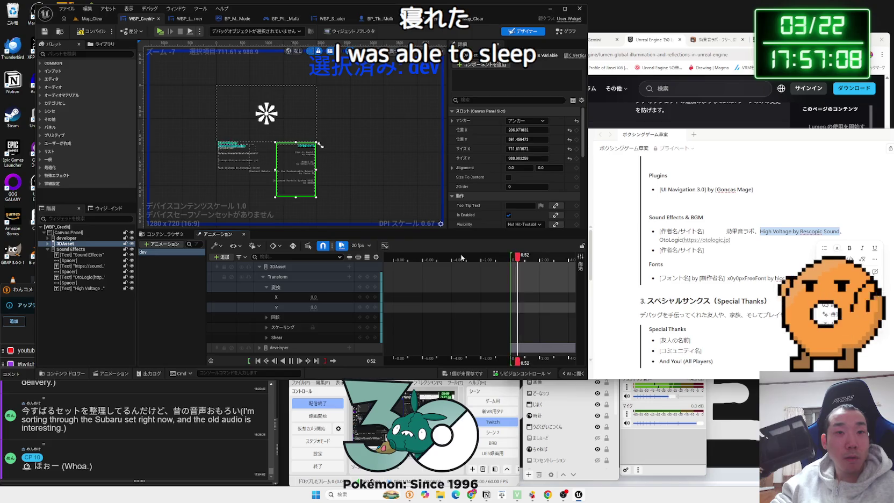
{"action": "scroll", "coordinate": [487, 267], "scroll_direction": "down", "scroll_amount": 3}
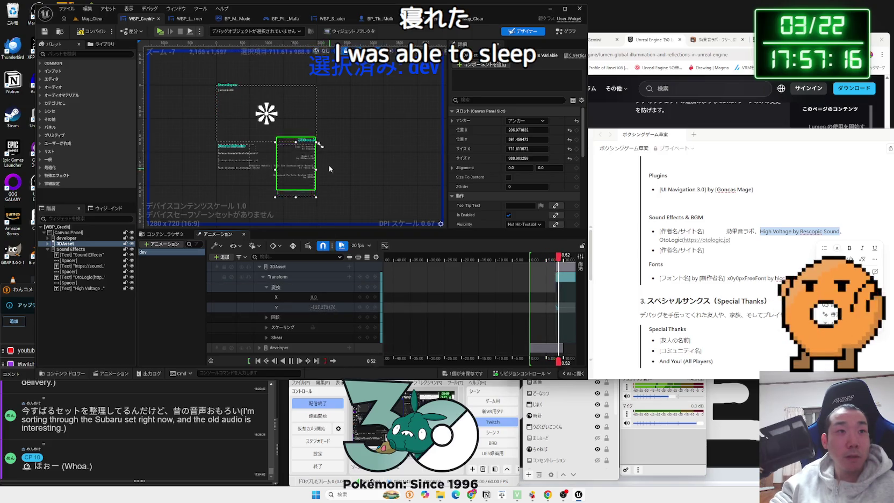
{"action": "scroll", "coordinate": [358, 186], "scroll_direction": "up", "scroll_amount": 2}
{"action": "scroll", "coordinate": [359, 188], "scroll_direction": "down", "scroll_amount": 2}
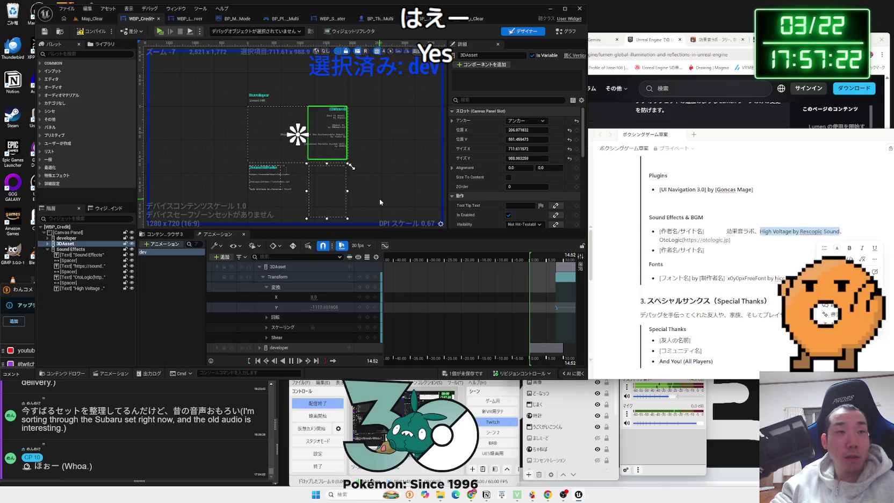
{"action": "scroll", "coordinate": [380, 200], "scroll_direction": "up", "scroll_amount": 1}
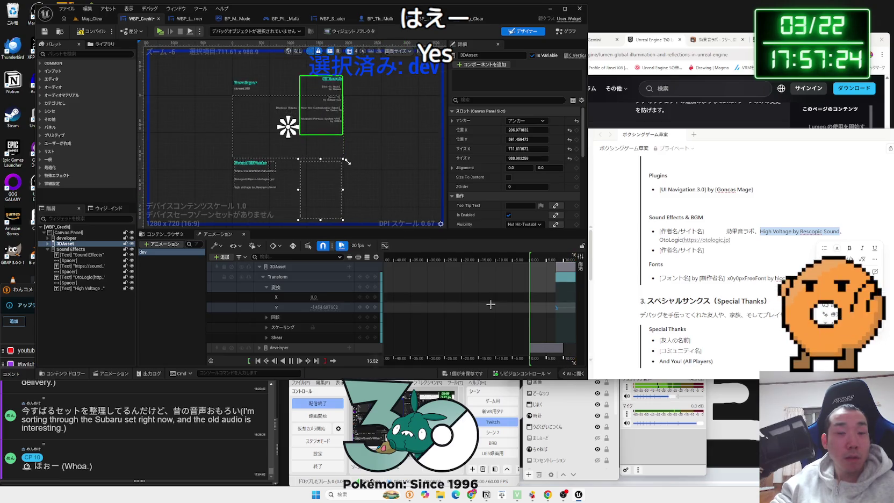
{"action": "scroll", "coordinate": [497, 313], "scroll_direction": "up", "scroll_amount": 4}
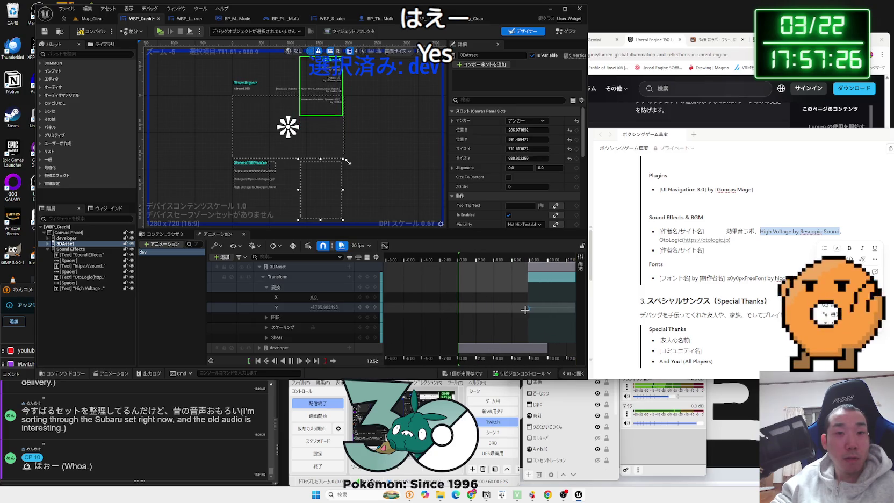
{"action": "scroll", "coordinate": [516, 339], "scroll_direction": "down", "scroll_amount": 4}
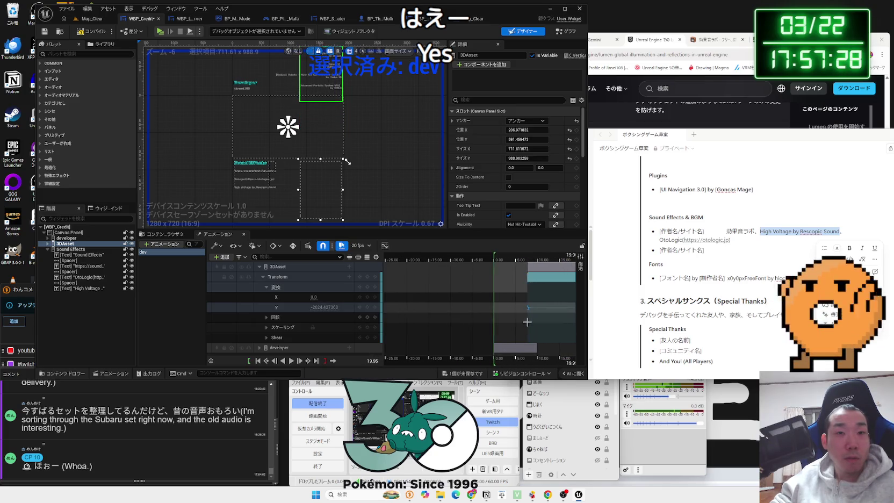
{"action": "left_click", "coordinate": [460, 374]}
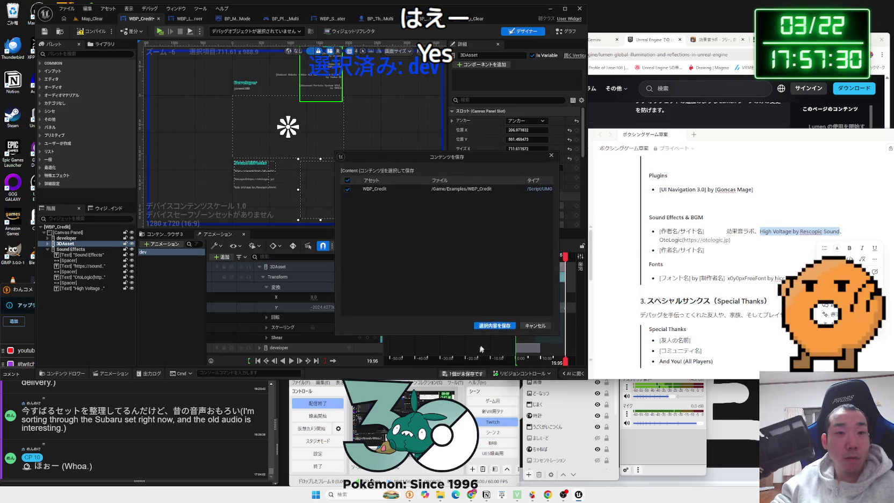
Save the WBP_Credit widget with Save Selected.
{"action": "left_click", "coordinate": [489, 327]}
{"action": "mouse_move", "coordinate": [530, 270]}
{"action": "left_mouse_down"}
{"action": "mouse_move", "coordinate": [443, 261]}
{"action": "mouse_move", "coordinate": [499, 260]}
{"action": "mouse_move", "coordinate": [410, 262]}
{"action": "mouse_move", "coordinate": [485, 264]}
{"action": "mouse_move", "coordinate": [436, 264]}
{"action": "left_mouse_up"}
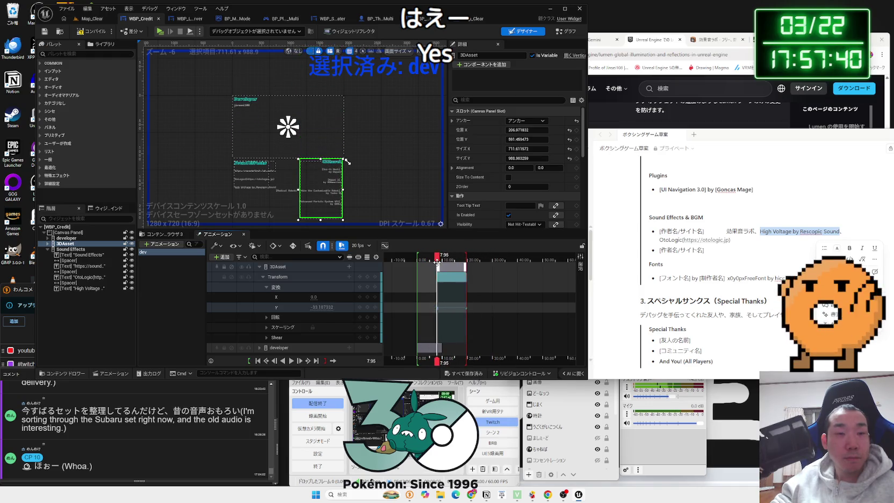
{"action": "scroll", "coordinate": [439, 308], "scroll_direction": "up", "scroll_amount": 4}
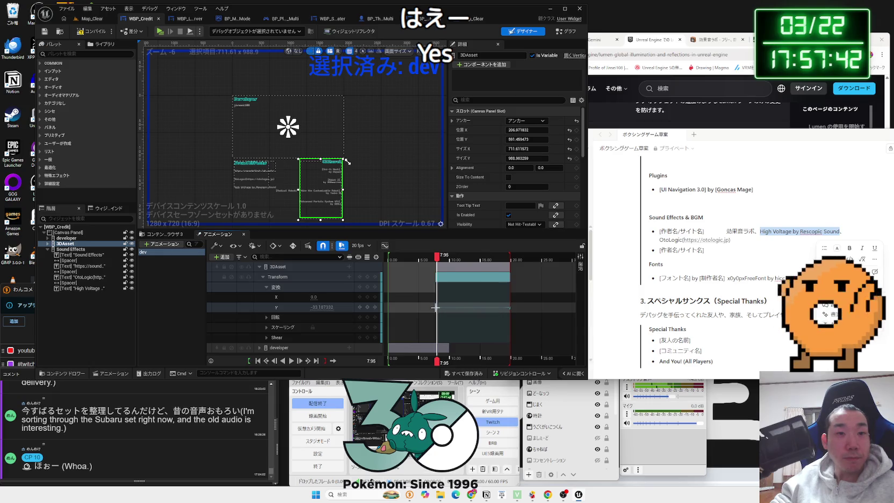
Move the 3DAsset section's start from 7.95 to 4.95 seconds and collapse its rows.
{"action": "left_click_drag", "start_coordinate": [437, 308], "coordinate": [426, 307]}
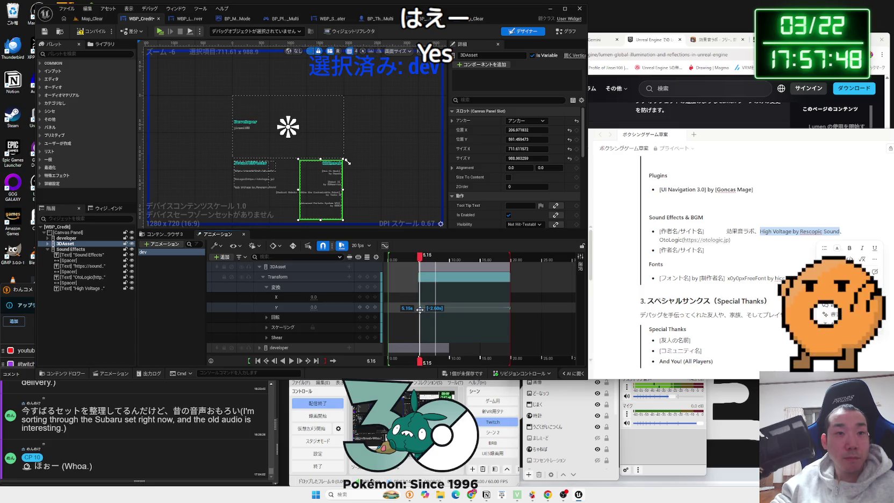
{"action": "left_click_drag", "start_coordinate": [418, 310], "coordinate": [419, 310]}
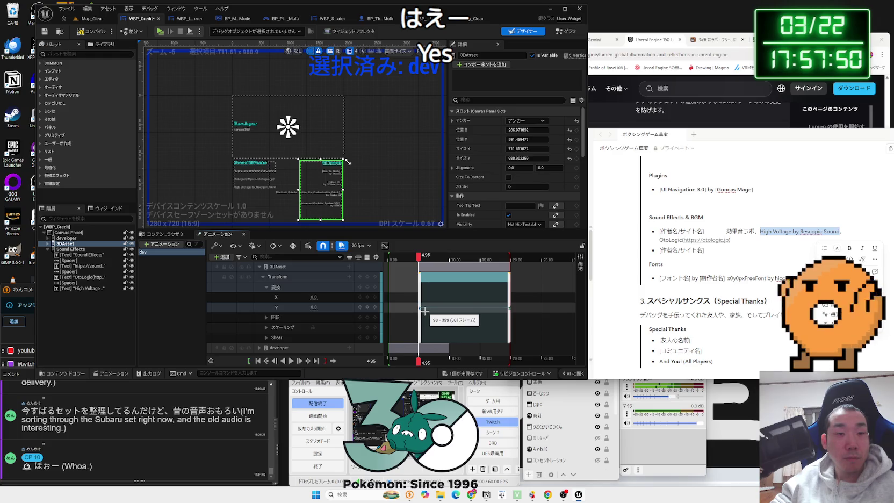
{"action": "scroll", "coordinate": [425, 311], "scroll_direction": "up", "scroll_amount": 3}
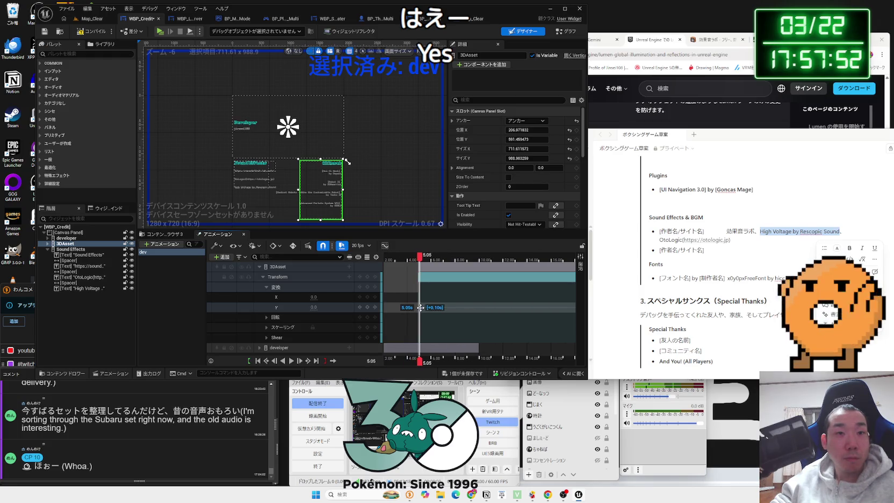
{"action": "scroll", "coordinate": [434, 309], "scroll_direction": "down", "scroll_amount": 3}
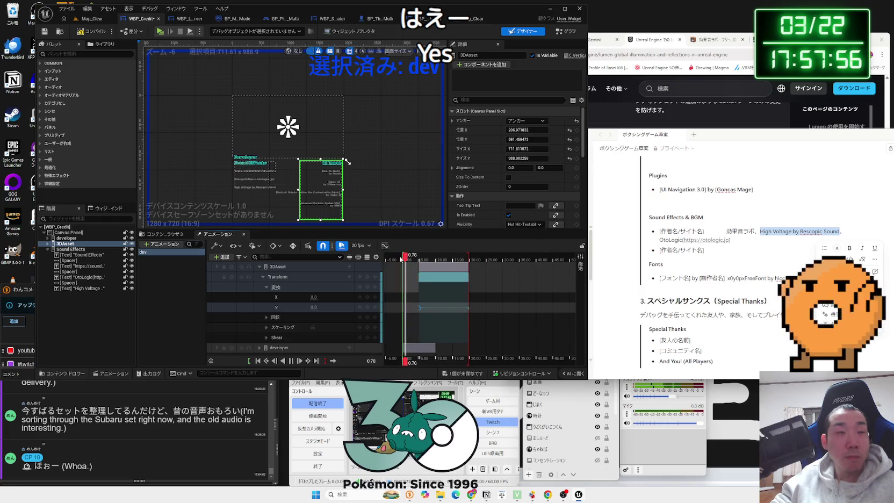
{"action": "scroll", "coordinate": [301, 177], "scroll_direction": "up", "scroll_amount": 1}
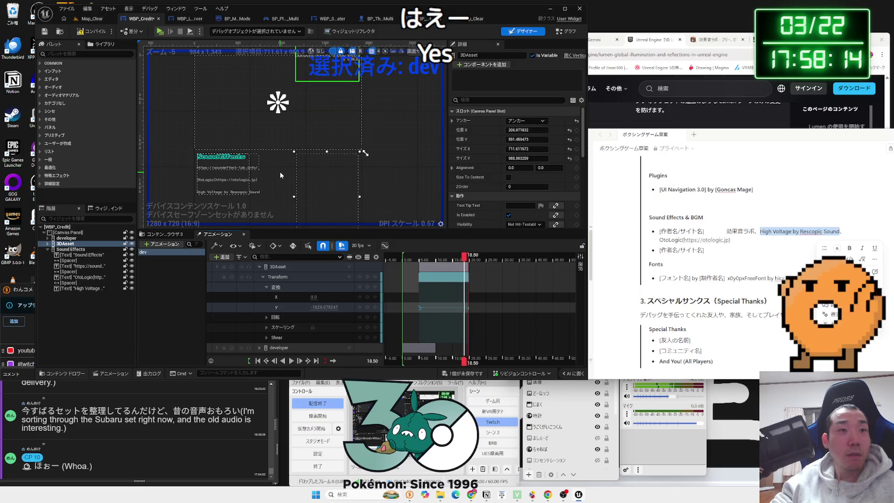
{"action": "scroll", "coordinate": [225, 139], "scroll_direction": "down", "scroll_amount": 2}
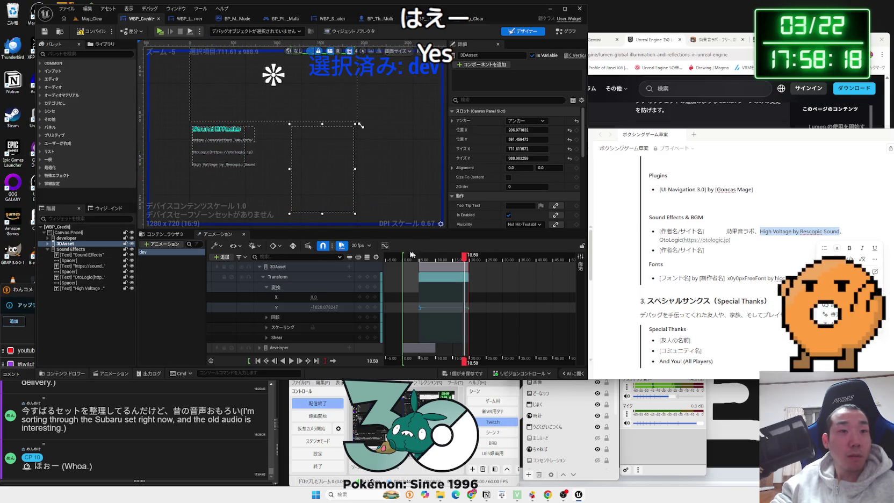
{"action": "left_click", "coordinate": [259, 267]}
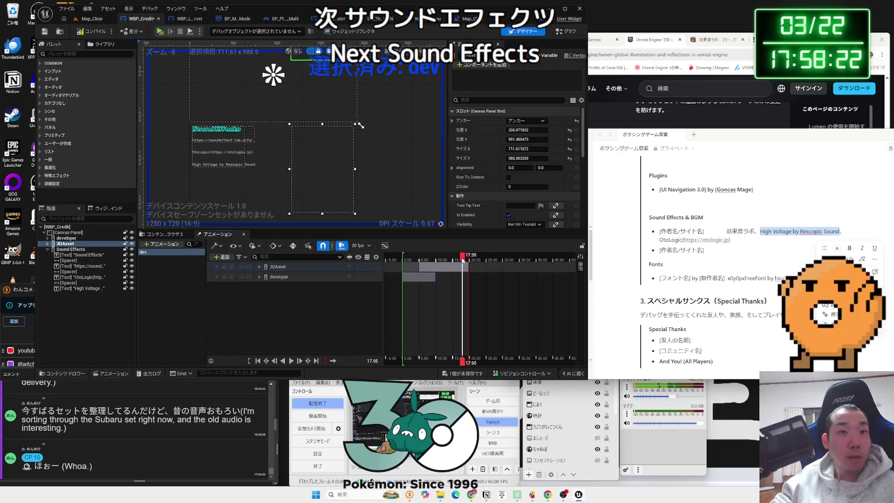
Add a SoundEffects track to the animation and give it a Transform track.
{"action": "left_click_drag", "start_coordinate": [459, 260], "coordinate": [450, 261]}
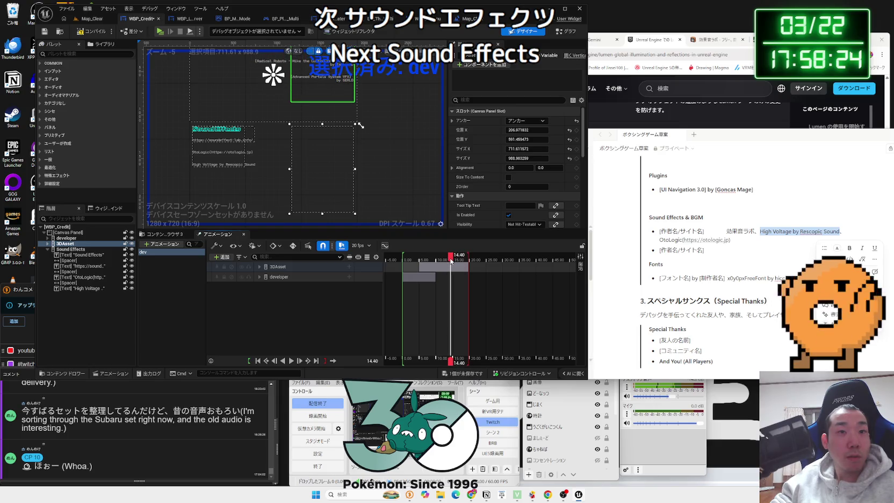
{"action": "left_click", "coordinate": [223, 260]}
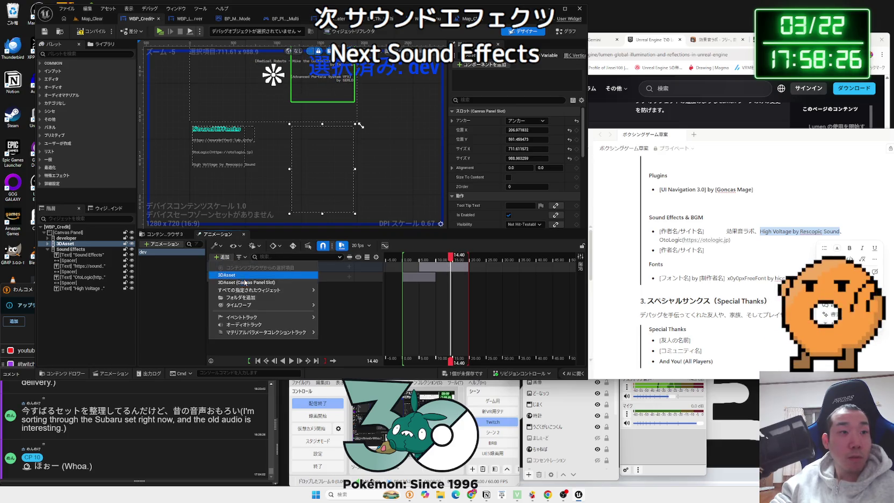
{"action": "left_click", "coordinate": [70, 249]}
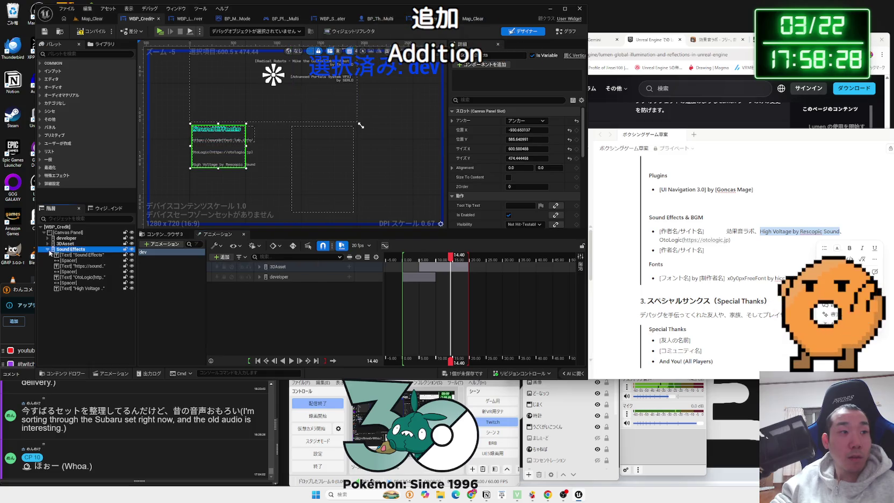
{"action": "left_click", "coordinate": [48, 250]}
{"action": "left_click", "coordinate": [224, 258]}
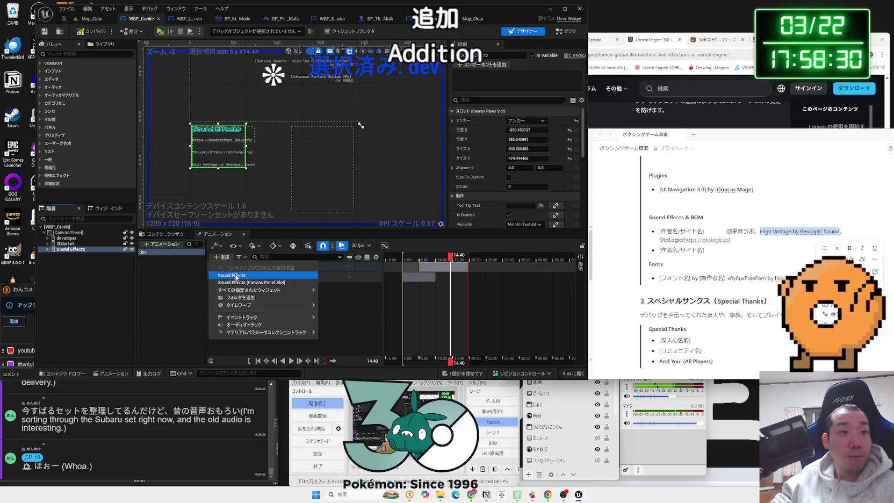
{"action": "left_click", "coordinate": [237, 275]}
{"action": "left_click", "coordinate": [293, 289]}
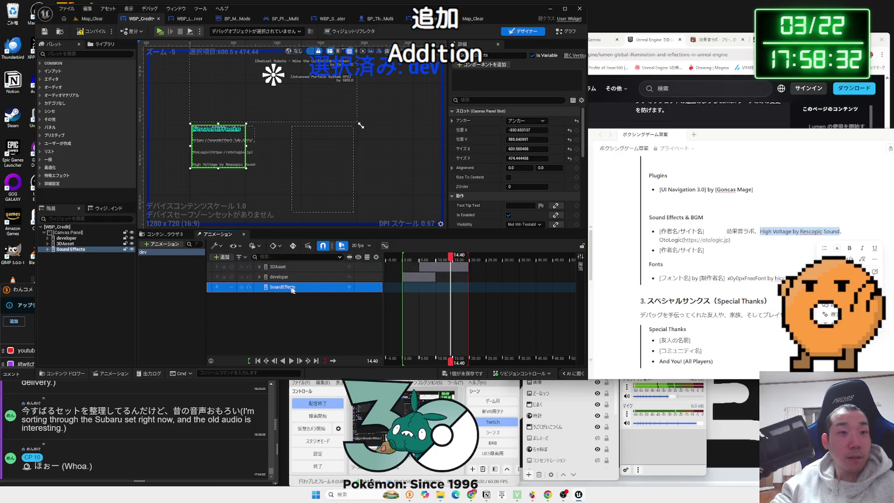
{"action": "left_click", "coordinate": [349, 287]}
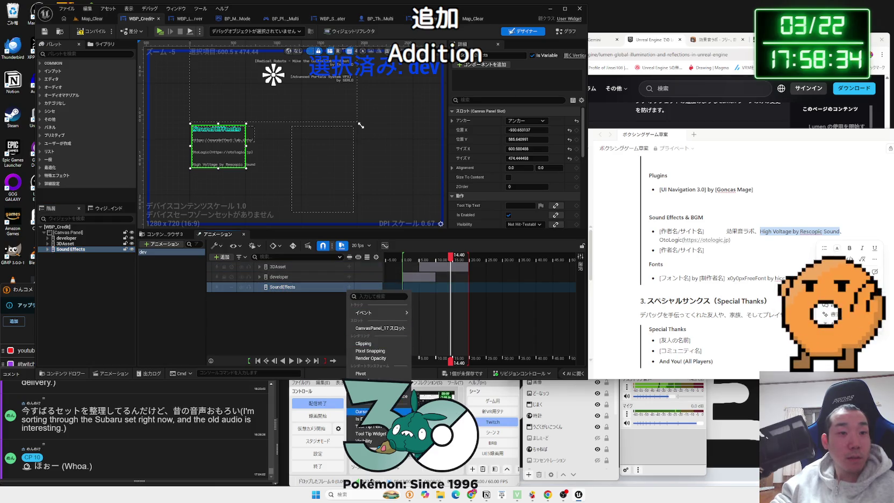
{"action": "left_click", "coordinate": [366, 381]}
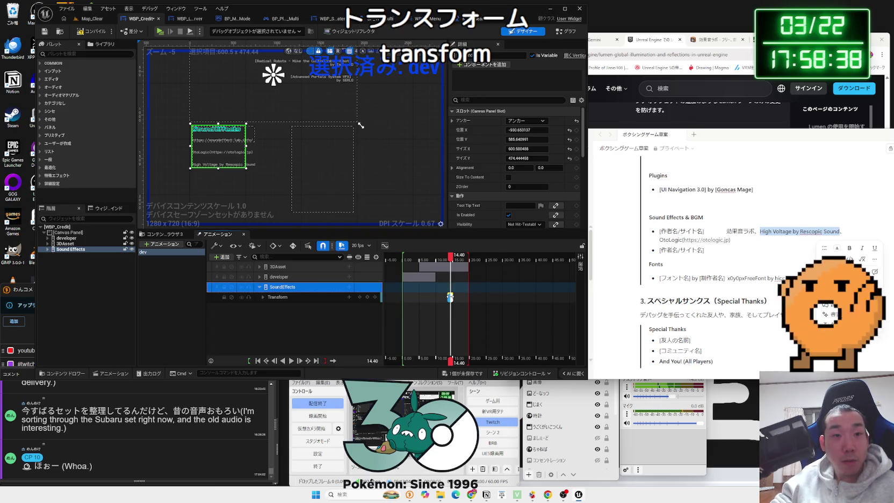
{"action": "left_click", "coordinate": [450, 297]}
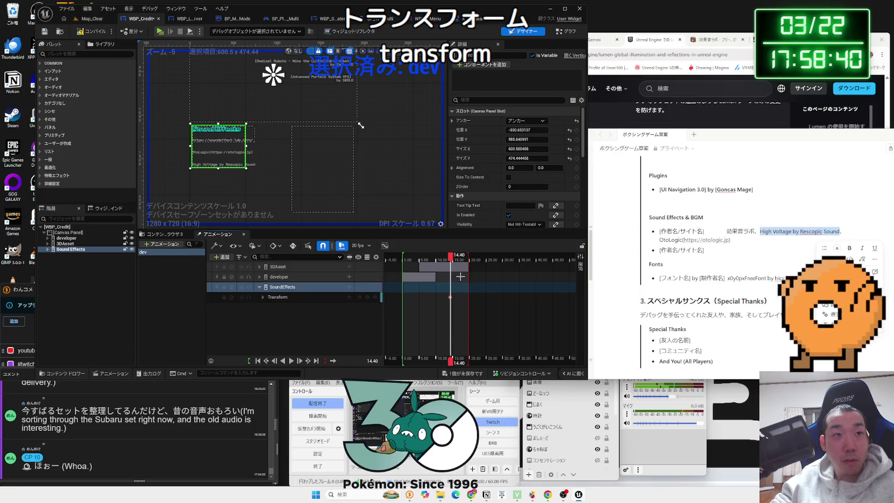
Undo the SoundEffects Transform track and place the playhead at exactly 15.00 seconds.
{"action": "mouse_move", "coordinate": [453, 258]}
{"action": "left_mouse_down"}
{"action": "mouse_move", "coordinate": [461, 259]}
{"action": "mouse_move", "coordinate": [417, 264]}
{"action": "mouse_move", "coordinate": [454, 265]}
{"action": "left_mouse_up"}
{"action": "scroll", "coordinate": [386, 224], "scroll_direction": "down", "scroll_amount": 2}
{"action": "scroll", "coordinate": [450, 285], "scroll_direction": "up", "scroll_amount": 5}
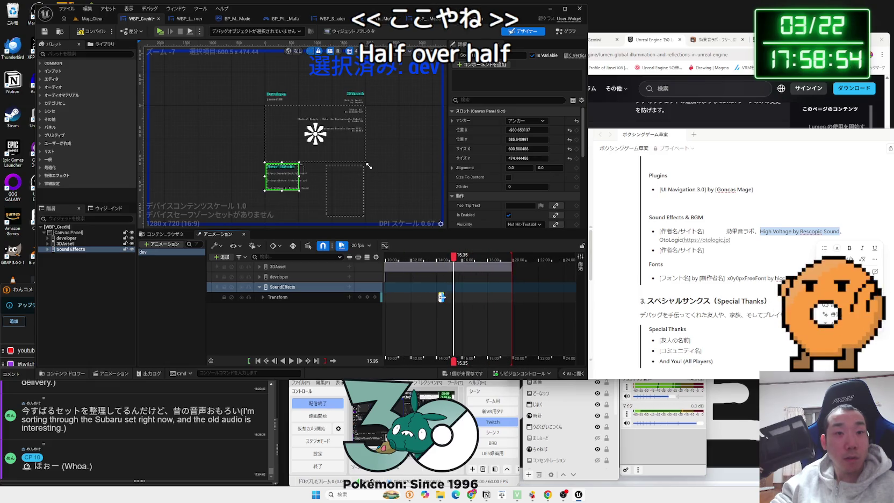
{"action": "left_click_drag", "start_coordinate": [441, 298], "coordinate": [447, 298]}
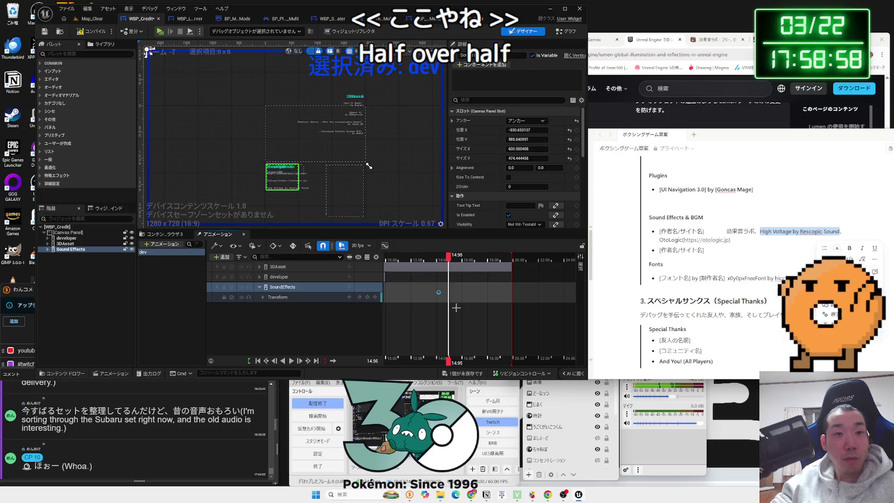
{"action": "key", "text": "ctrl+z"}
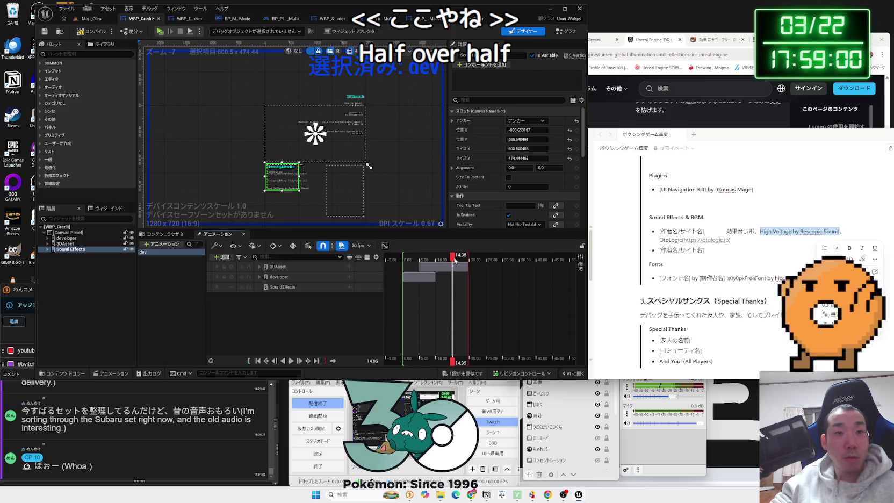
{"action": "left_click", "coordinate": [455, 261]}
{"action": "left_click", "coordinate": [453, 261]}
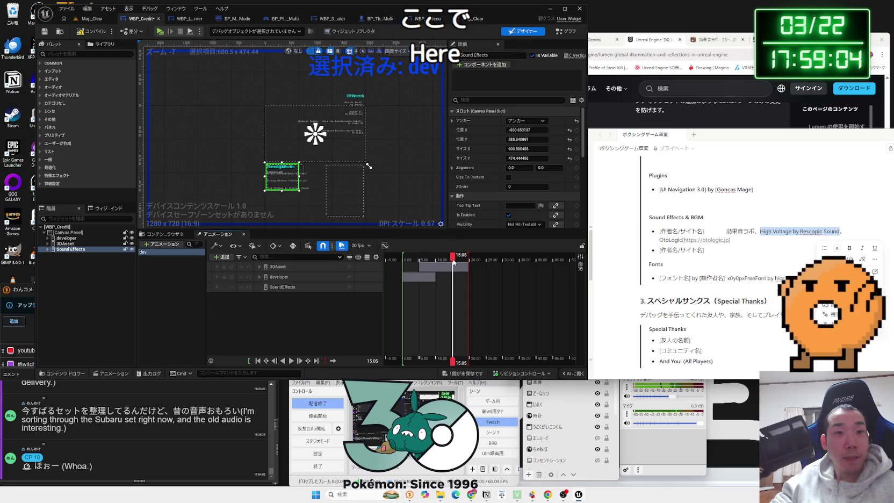
{"action": "left_click_drag", "start_coordinate": [453, 262], "coordinate": [452, 262]}
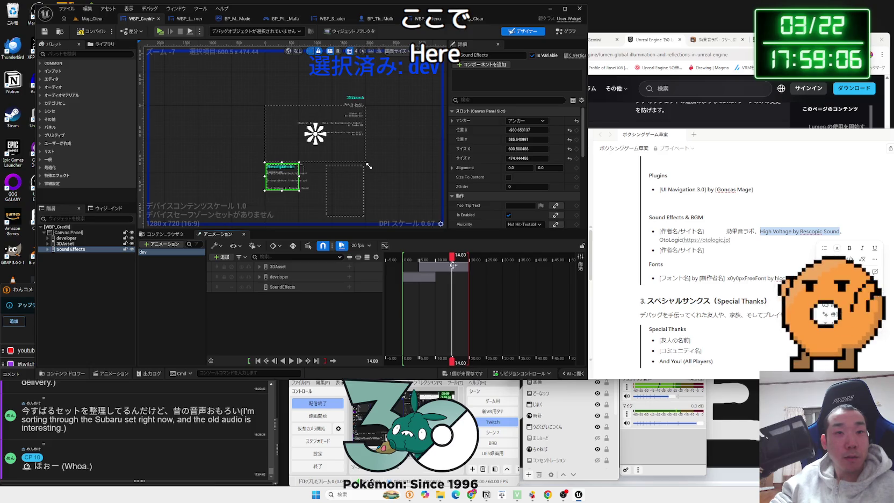
{"action": "scroll", "coordinate": [453, 265], "scroll_direction": "up", "scroll_amount": 5}
{"action": "left_click", "coordinate": [455, 258]}
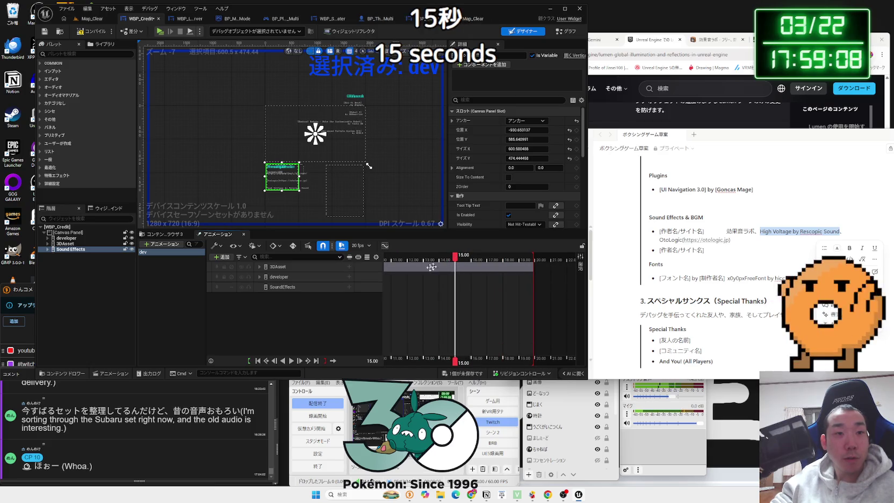
Add a Transform track to SoundEffects and set its 15-second key to Constant interpolation.
{"action": "left_click", "coordinate": [349, 287]}
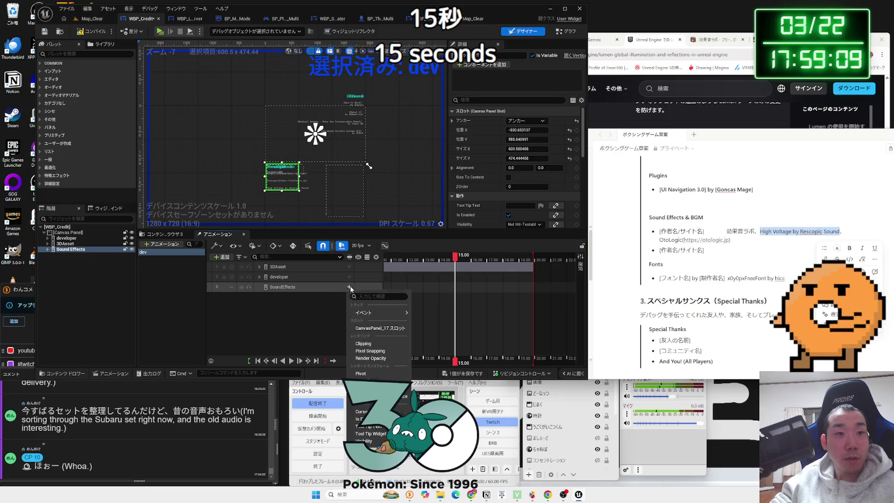
{"action": "left_click", "coordinate": [377, 380]}
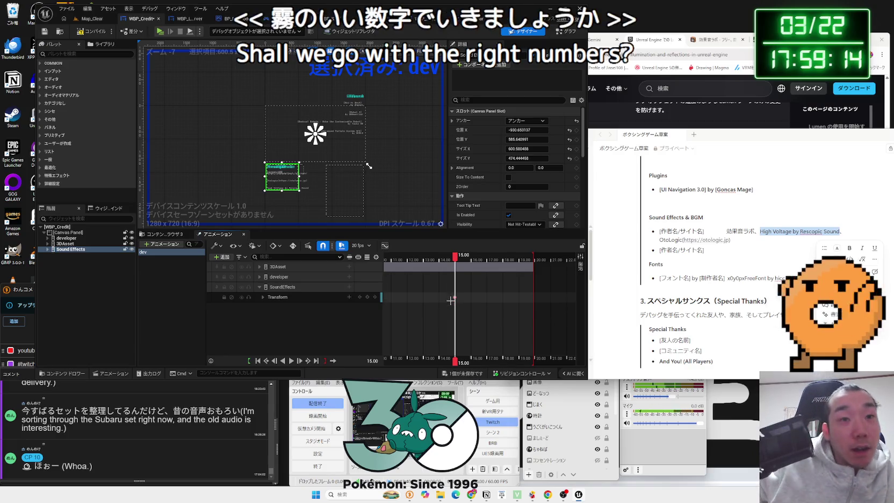
{"action": "left_click", "coordinate": [454, 297]}
{"action": "right_click", "coordinate": [454, 297]}
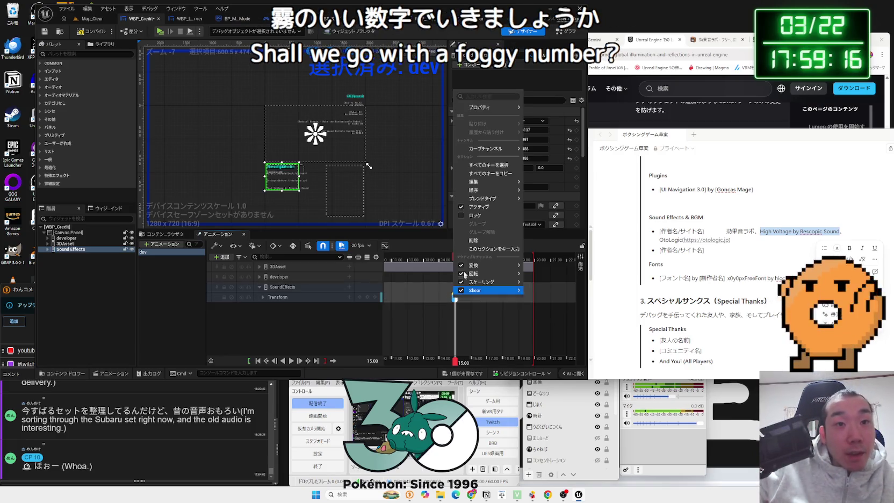
{"action": "left_click", "coordinate": [455, 296]}
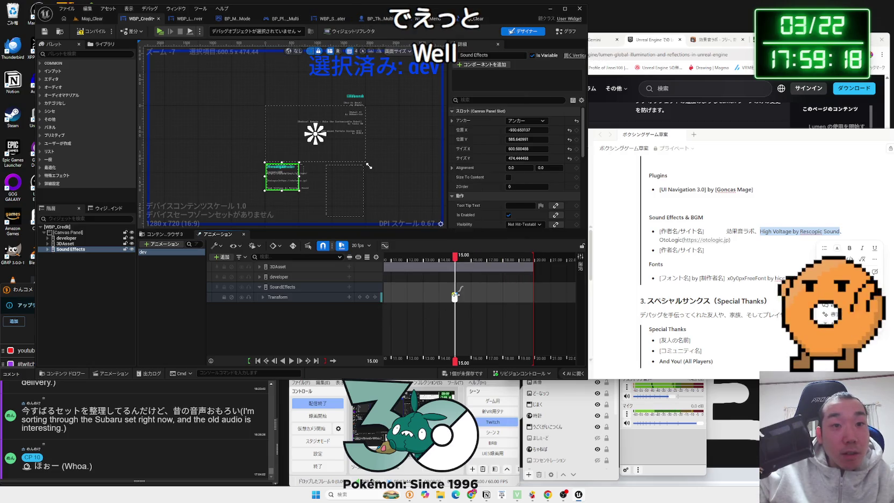
{"action": "right_click", "coordinate": [455, 297]}
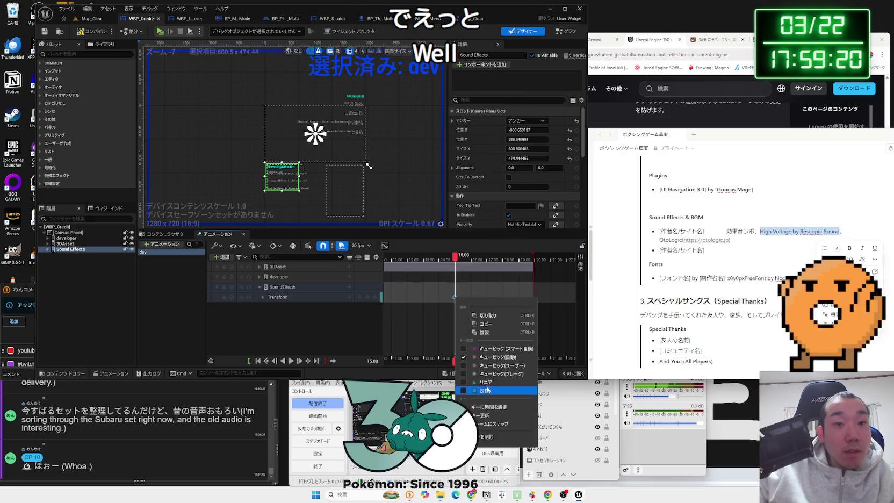
{"action": "left_click", "coordinate": [564, 391]}
Move the playhead to about 28 seconds and expand the SoundEffects Transform rows.
{"action": "scroll", "coordinate": [478, 299], "scroll_direction": "down", "scroll_amount": 3}
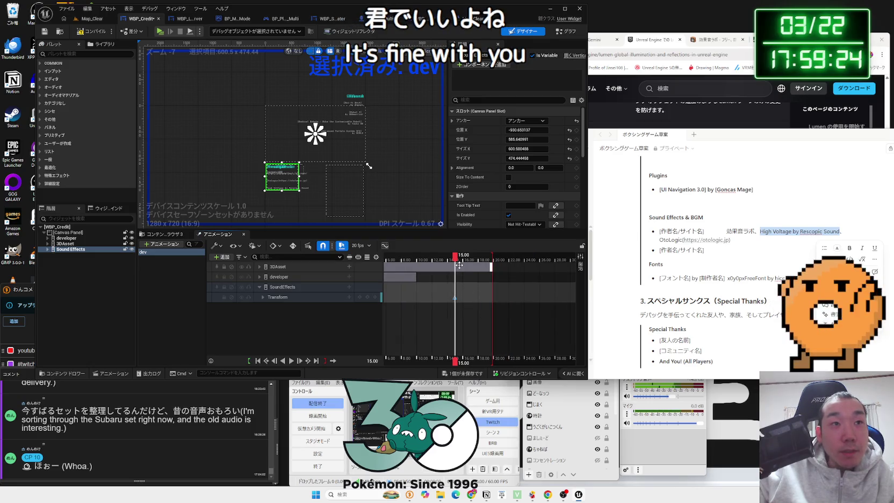
{"action": "mouse_move", "coordinate": [545, 263]}
{"action": "left_mouse_down"}
{"action": "mouse_move", "coordinate": [561, 262]}
{"action": "mouse_move", "coordinate": [536, 262]}
{"action": "left_mouse_up"}
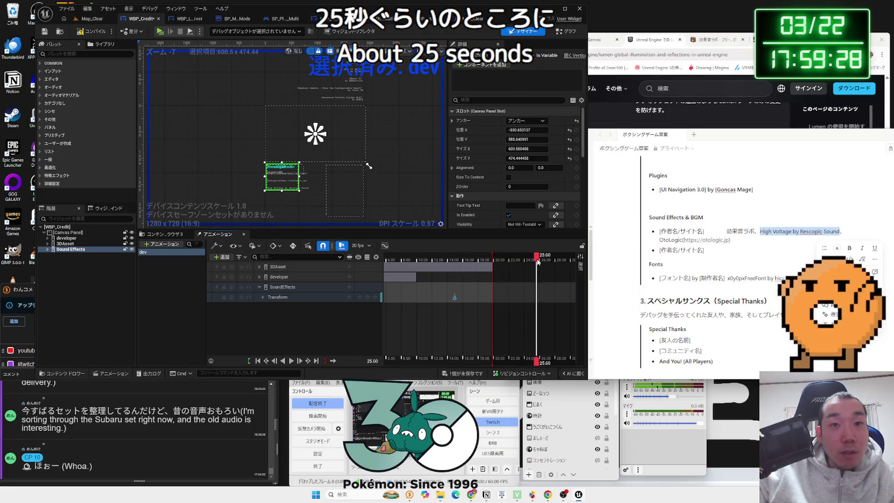
{"action": "left_click_drag", "start_coordinate": [555, 262], "coordinate": [557, 263]}
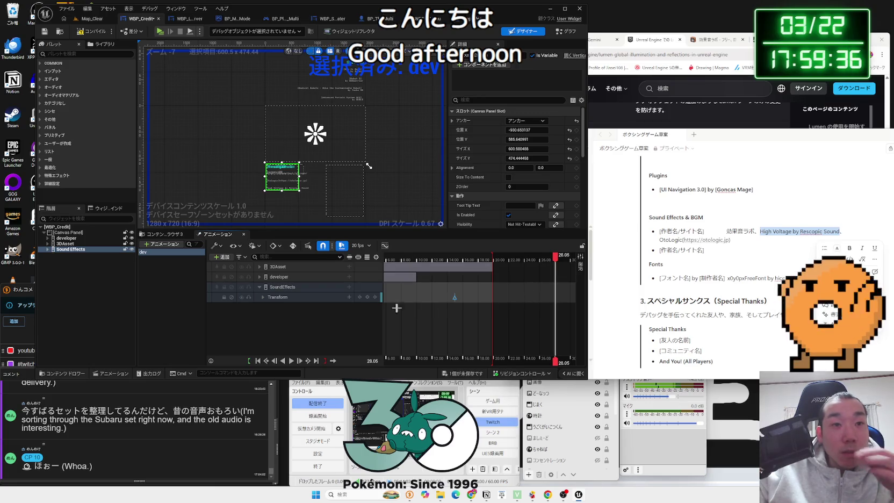
{"action": "left_click", "coordinate": [262, 297]}
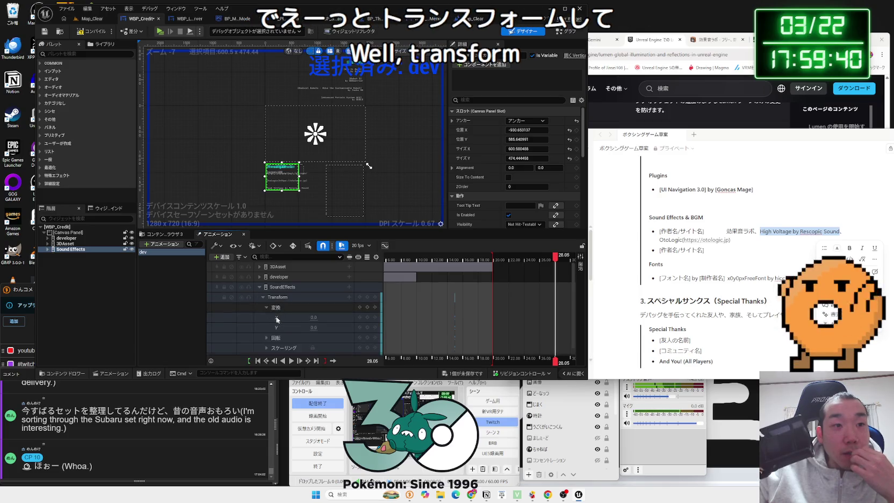
Key the Sound Effects Y translation at -1682.303833 at the 28-second playhead.
{"action": "left_click", "coordinate": [266, 308]}
{"action": "mouse_move", "coordinate": [320, 328]}
{"action": "left_mouse_down"}
{"action": "mouse_move", "coordinate": [336, 327]}
{"action": "mouse_move", "coordinate": [301, 327]}
{"action": "left_mouse_up"}
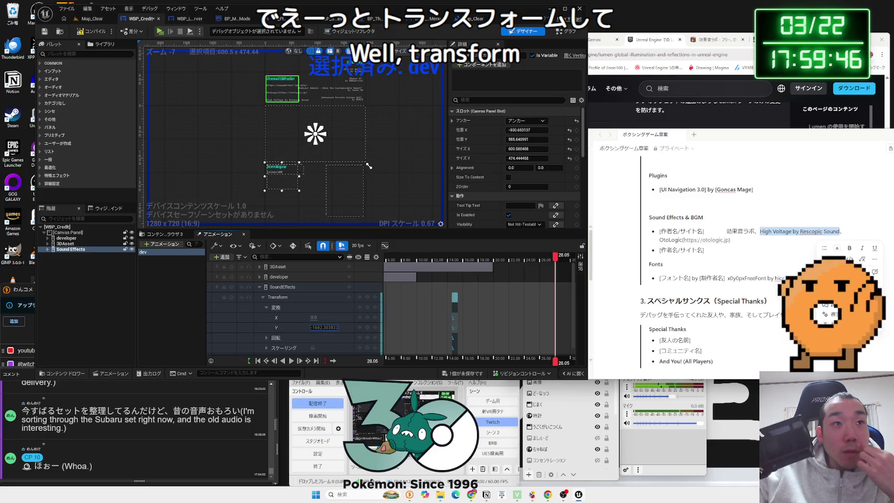
{"action": "key", "text": "Return"}
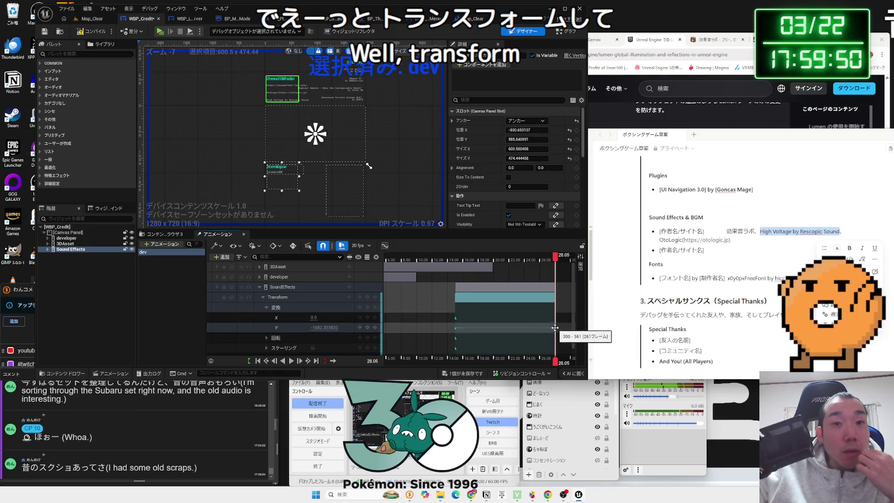
{"action": "right_click", "coordinate": [555, 327]}
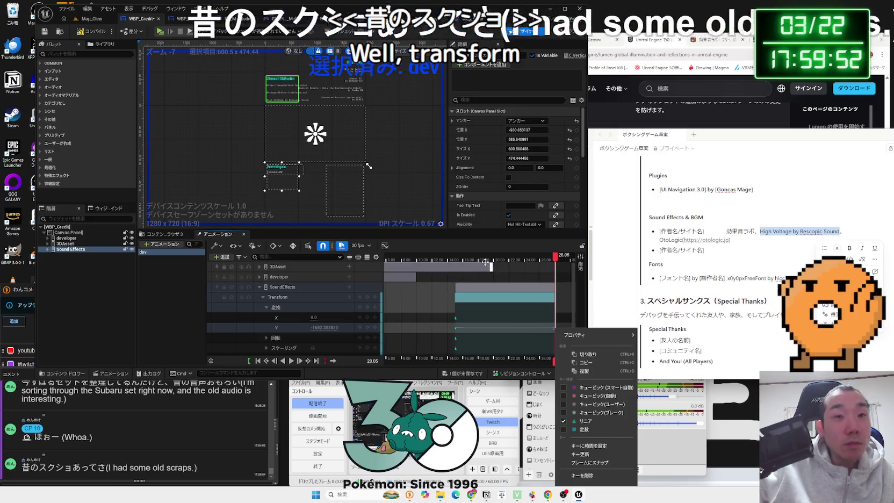
{"action": "key", "text": "Escape"}
Scrub back to about 13 seconds and then the start to check the upward scroll.
{"action": "scroll", "coordinate": [486, 302], "scroll_direction": "down", "scroll_amount": 3}
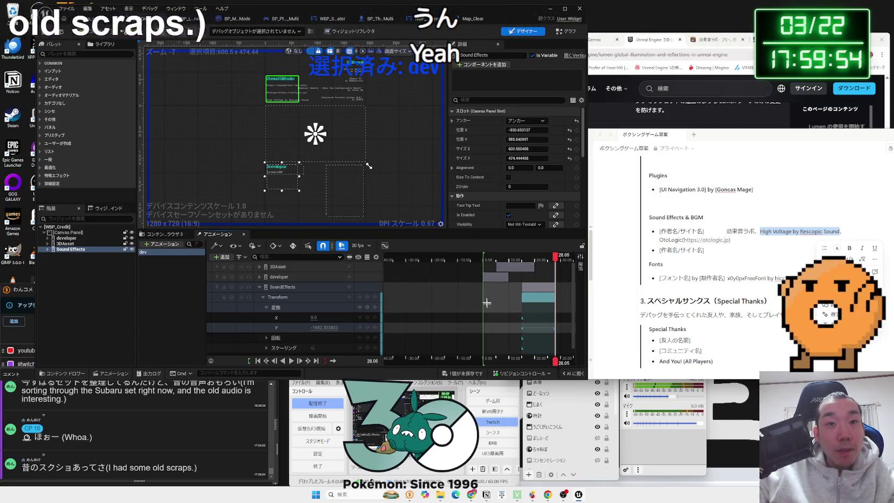
{"action": "mouse_move", "coordinate": [555, 260]}
{"action": "left_mouse_down"}
{"action": "mouse_move", "coordinate": [489, 261]}
{"action": "mouse_move", "coordinate": [517, 260]}
{"action": "left_mouse_up"}
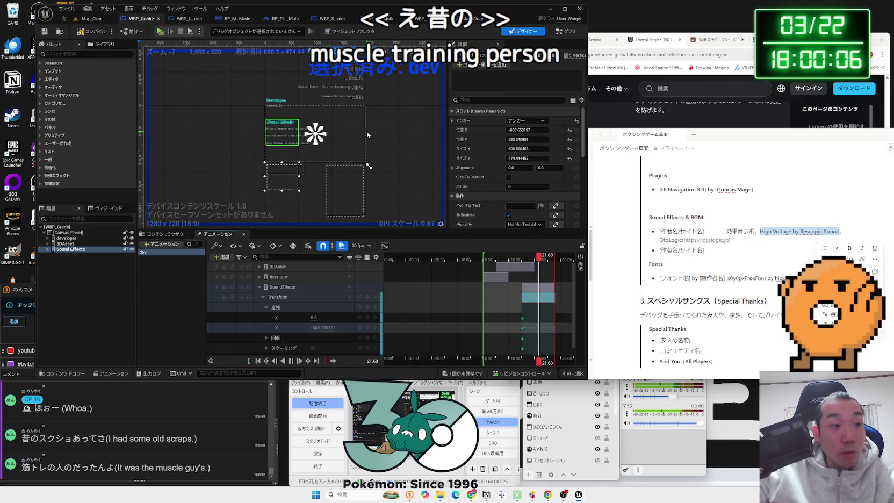
{"action": "scroll", "coordinate": [357, 144], "scroll_direction": "up", "scroll_amount": 1}
{"action": "scroll", "coordinate": [326, 183], "scroll_direction": "up", "scroll_amount": 1}
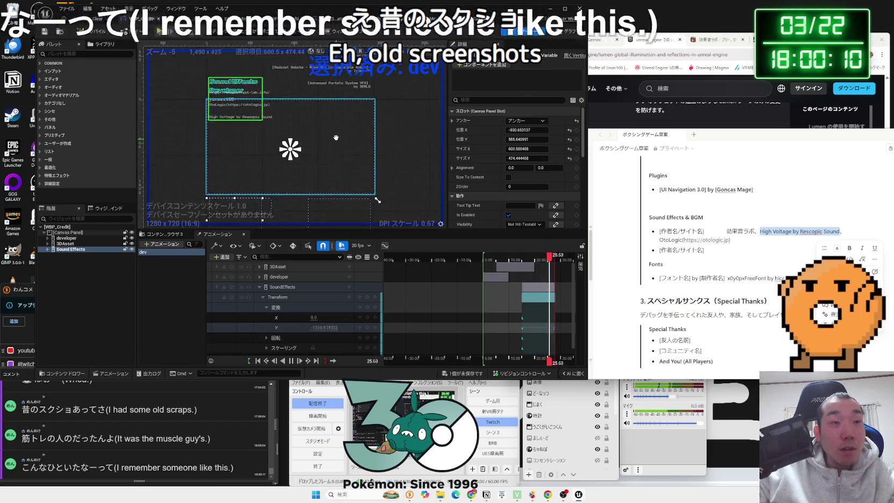
{"action": "scroll", "coordinate": [360, 172], "scroll_direction": "down", "scroll_amount": 1}
{"action": "left_click", "coordinate": [518, 260]}
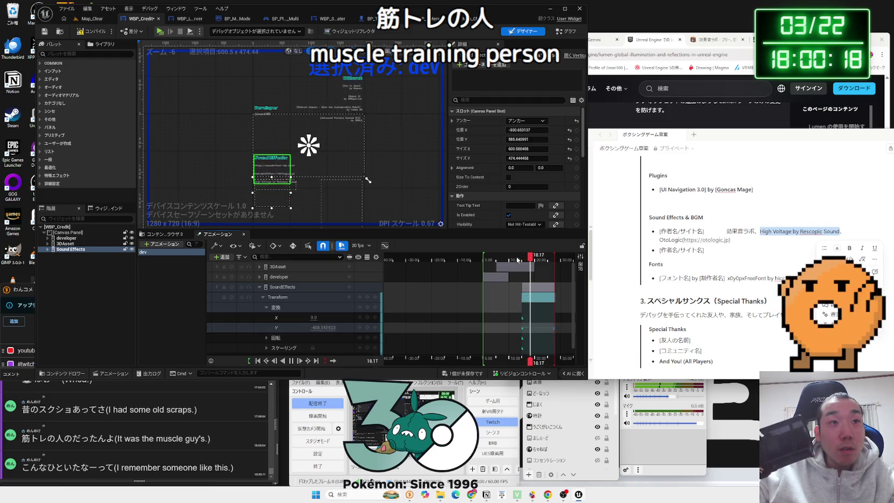
{"action": "left_click", "coordinate": [483, 258]}
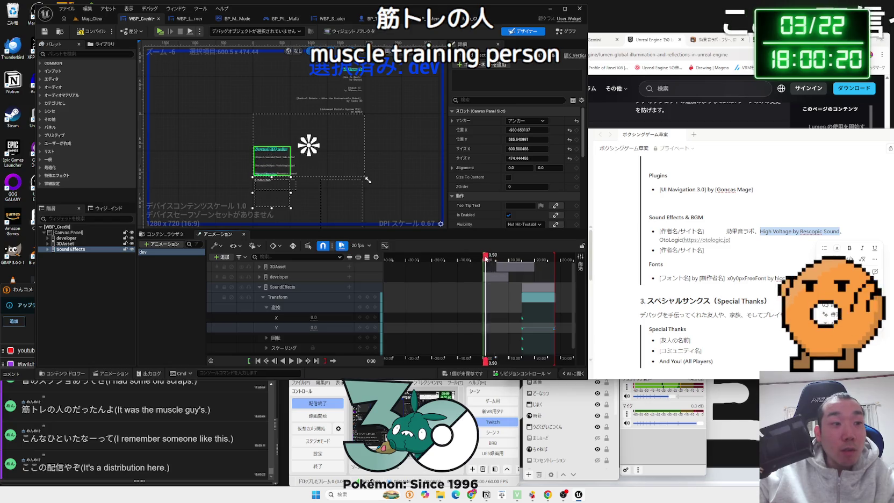
{"action": "key", "text": "space"}
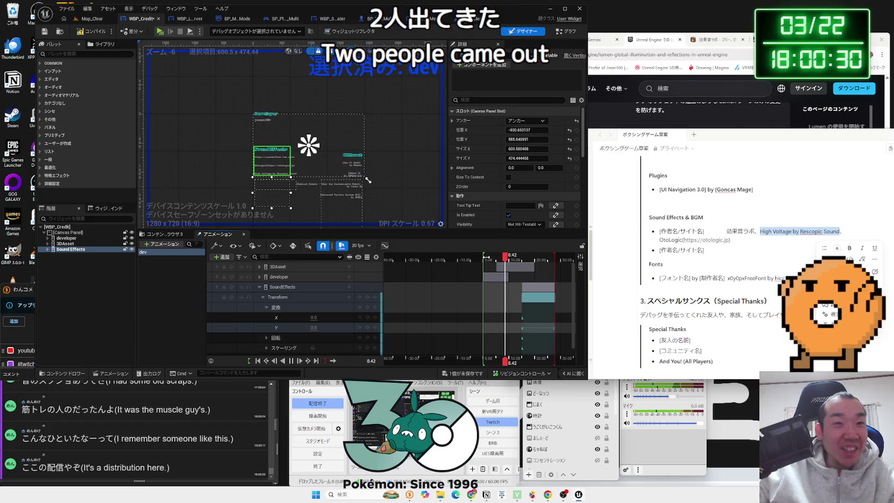
{"action": "left_click", "coordinate": [489, 260]}
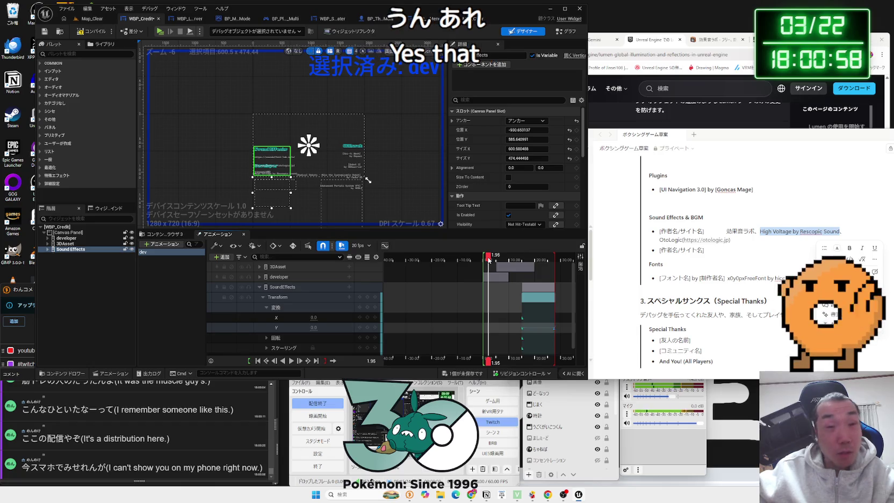
{"action": "key", "text": "space"}
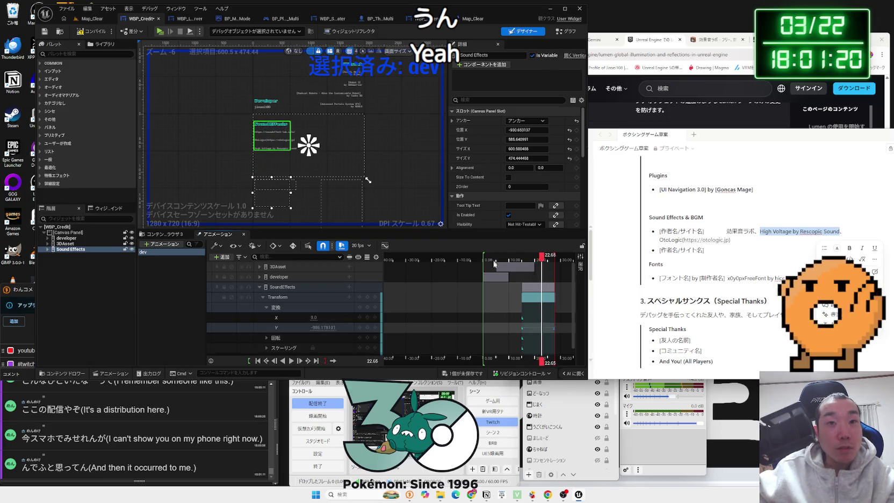
{"action": "scroll", "coordinate": [519, 323], "scroll_direction": "down", "scroll_amount": 1}
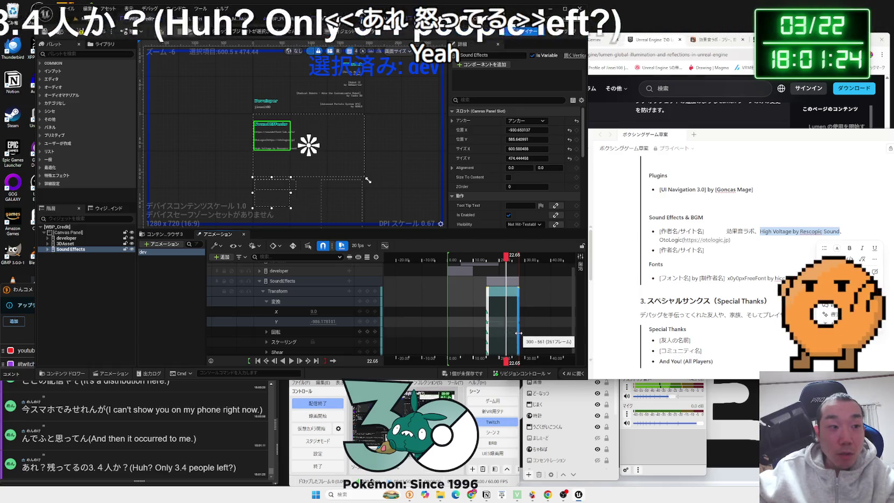
Extend the Sound Effects section about 0.70 s later and save WBP_Credit.
{"action": "scroll", "coordinate": [518, 333], "scroll_direction": "up", "scroll_amount": 1}
{"action": "left_click_drag", "start_coordinate": [527, 323], "coordinate": [530, 323]}
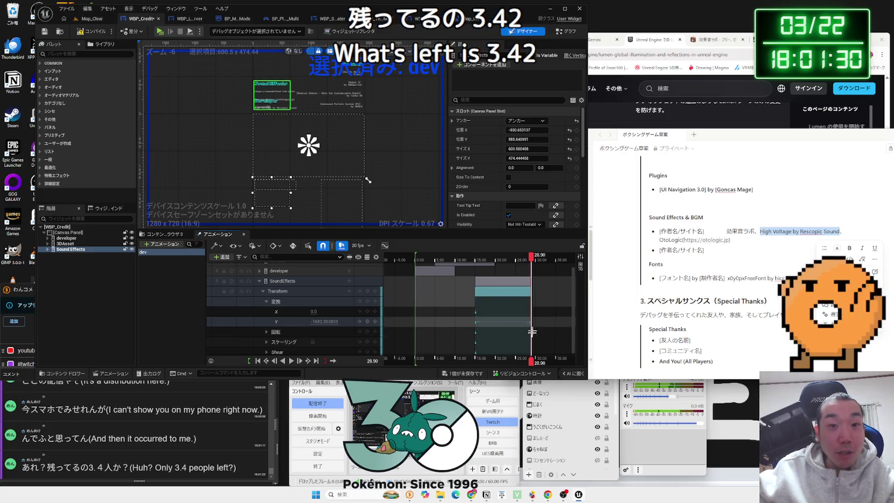
{"action": "key", "text": "ctrl+s"}
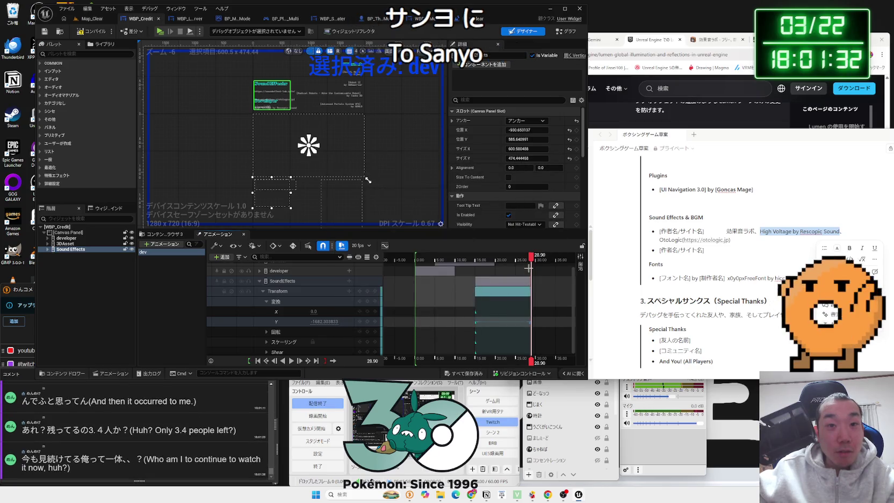
Rewind to preview the credits scroll, stop playback, and select the developer track.
{"action": "mouse_move", "coordinate": [533, 263]}
{"action": "left_mouse_down"}
{"action": "mouse_move", "coordinate": [419, 255]}
{"action": "mouse_move", "coordinate": [438, 258]}
{"action": "left_mouse_up"}
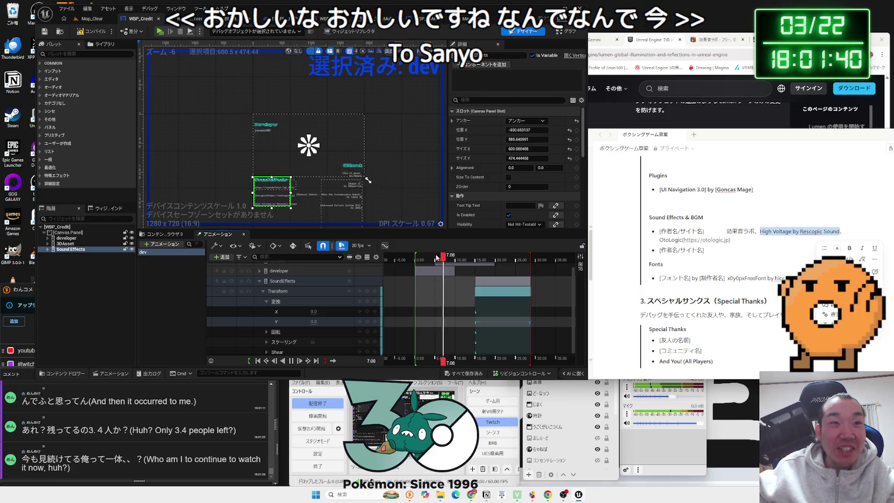
{"action": "key", "text": "space"}
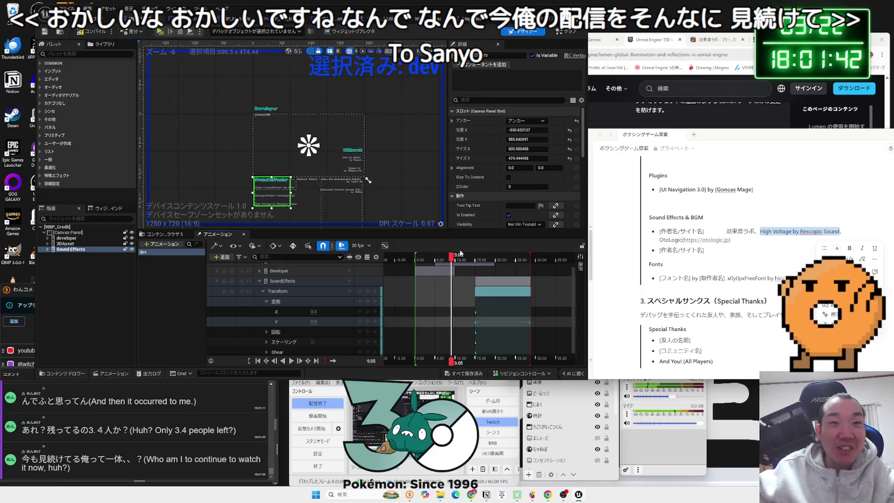
{"action": "left_click", "coordinate": [260, 281]}
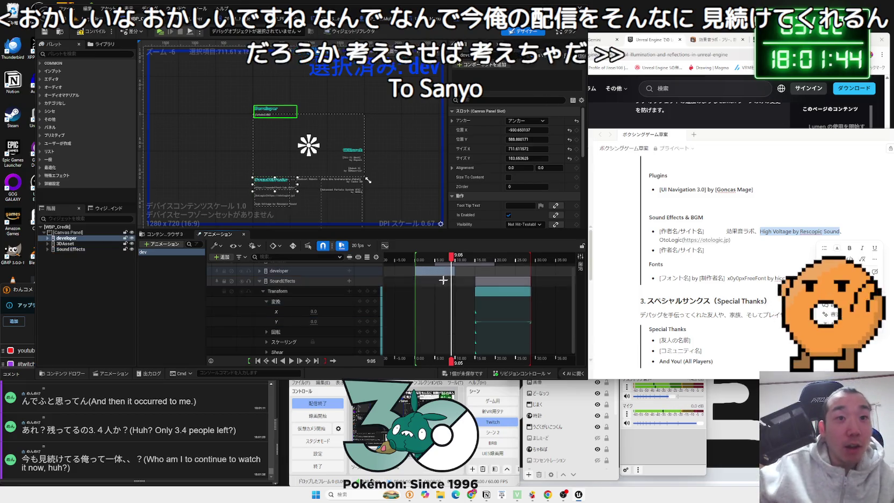
Expand the developer track and stretch its Y position key to about 10.9 seconds.
{"action": "left_click", "coordinate": [262, 280]}
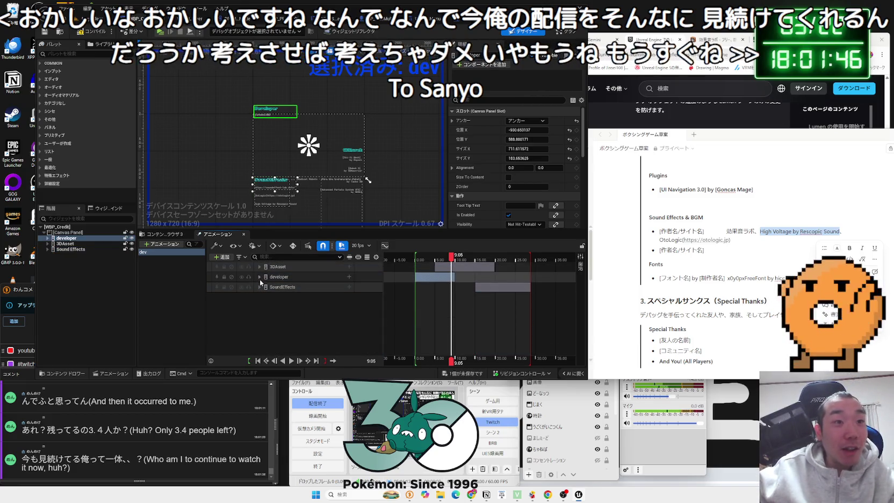
{"action": "left_click", "coordinate": [260, 277]}
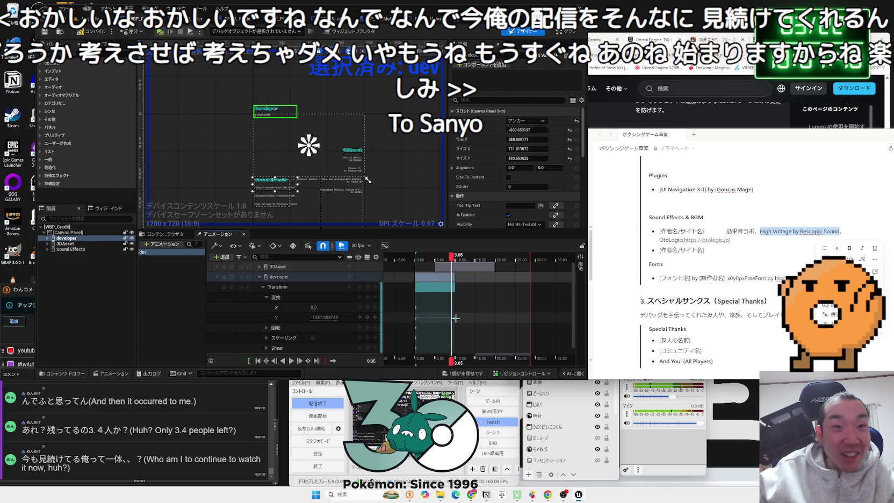
{"action": "scroll", "coordinate": [473, 321], "scroll_direction": "up", "scroll_amount": 1}
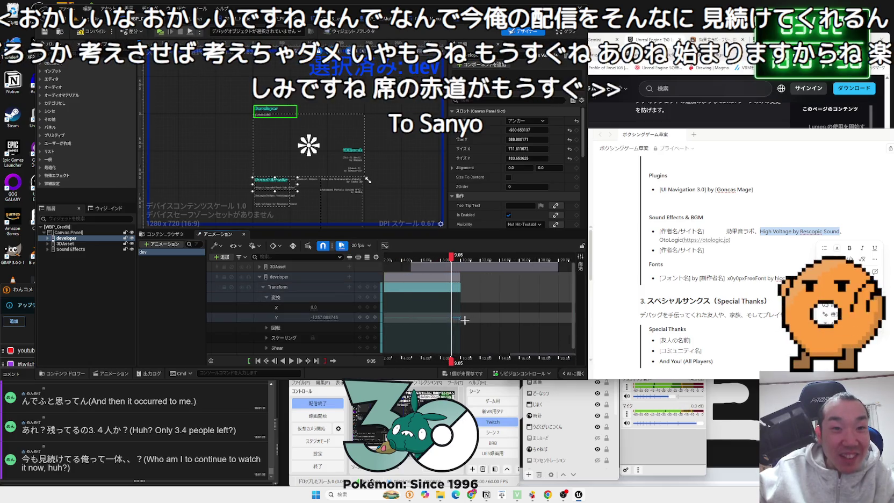
{"action": "scroll", "coordinate": [473, 322], "scroll_direction": "up", "scroll_amount": 2}
{"action": "left_click_drag", "start_coordinate": [461, 319], "coordinate": [470, 320]}
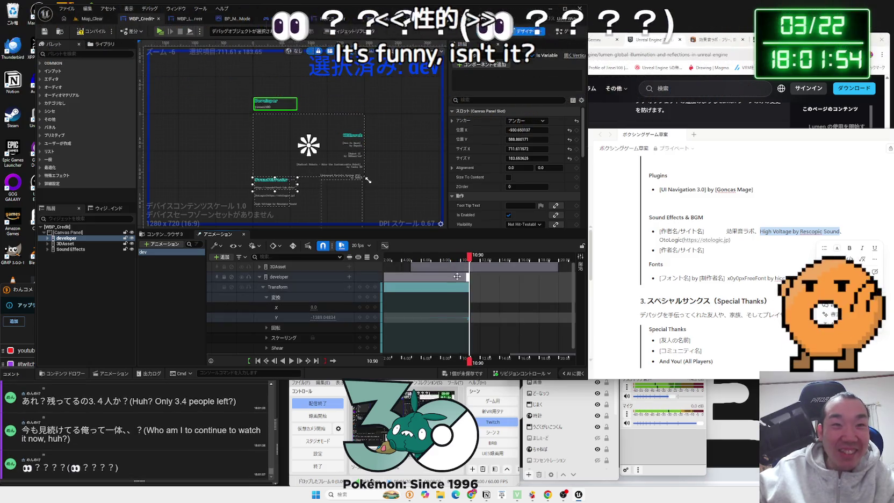
Scrub the animation back to its start, save WBP_Credit, and switch to the event graph.
{"action": "scroll", "coordinate": [463, 284], "scroll_direction": "down", "scroll_amount": 2}
{"action": "scroll", "coordinate": [464, 284], "scroll_direction": "down", "scroll_amount": 2}
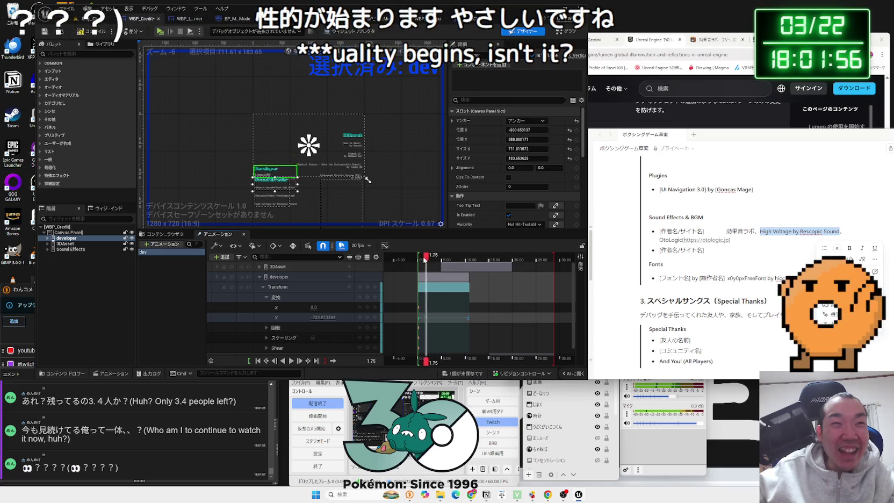
{"action": "left_click_drag", "start_coordinate": [436, 256], "coordinate": [419, 260]}
{"action": "key", "text": "ctrl+s"}
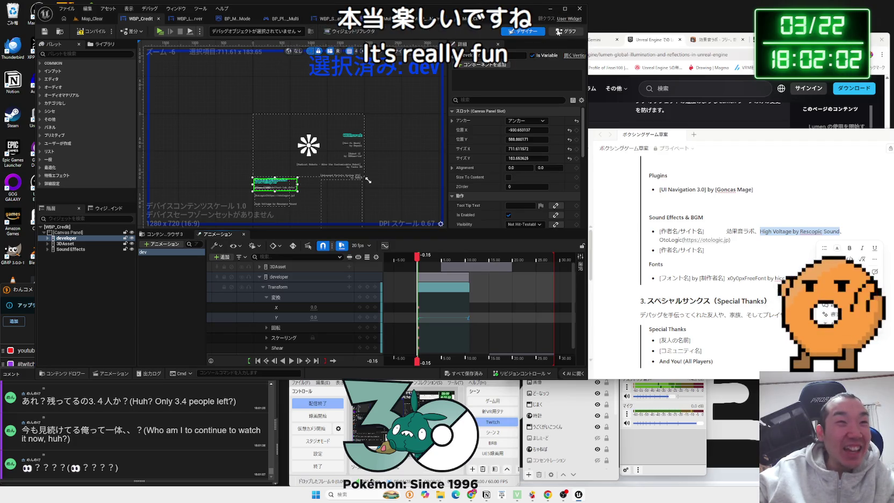
{"action": "left_click", "coordinate": [559, 31]}
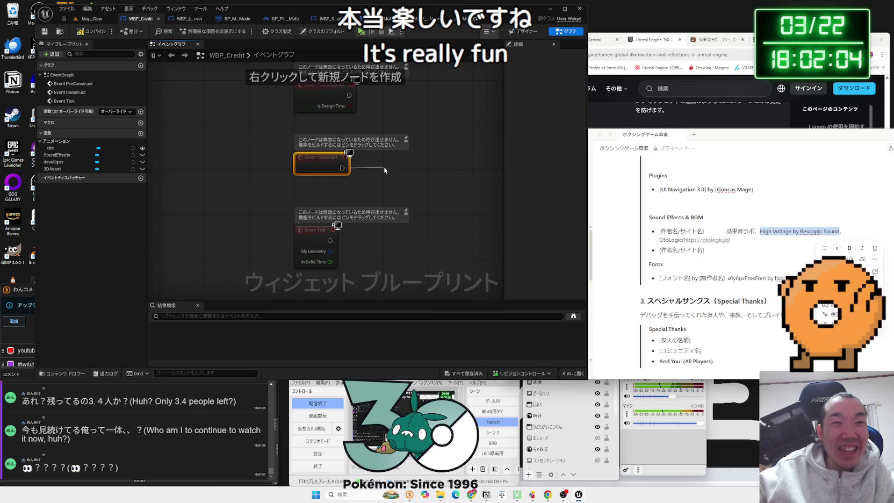
Add a Delay node after Event Construct.
{"action": "left_click_drag", "start_coordinate": [384, 168], "coordinate": [384, 168]}
{"action": "type", "text": "delay"}
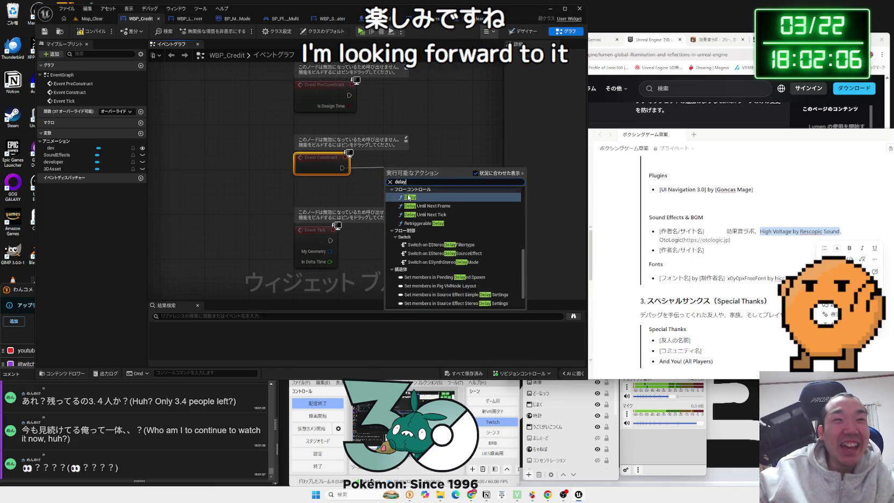
{"action": "left_click", "coordinate": [409, 197]}
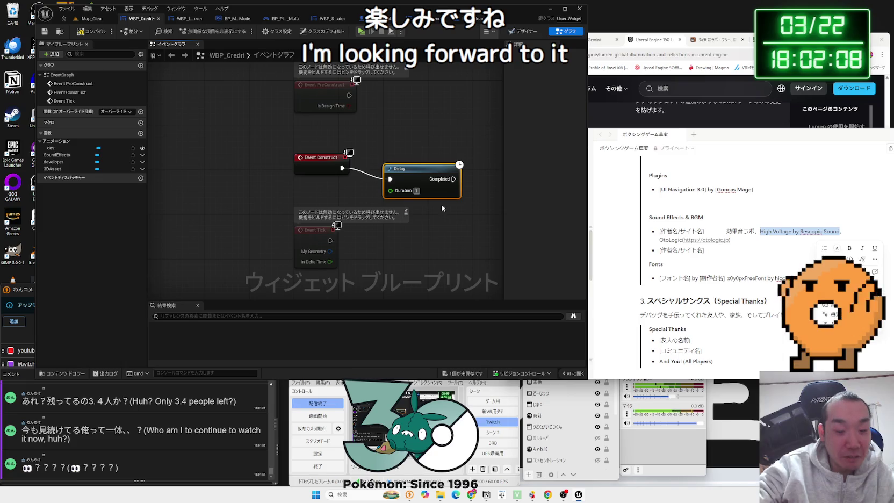
{"action": "left_click", "coordinate": [432, 175]}
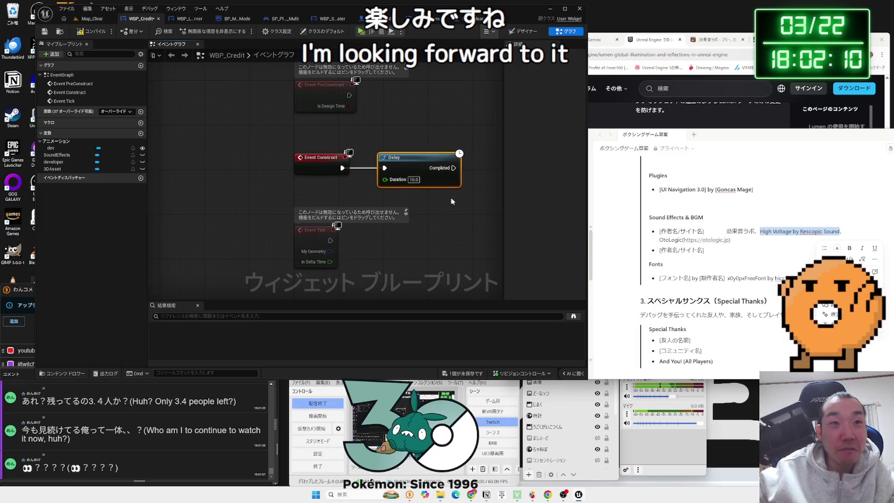
{"action": "left_click_drag", "start_coordinate": [453, 201], "coordinate": [353, 178]}
Add a Play Animation node fed by dev and wire the Delay's Completed into it.
{"action": "mouse_move", "coordinate": [66, 150]}
{"action": "left_mouse_down"}
{"action": "mouse_move", "coordinate": [380, 198]}
{"action": "mouse_move", "coordinate": [440, 182]}
{"action": "left_mouse_up"}
{"action": "type", "text": "play "}
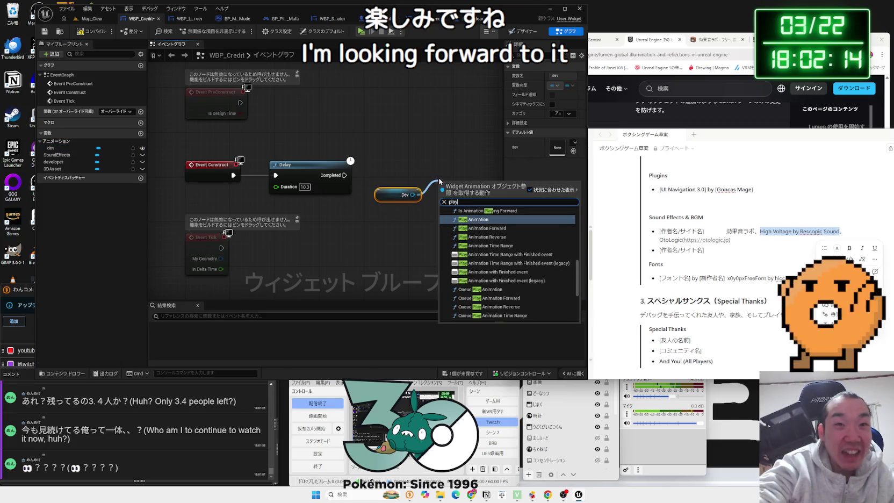
{"action": "type", "text": "animation"}
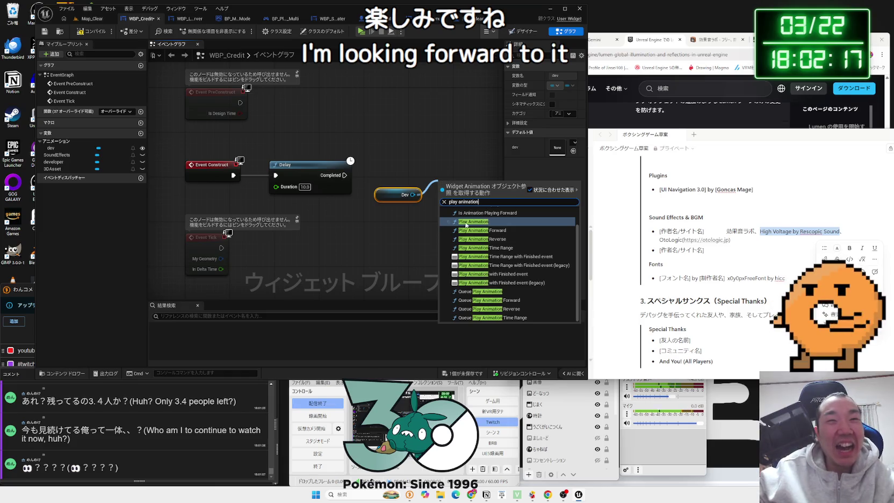
{"action": "left_click", "coordinate": [466, 225]}
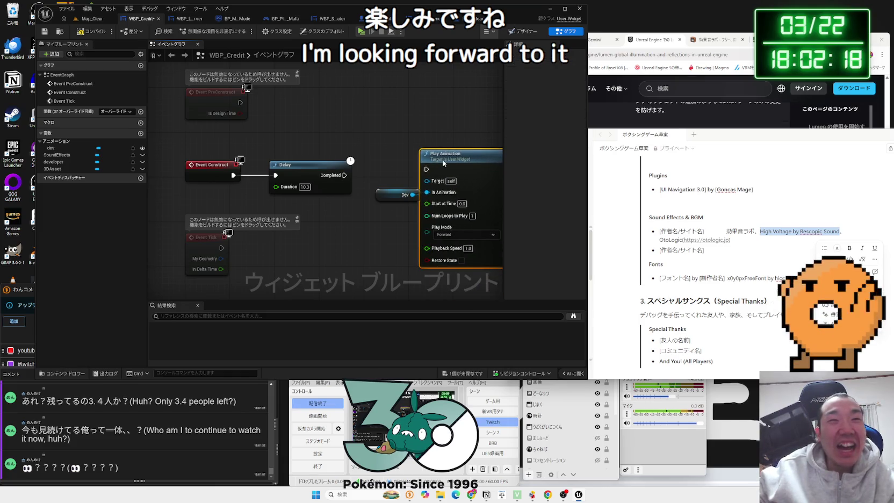
{"action": "left_click_drag", "start_coordinate": [426, 170], "coordinate": [426, 170]}
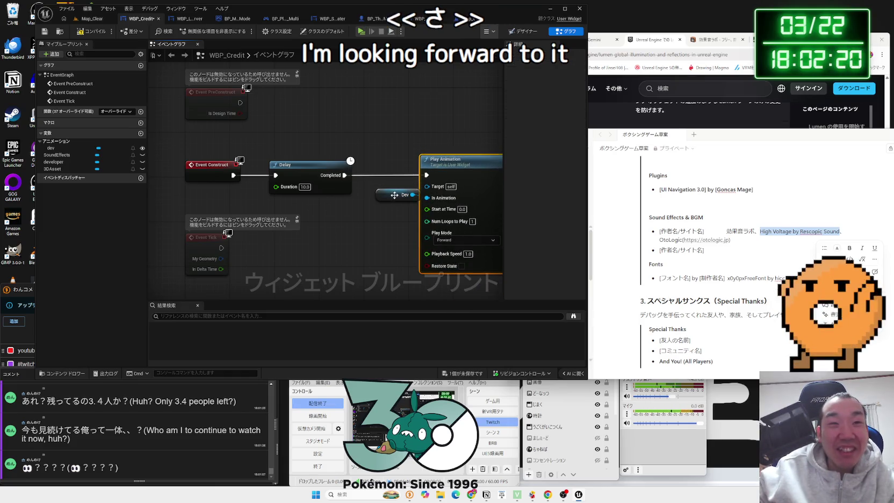
{"action": "left_click_drag", "start_coordinate": [422, 225], "coordinate": [362, 232]}
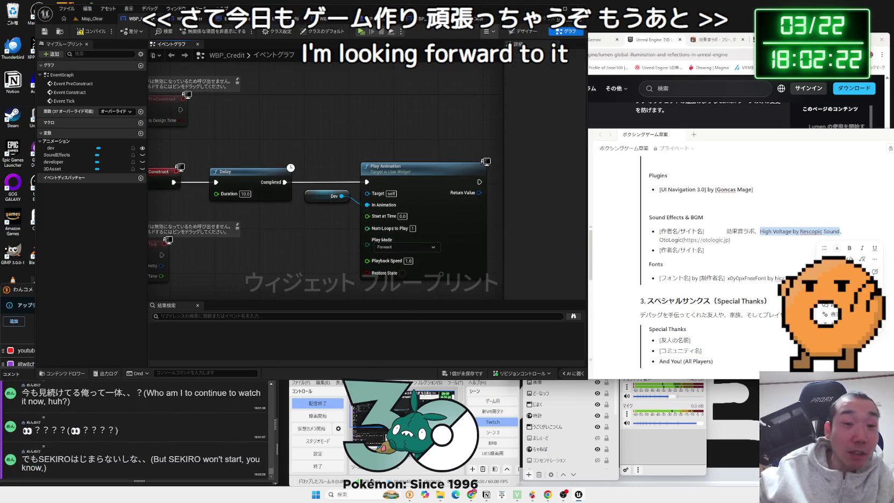
{"action": "left_click", "coordinate": [486, 495]}
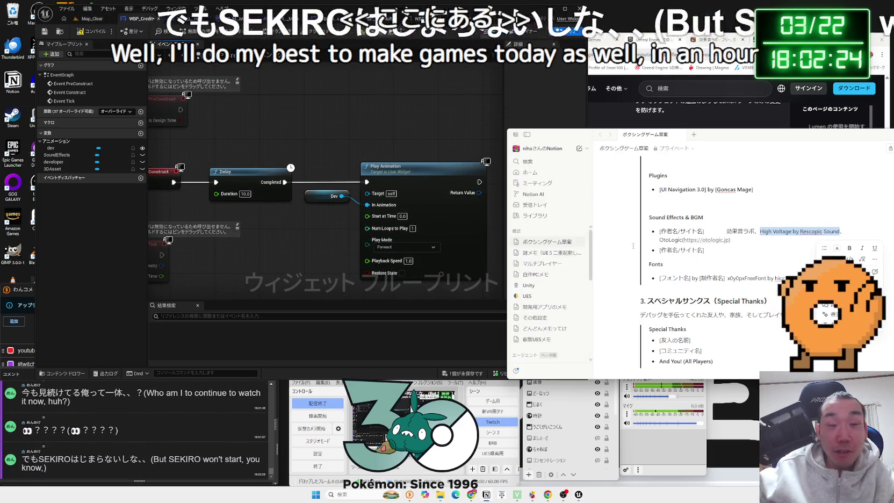
Scroll Notion up to review the boxing-game TODO list, then return to Unreal.
{"action": "scroll", "coordinate": [715, 272], "scroll_direction": "up", "scroll_amount": 10}
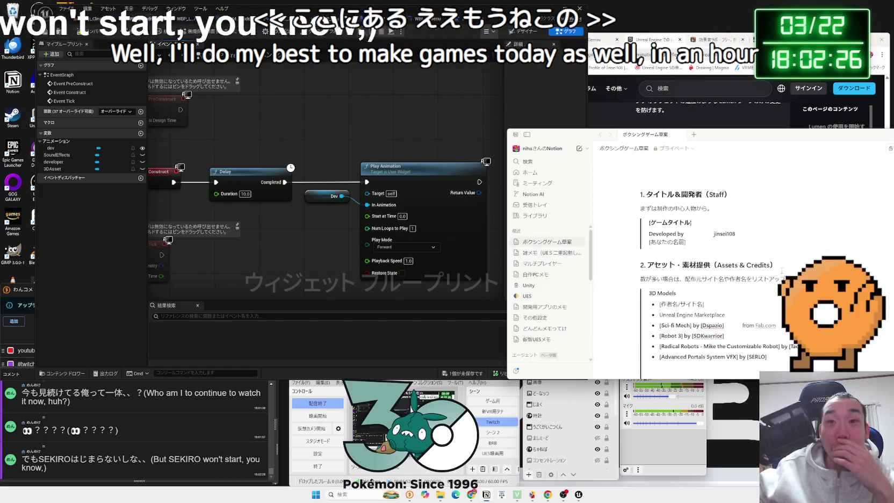
{"action": "scroll", "coordinate": [753, 258], "scroll_direction": "up", "scroll_amount": 2}
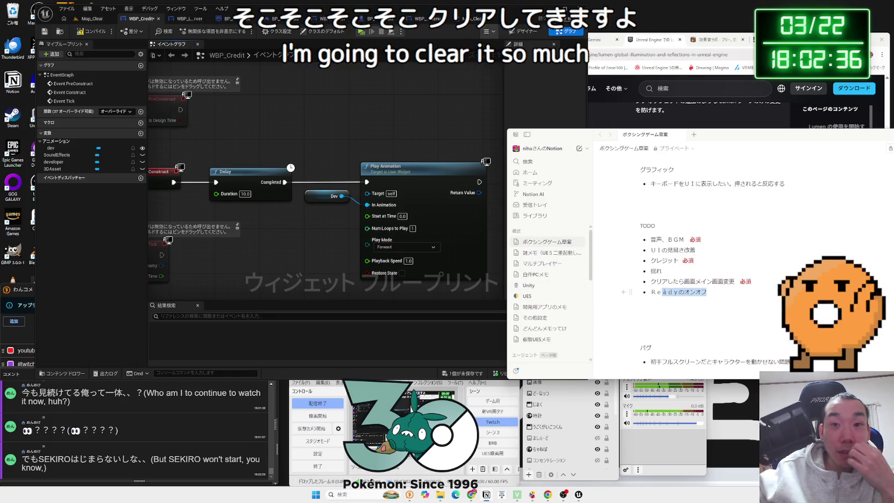
{"action": "left_click", "coordinate": [416, 262]}
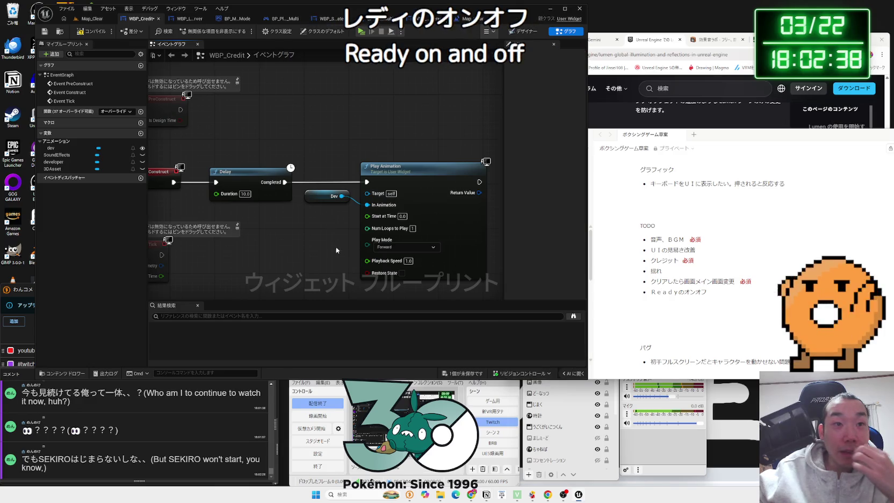
Tidy the dev and Play Animation nodes and save the widget blueprint.
{"action": "left_click_drag", "start_coordinate": [336, 246], "coordinate": [308, 214]}
{"action": "left_click", "coordinate": [297, 174]}
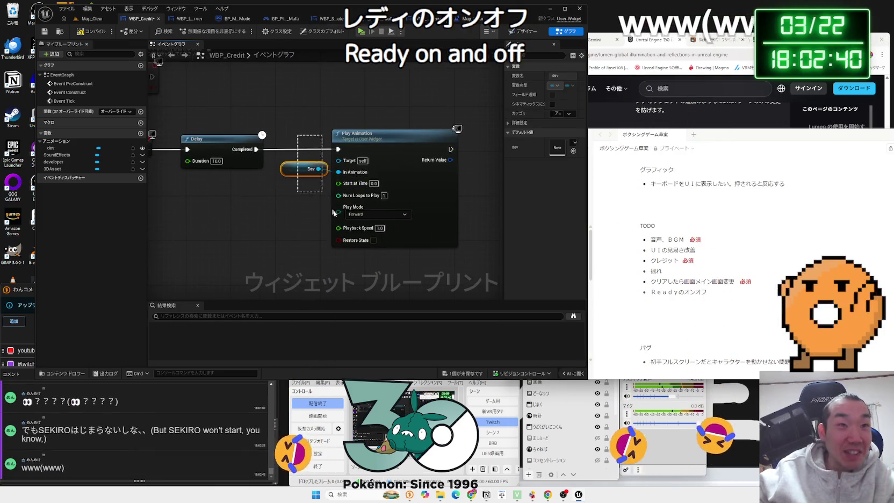
{"action": "left_click_drag", "start_coordinate": [299, 171], "coordinate": [293, 171]}
{"action": "left_click", "coordinate": [318, 194]}
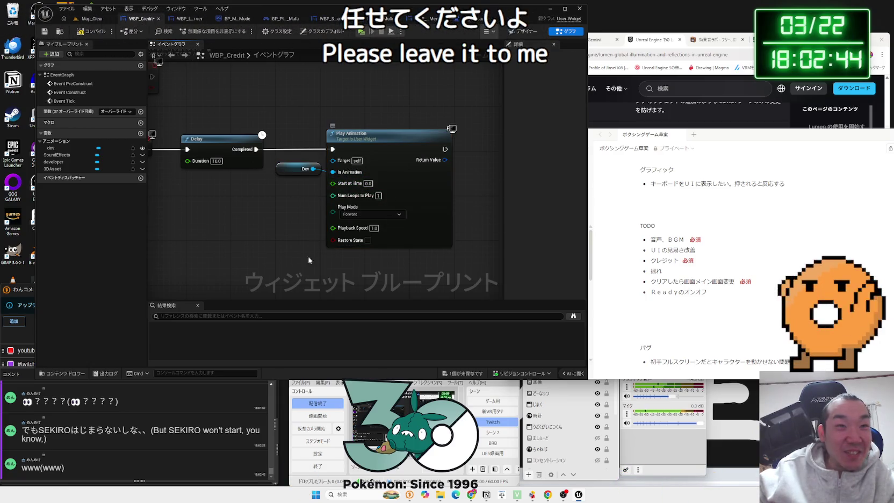
{"action": "left_click", "coordinate": [497, 324]}
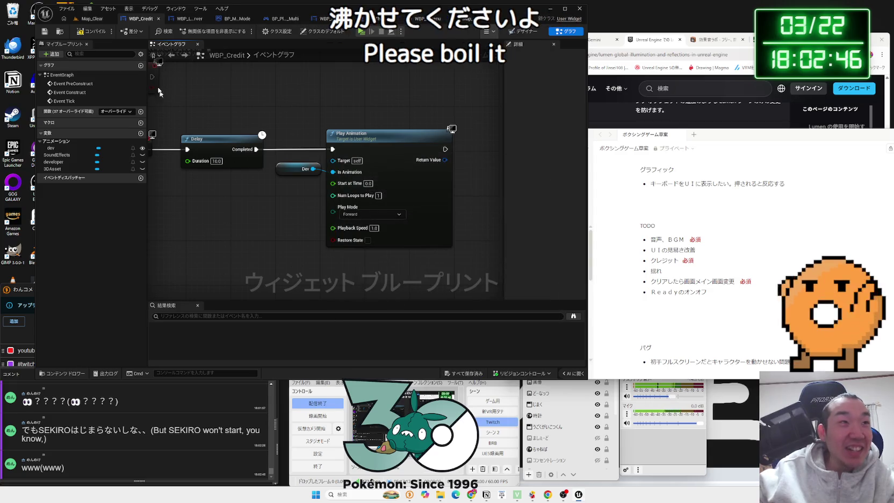
Play-test Map_Clear, walking the character forward to trigger the credits, then exit the game.
{"action": "left_click", "coordinate": [93, 19]}
{"action": "left_click", "coordinate": [199, 31]}
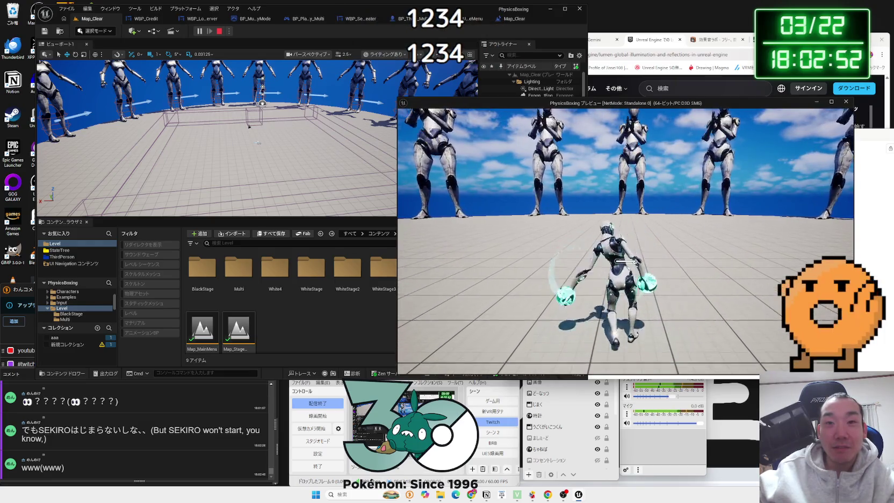
{"action": "key", "text": "w"}
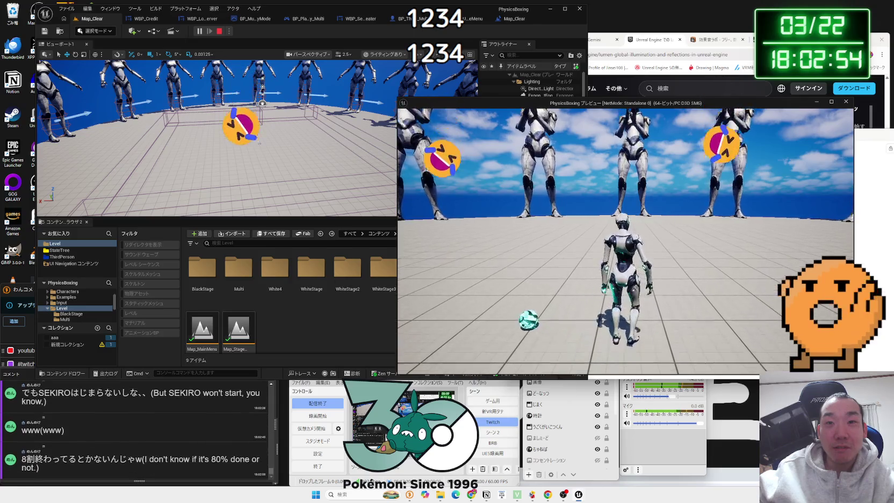
{"action": "key", "text": "w"}
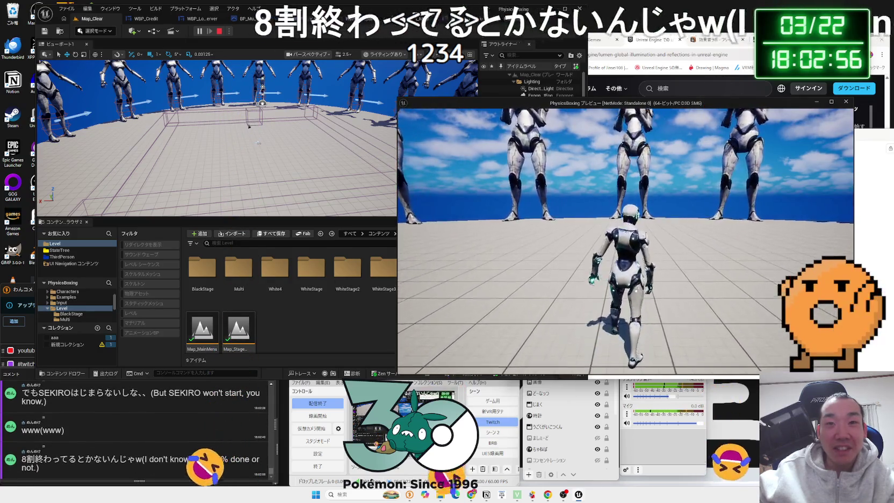
{"action": "key", "text": "w"}
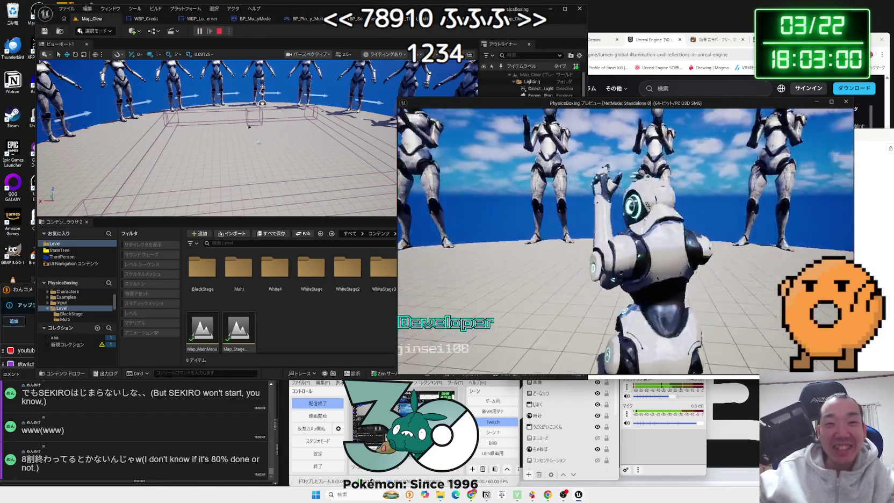
{"action": "key", "text": "w"}
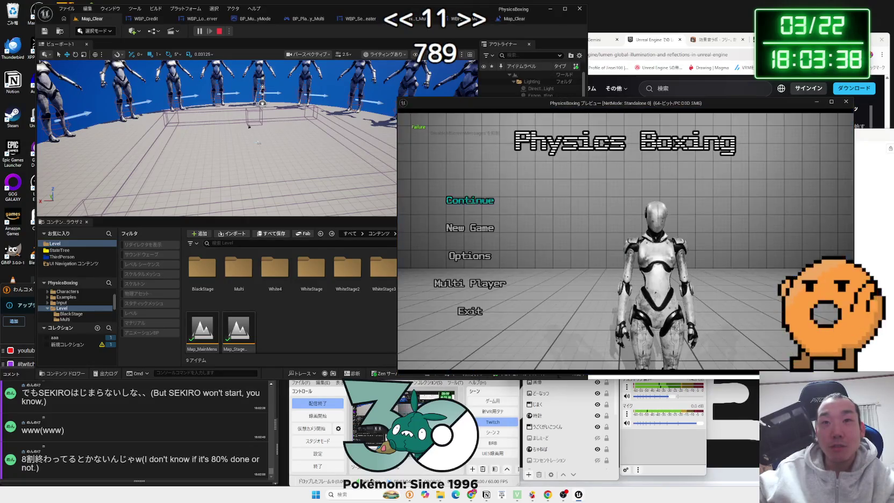
{"action": "left_click", "coordinate": [470, 311]}
{"action": "left_click", "coordinate": [589, 259]}
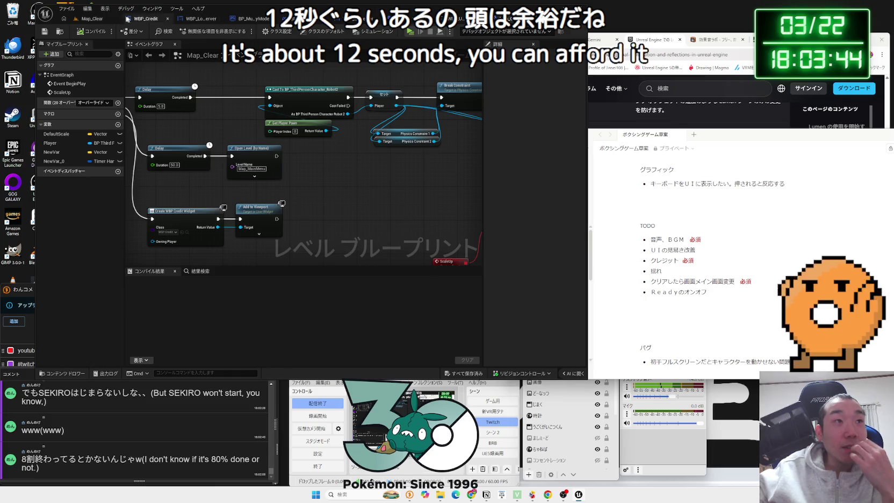
Switch back to WBP_Credit's designer and select the OtoLogic credit text.
{"action": "left_click", "coordinate": [127, 19]}
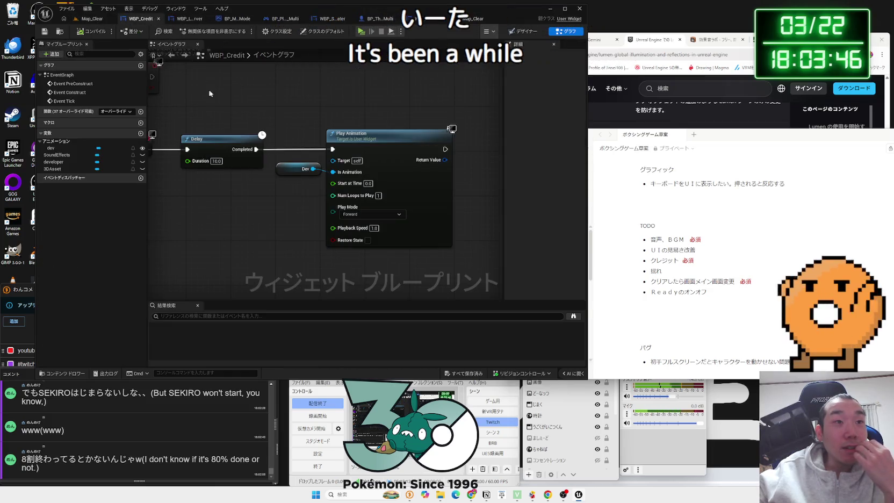
{"action": "left_click", "coordinate": [517, 31]}
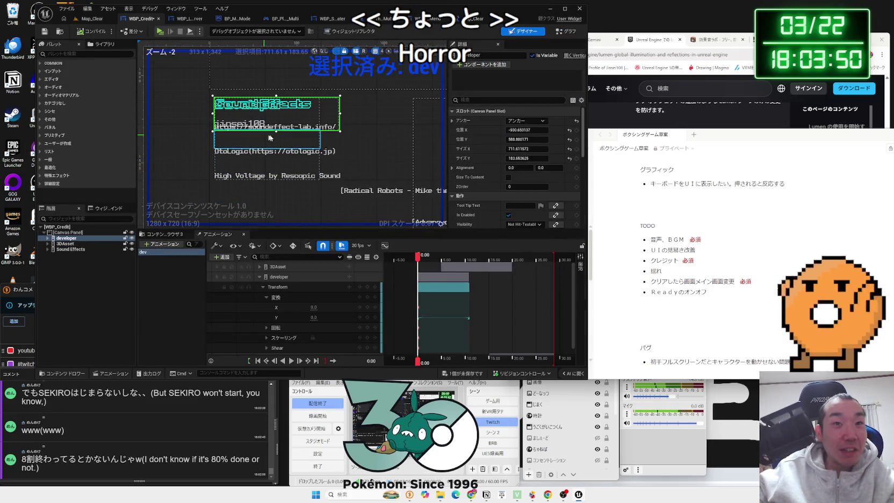
{"action": "scroll", "coordinate": [295, 160], "scroll_direction": "up", "scroll_amount": 1}
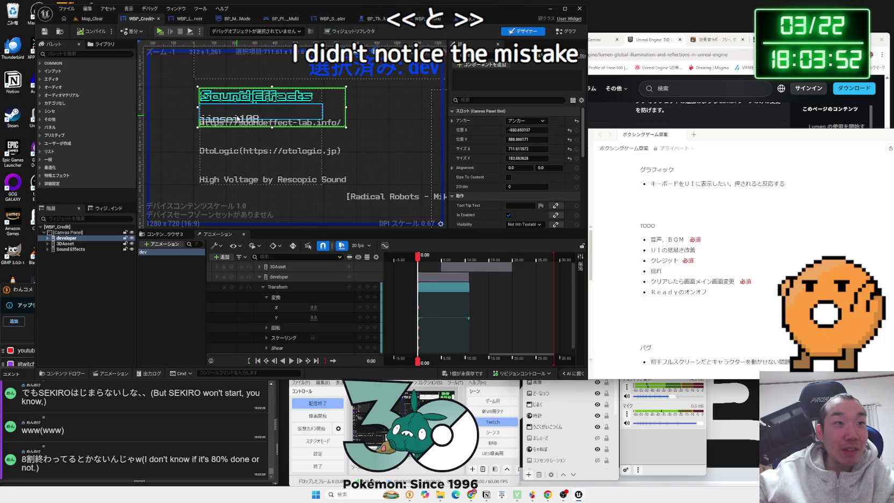
{"action": "left_click", "coordinate": [266, 151]}
{"action": "scroll", "coordinate": [502, 184], "scroll_direction": "down", "scroll_amount": 10}
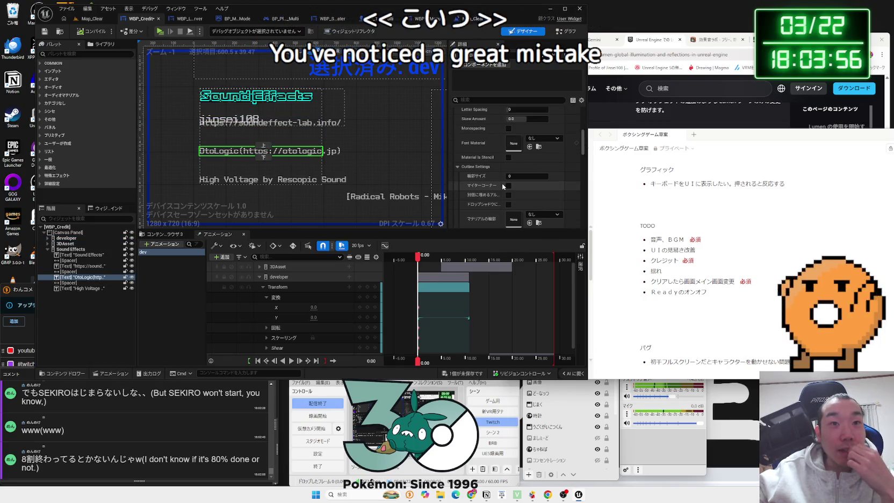
Adjust the OtoLogic text's outline size, settling on a thickness of 3–4.
{"action": "mouse_move", "coordinate": [511, 175]}
{"action": "left_mouse_down"}
{"action": "mouse_move", "coordinate": [523, 176]}
{"action": "mouse_move", "coordinate": [513, 177]}
{"action": "left_mouse_up"}
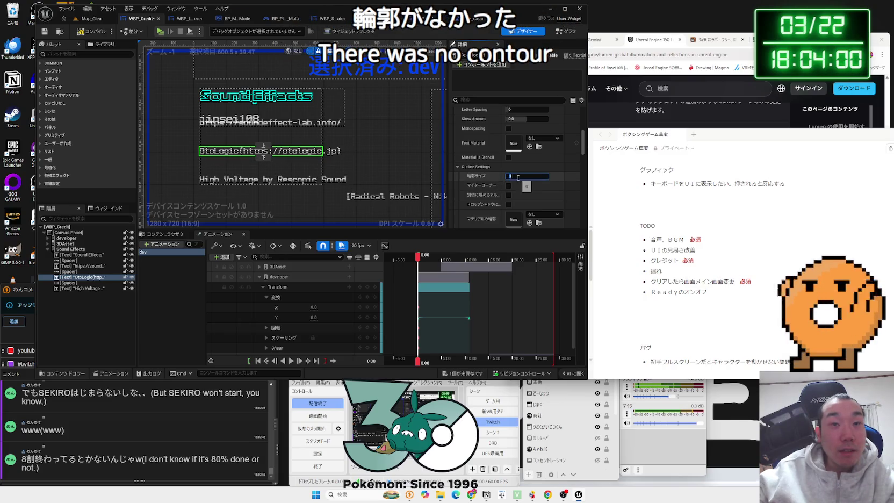
{"action": "type", "text": "1"}
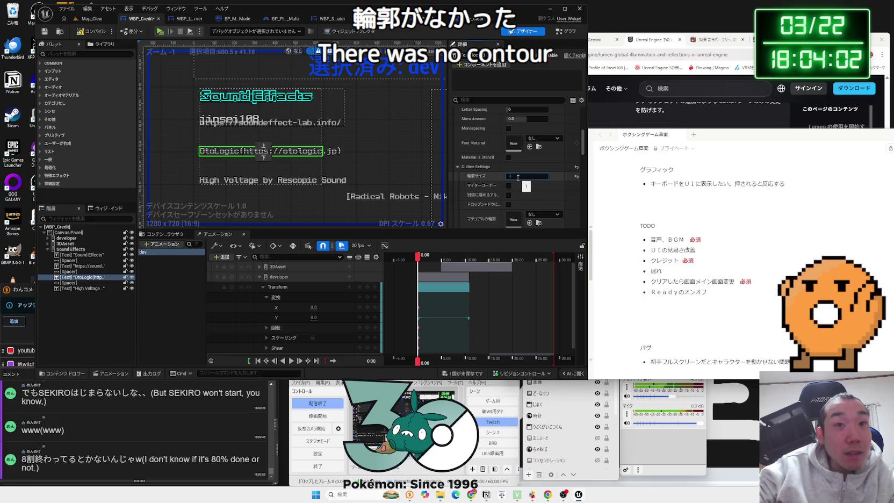
{"action": "key", "text": "BackSpace"}
{"action": "type", "text": "2"}
{"action": "scroll", "coordinate": [290, 164], "scroll_direction": "up", "scroll_amount": 4}
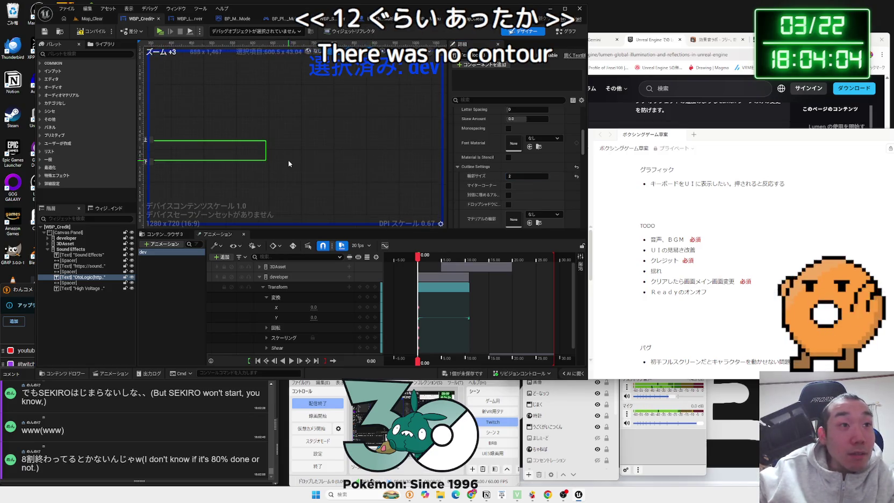
{"action": "scroll", "coordinate": [352, 167], "scroll_direction": "down", "scroll_amount": 1}
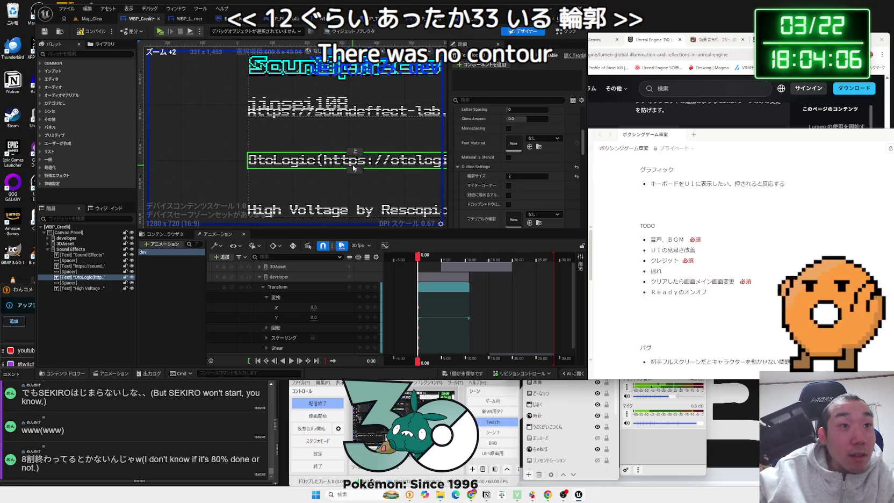
{"action": "left_click", "coordinate": [529, 176]}
{"action": "type", "text": "3"}
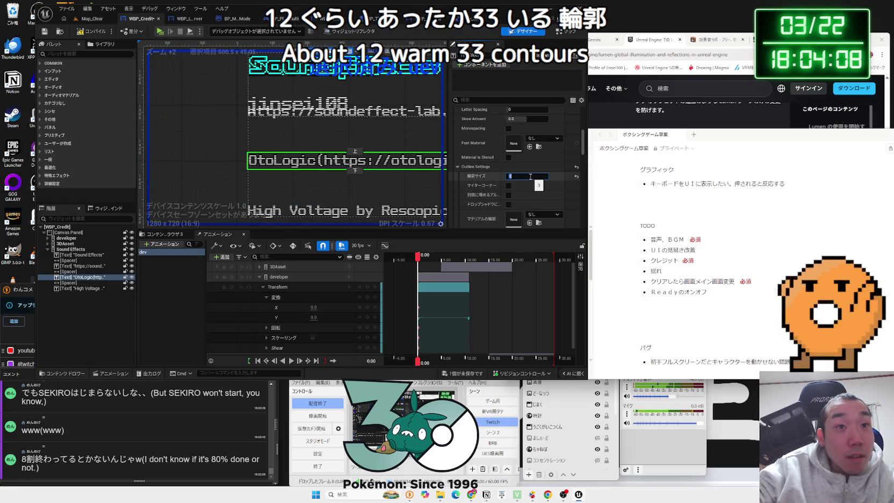
{"action": "type", "text": "4"}
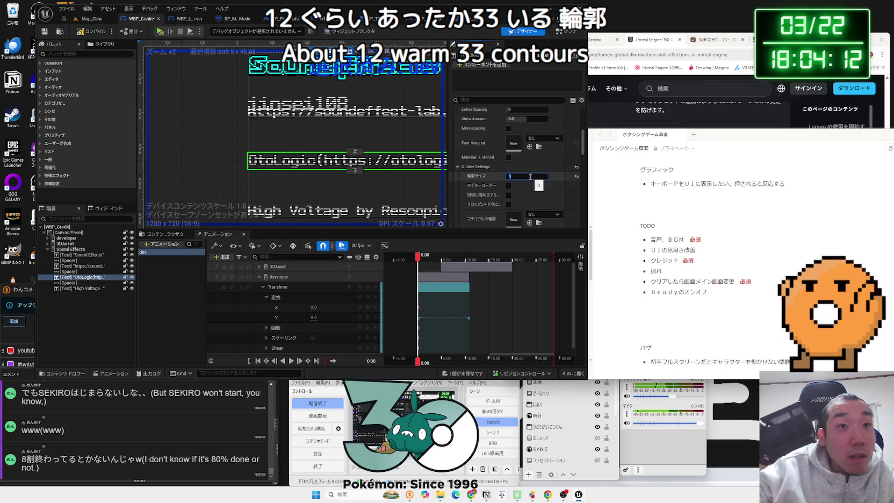
Give the soundeffect-lab URL credit text an outline size of 3.
{"action": "left_click", "coordinate": [344, 111]}
{"action": "left_click", "coordinate": [524, 176]}
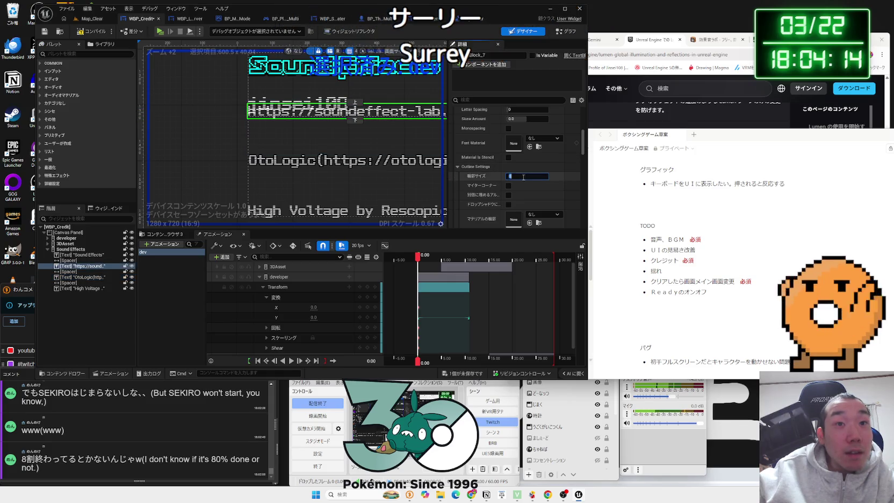
{"action": "type", "text": "3"}
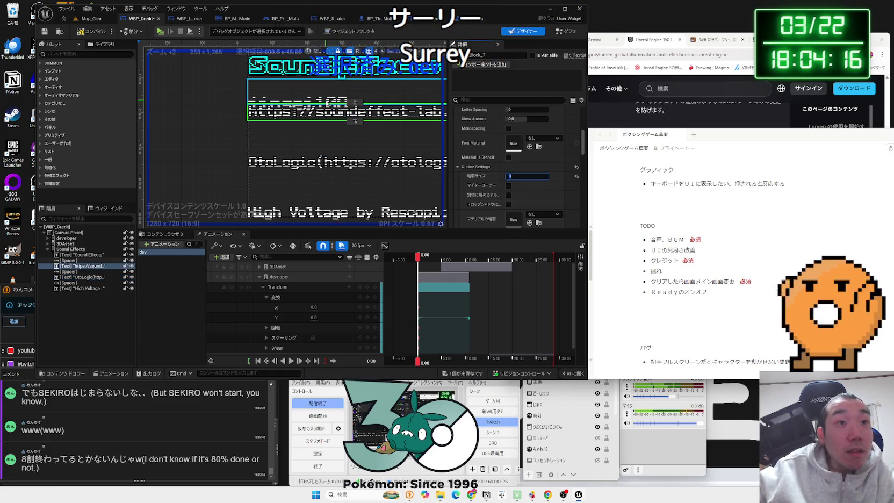
{"action": "left_click", "coordinate": [328, 104]}
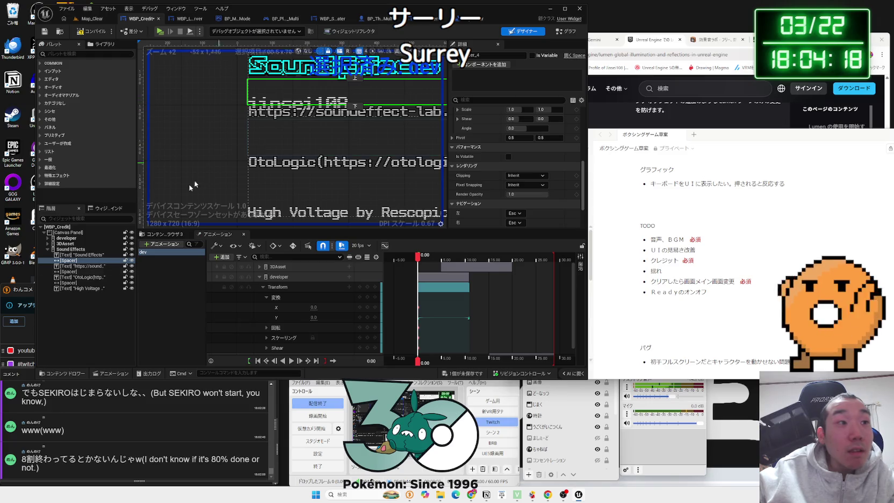
Give the Developer heading and the next credit text an outline thickness of 4.
{"action": "left_click", "coordinate": [52, 239]}
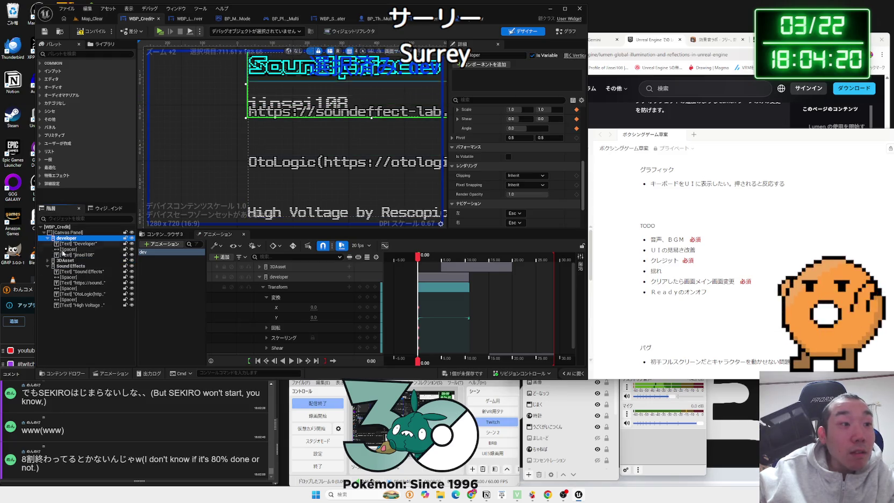
{"action": "left_click", "coordinate": [78, 244]}
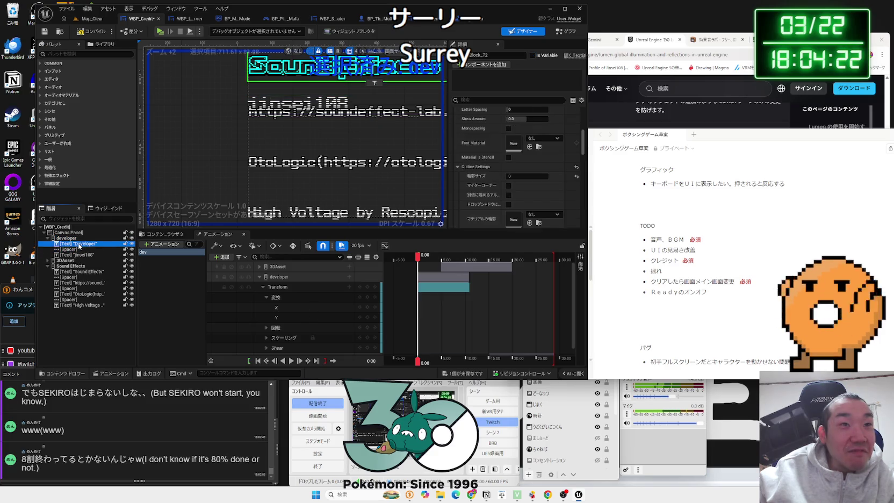
{"action": "key", "text": "Down"}
{"action": "key", "text": "Down"}
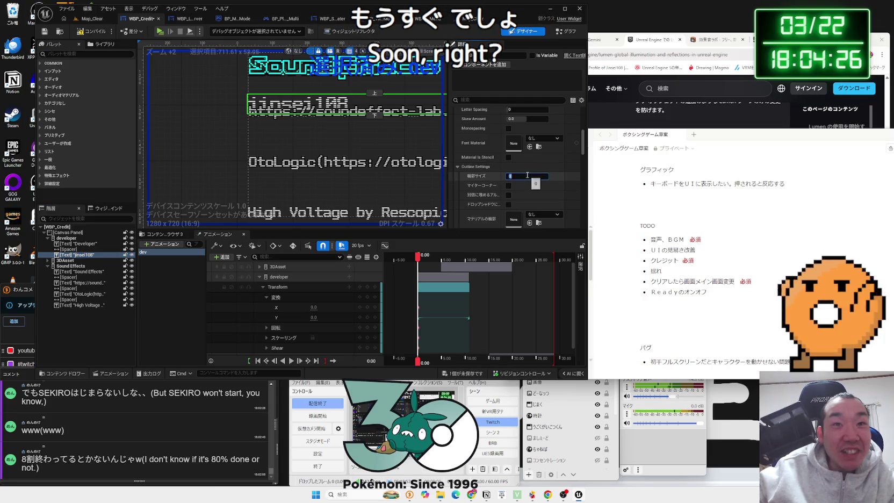
{"action": "key", "text": "Return"}
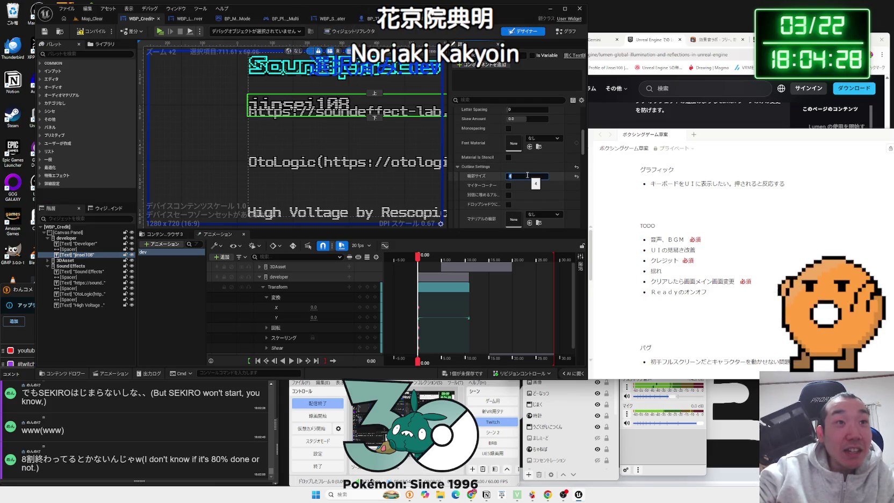
{"action": "type", "text": "1"}
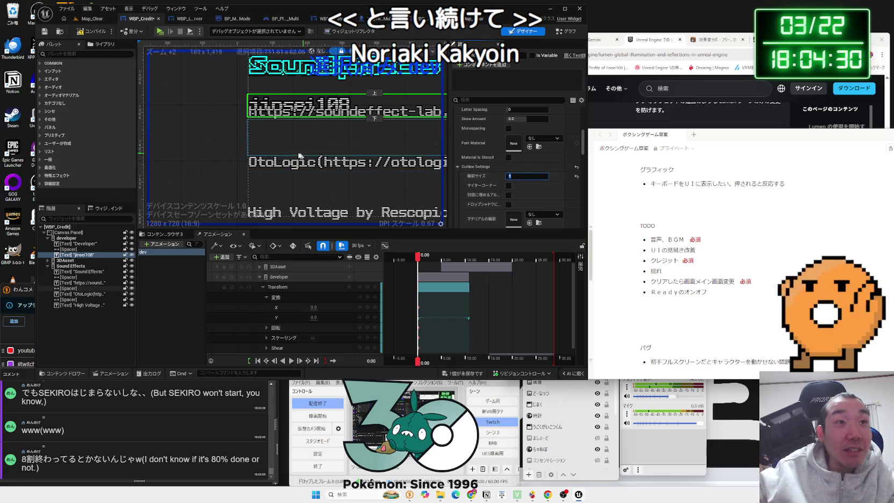
{"action": "type", "text": "5"}
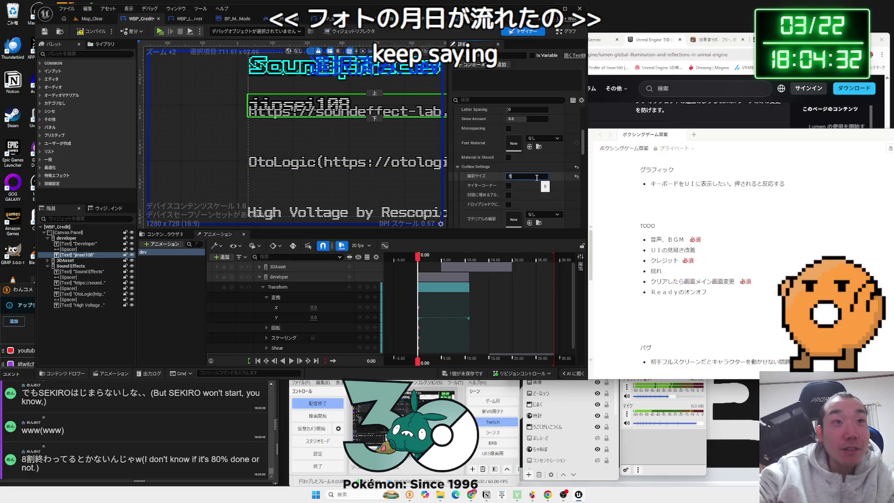
{"action": "left_click", "coordinate": [379, 183]}
{"action": "left_click", "coordinate": [408, 113]}
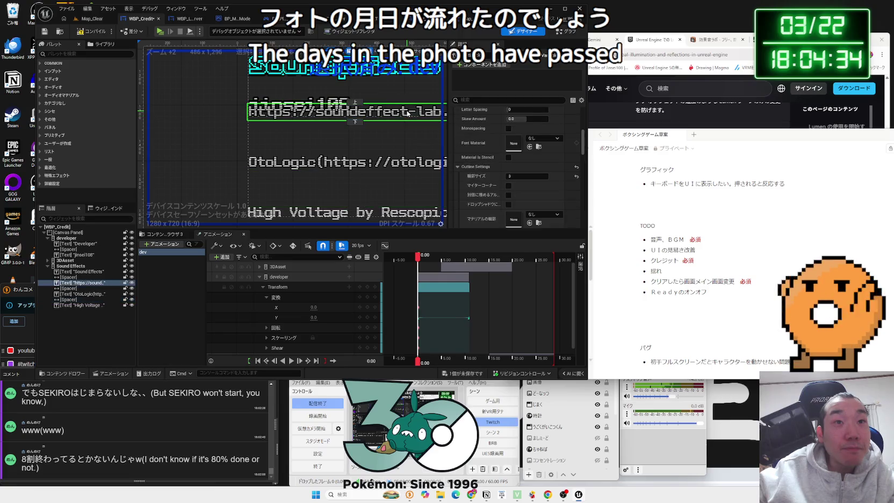
{"action": "scroll", "coordinate": [402, 183], "scroll_direction": "down", "scroll_amount": 2}
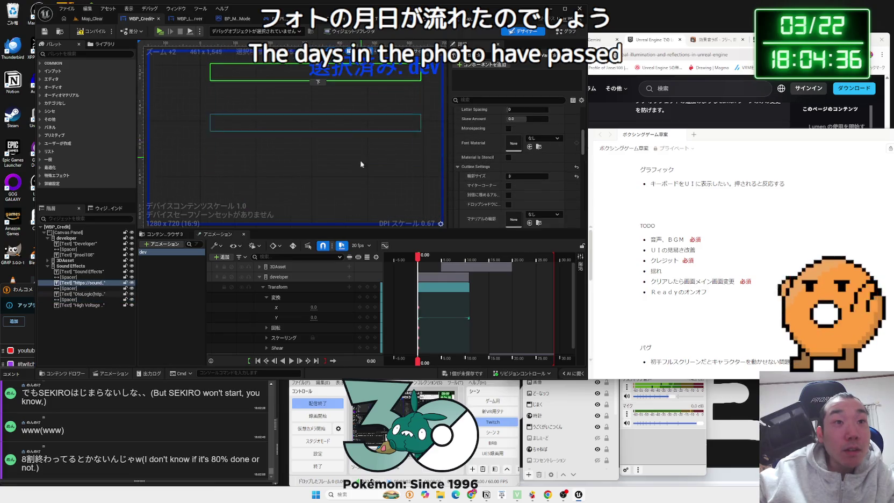
Move the Sound Effects credit group slightly lower and select the Sci-fi Mech and Robot 3 credits.
{"action": "left_click_drag", "start_coordinate": [230, 157], "coordinate": [234, 181]}
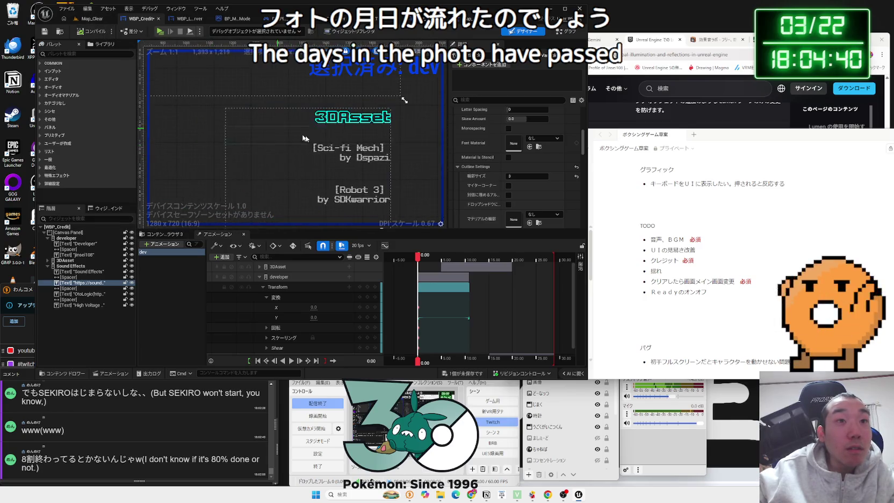
{"action": "left_click", "coordinate": [378, 157]}
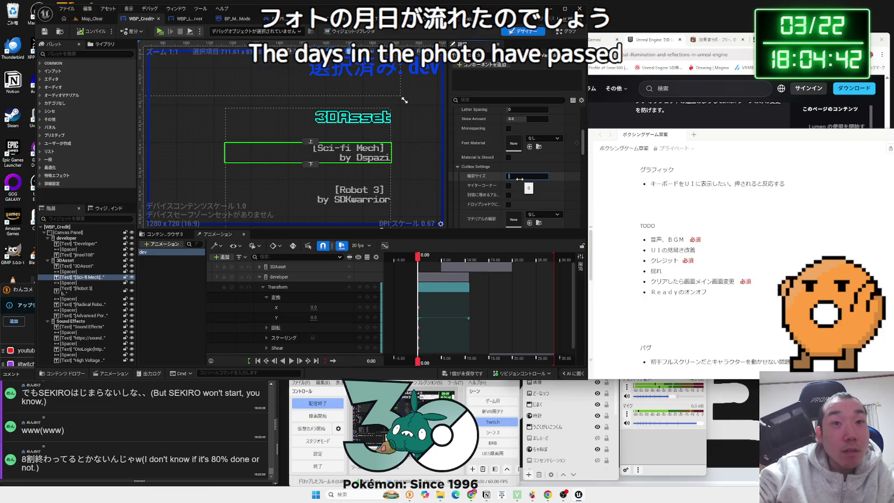
{"action": "left_click", "coordinate": [359, 192]}
{"action": "left_click", "coordinate": [527, 175]}
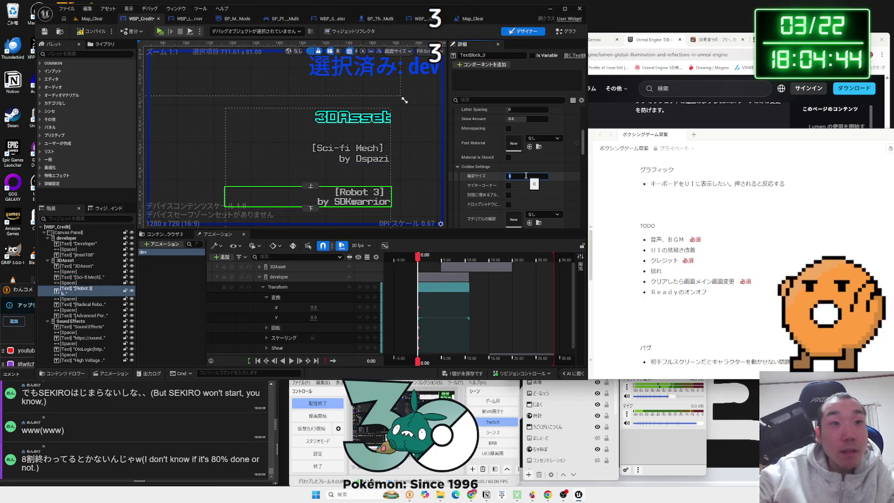
{"action": "scroll", "coordinate": [330, 182], "scroll_direction": "down", "scroll_amount": 2}
Give the Advanced Portals System VFX credit text an outline size of 3.
{"action": "left_click", "coordinate": [330, 180]}
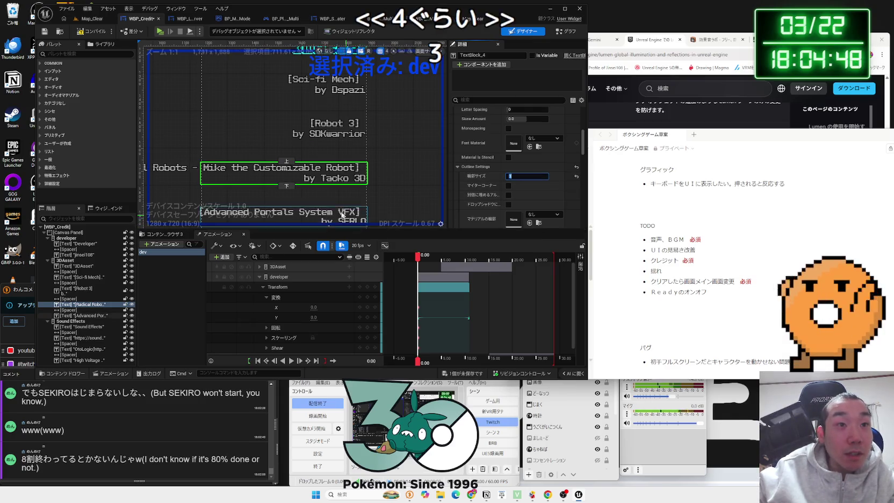
{"action": "left_click", "coordinate": [282, 211]}
{"action": "left_click", "coordinate": [538, 175]}
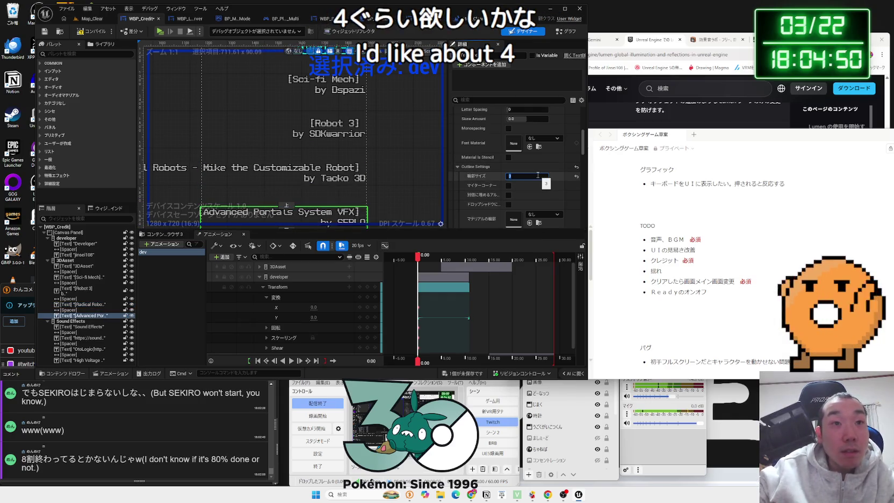
{"action": "key", "text": "Return"}
{"action": "scroll", "coordinate": [376, 167], "scroll_direction": "down", "scroll_amount": 3}
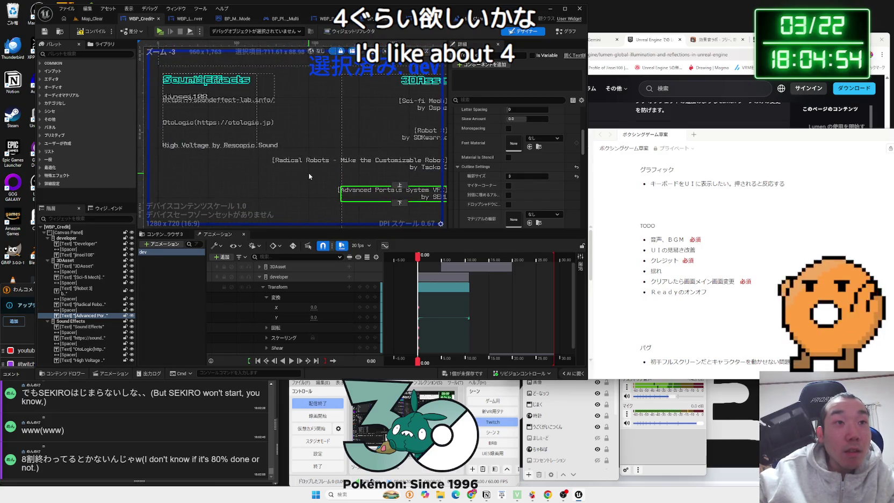
{"action": "scroll", "coordinate": [300, 148], "scroll_direction": "down", "scroll_amount": 1}
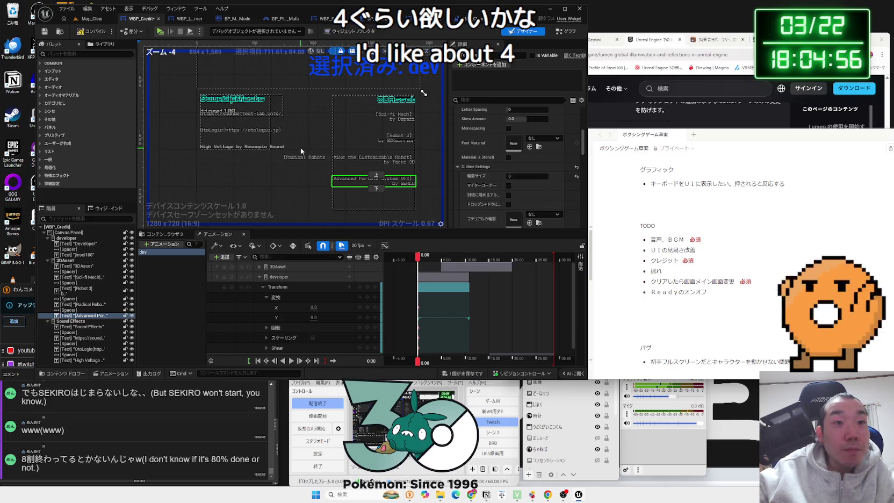
{"action": "scroll", "coordinate": [329, 138], "scroll_direction": "down", "scroll_amount": 1}
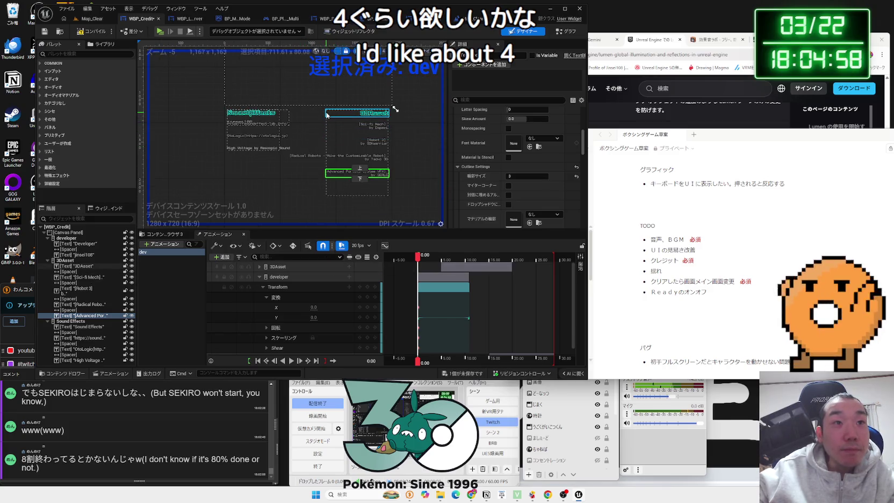
Collapse the 3DAsset and Sound Effects groups in the Hierarchy.
{"action": "key", "text": "Up"}
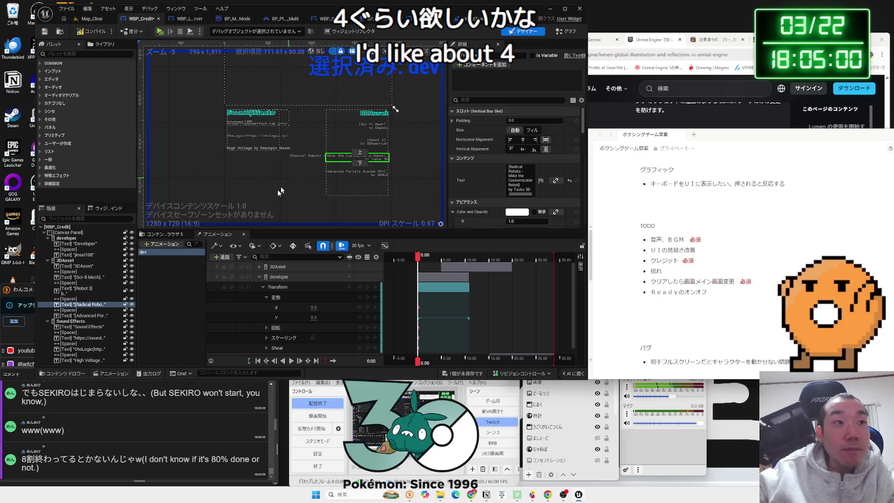
{"action": "left_click", "coordinate": [48, 261]}
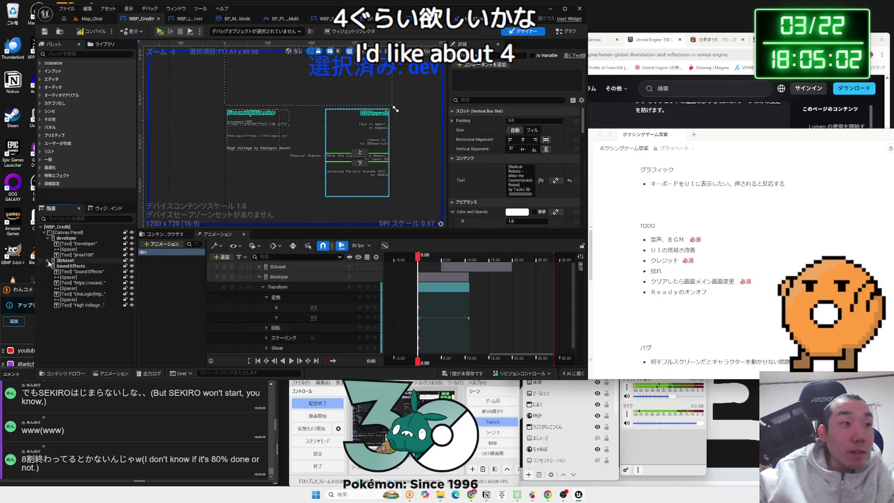
{"action": "left_click", "coordinate": [47, 266]}
{"action": "left_click", "coordinate": [251, 115]}
{"action": "scroll", "coordinate": [245, 132], "scroll_direction": "up", "scroll_amount": 1}
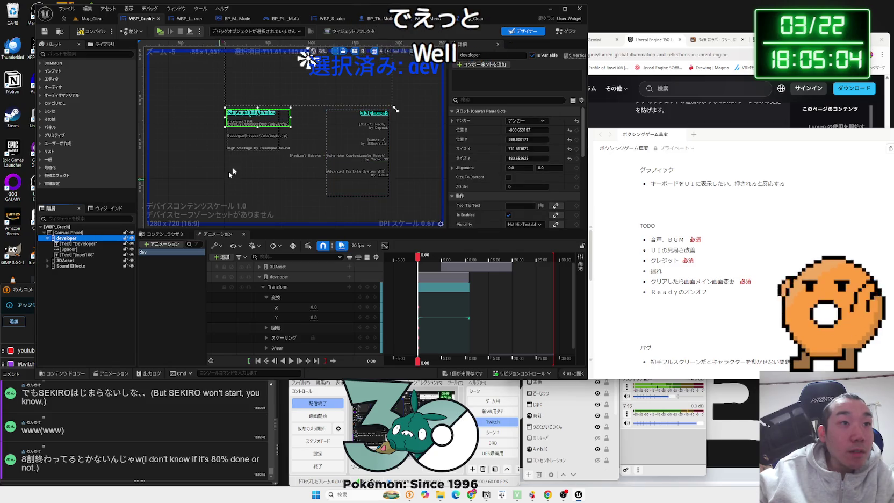